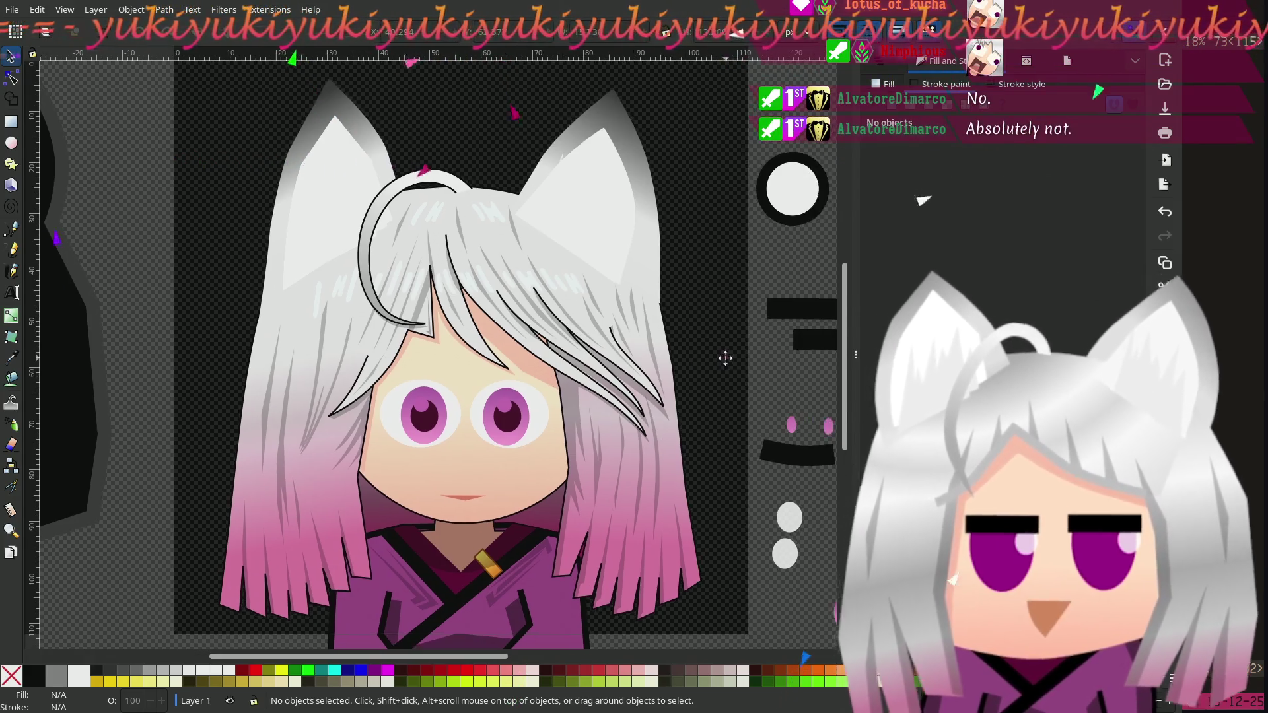
Step: Select both pink irises and drag them off the eyes onto the side canvas
scroll(725, 356, right, 3)
scroll(702, 379, up, 1)
mouse_move(686, 397)
mouse_down()
mouse_move(640, 400)
mouse_move(603, 336)
mouse_up()
click(298, 406)
shift+click(308, 396)
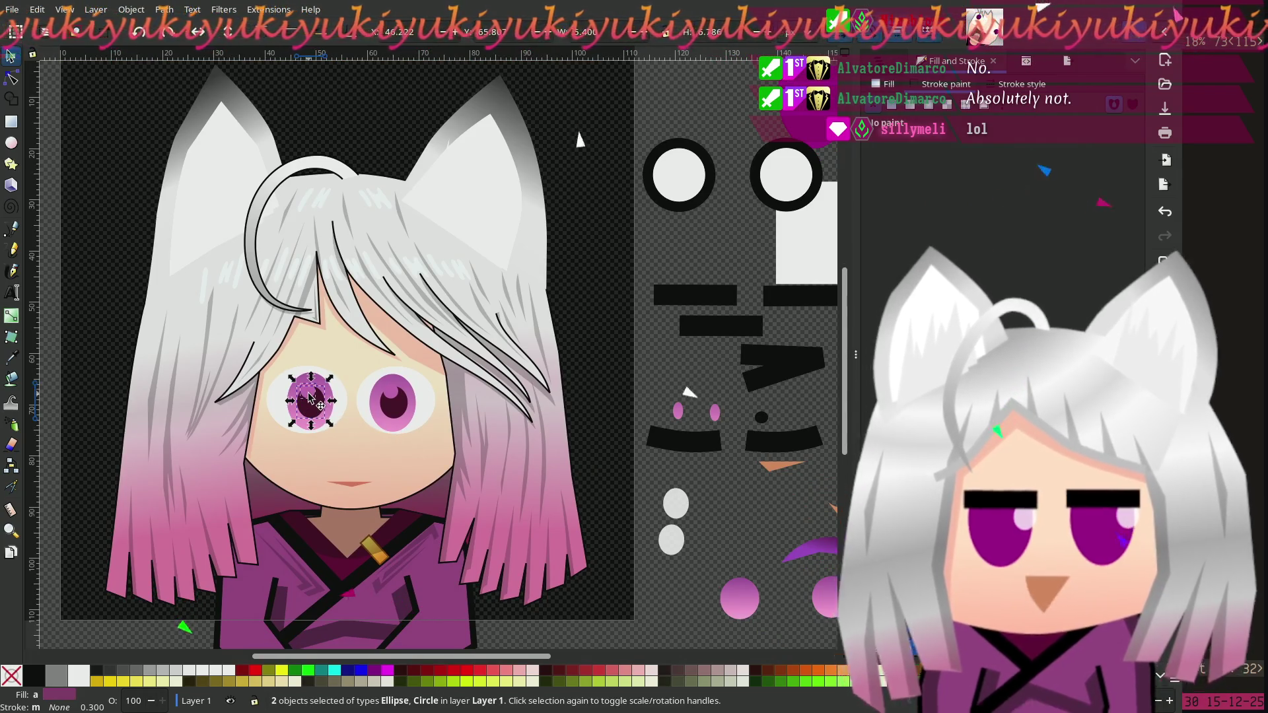
shift+click(395, 415)
click(400, 423)
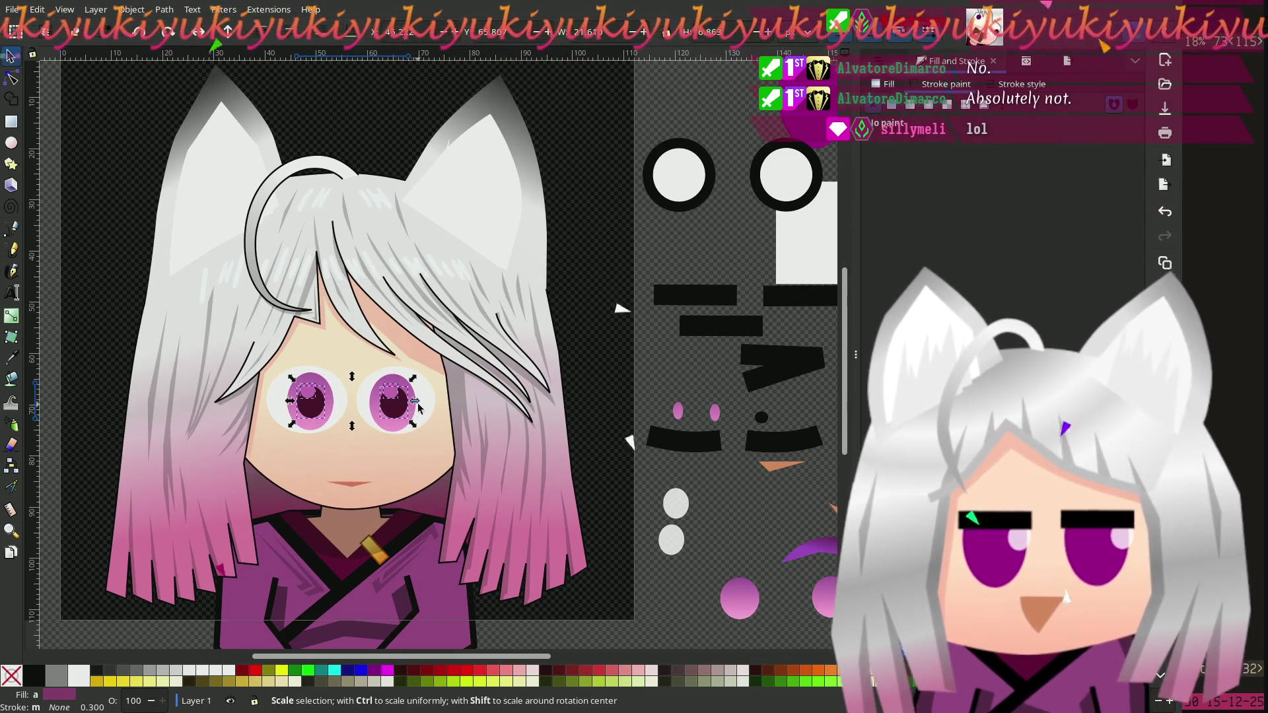
shift+click(333, 429)
mouse_move(334, 430)
mouse_down()
mouse_move(601, 551)
mouse_move(684, 618)
mouse_move(696, 559)
mouse_move(695, 630)
mouse_move(749, 611)
mouse_up()
Step: Move the two pink highlights out of the eyes beside the irises and deselect
scroll(759, 611, down, 5)
scroll(680, 413, up, 5)
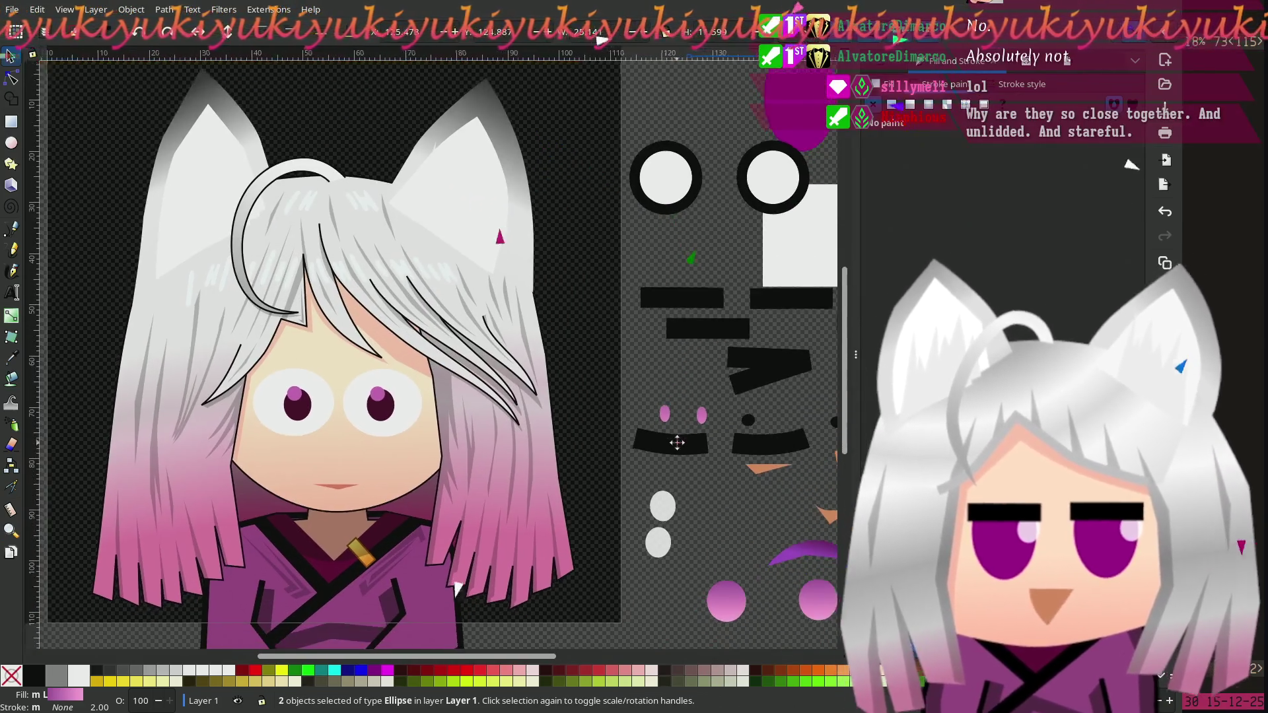
mouse_move(286, 385)
mouse_down()
mouse_move(645, 522)
mouse_move(733, 525)
mouse_move(800, 508)
mouse_up()
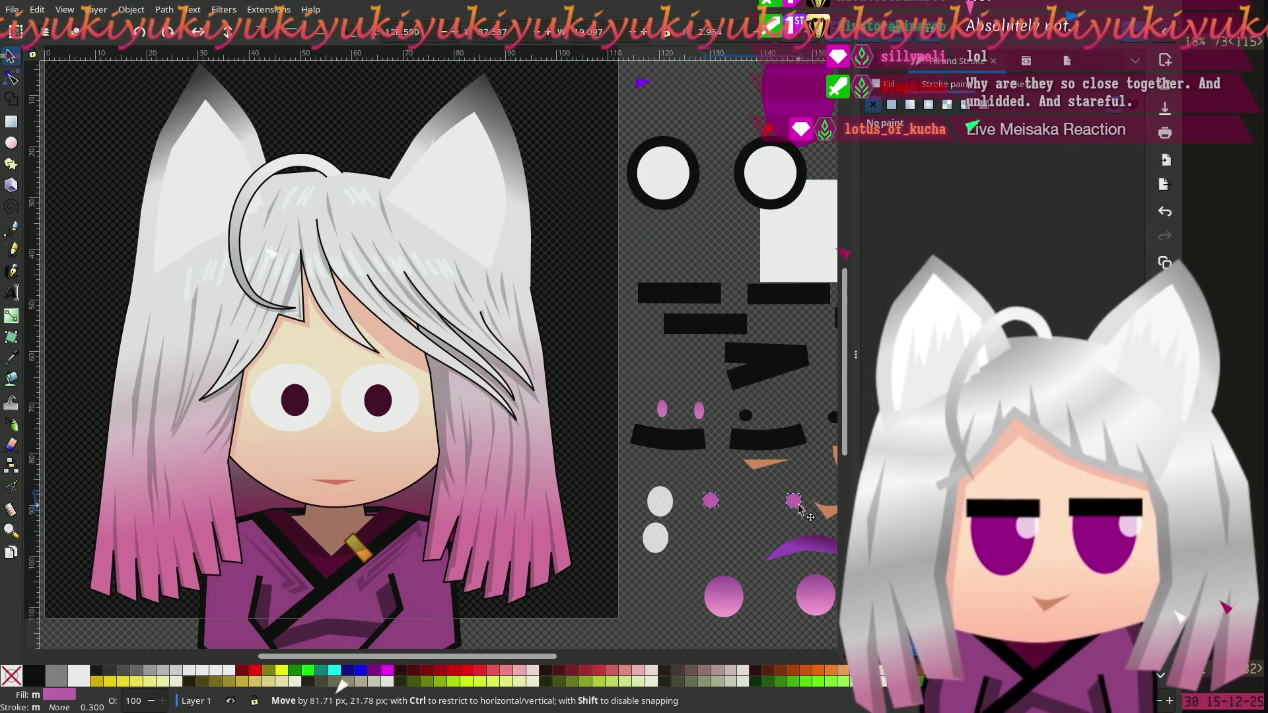
click(628, 350)
ctrl+scroll(752, 398, up, 5)
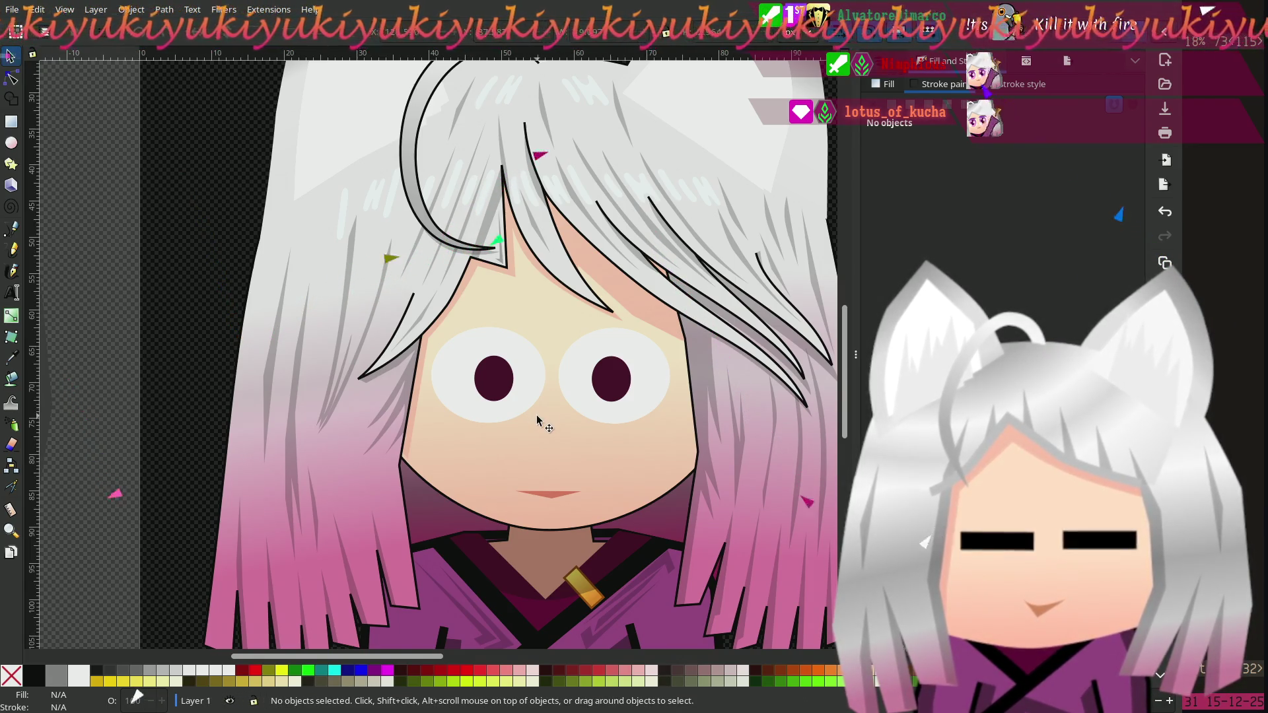
Step: Shorten the left pupil slightly using its shape handles
click(496, 384)
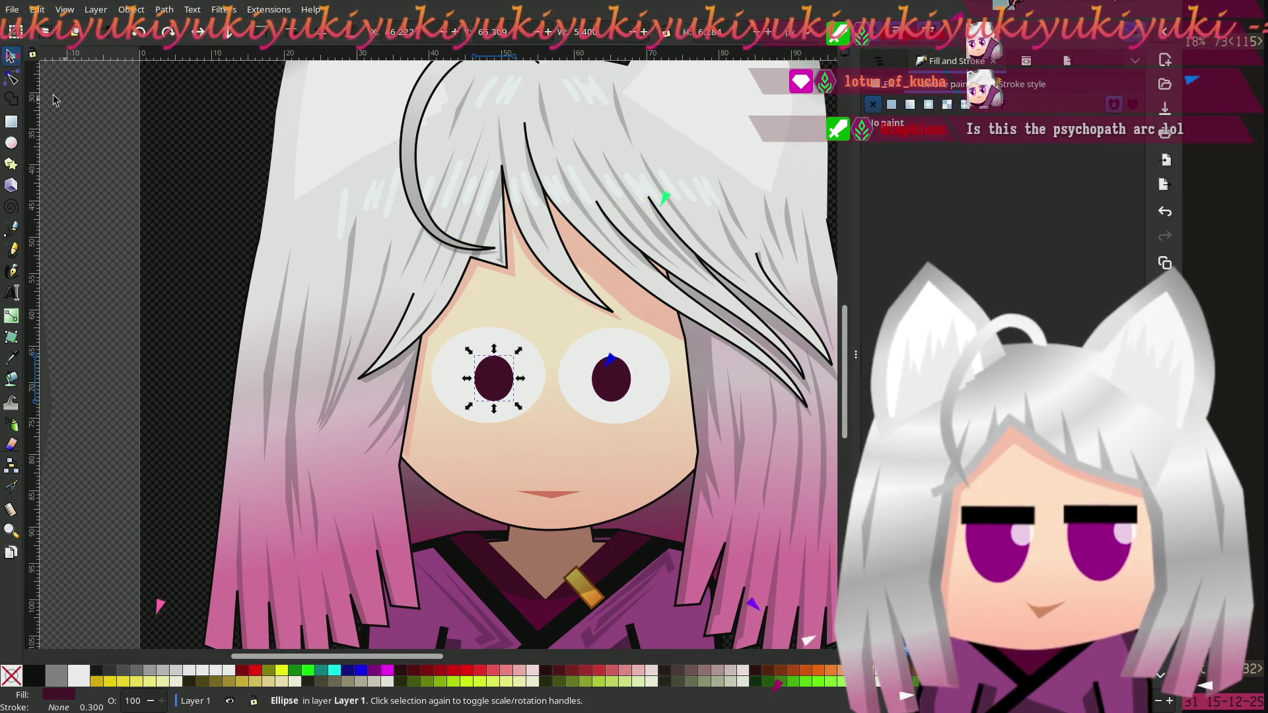
key(n)
drag(493, 356, 477, 378)
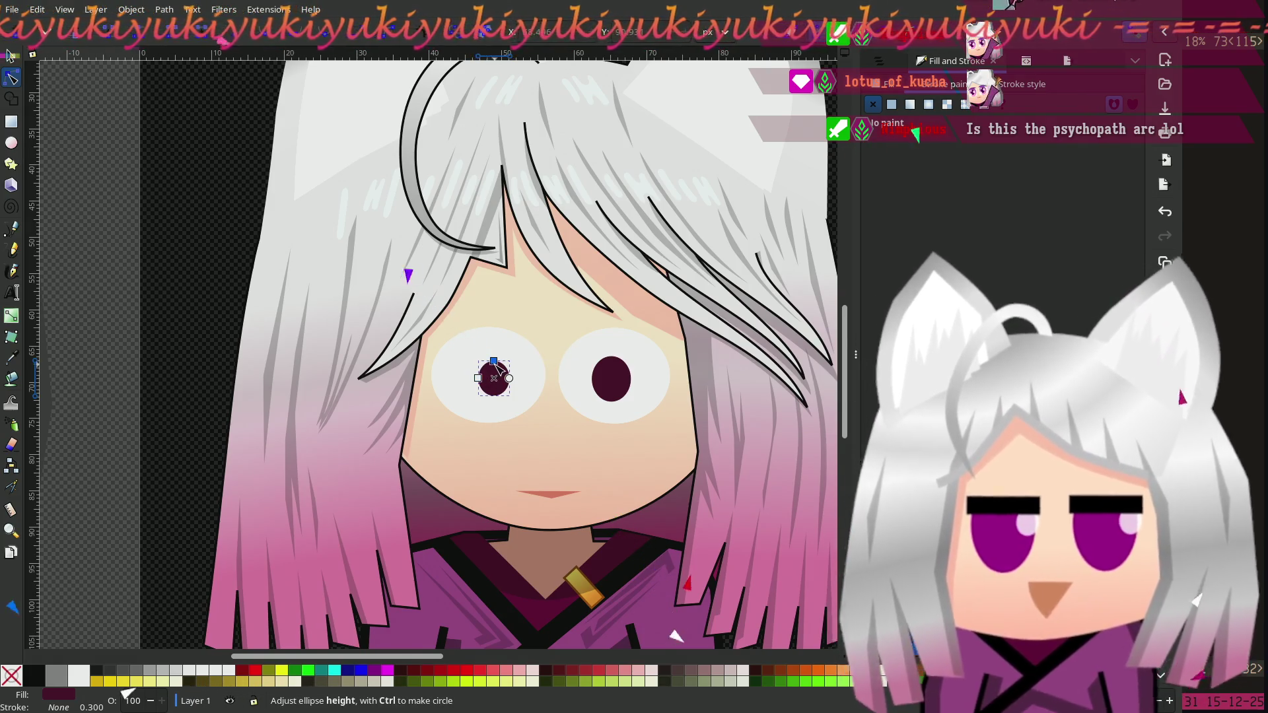
drag(493, 361, 480, 378)
key(s)
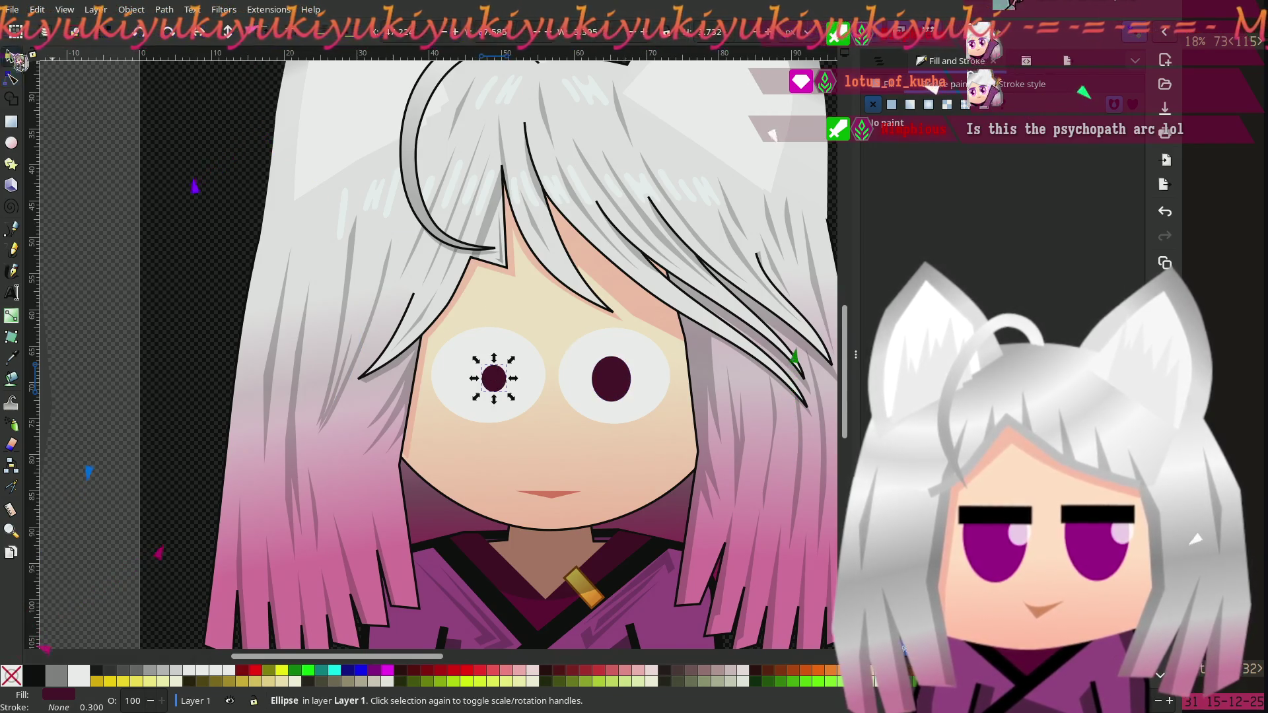
Step: Reposition the right pupil further right within its white eye
click(615, 394)
mouse_move(614, 395)
mouse_down()
mouse_move(506, 394)
mouse_move(629, 391)
mouse_up()
click(121, 307)
ctrl+scroll(124, 326, down, 3)
ctrl+scroll(130, 326, up, 3)
ctrl+scroll(131, 326, down, 3)
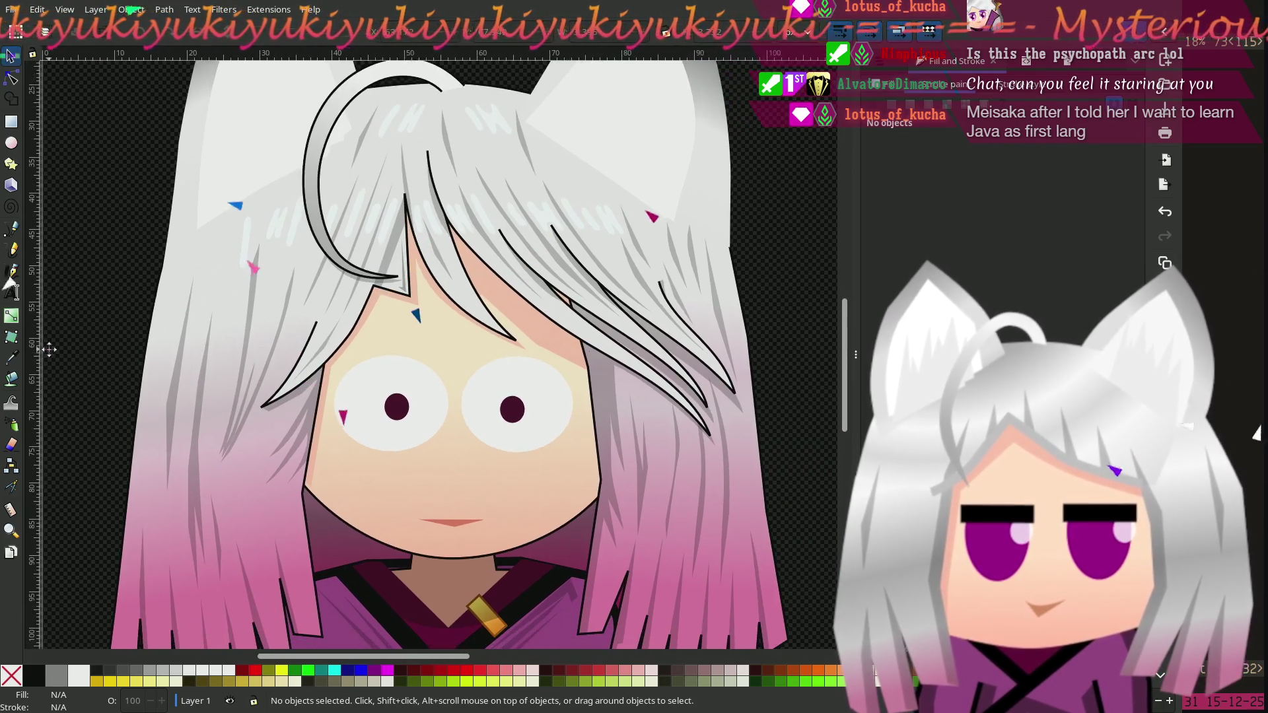
ctrl+scroll(78, 361, up, 3)
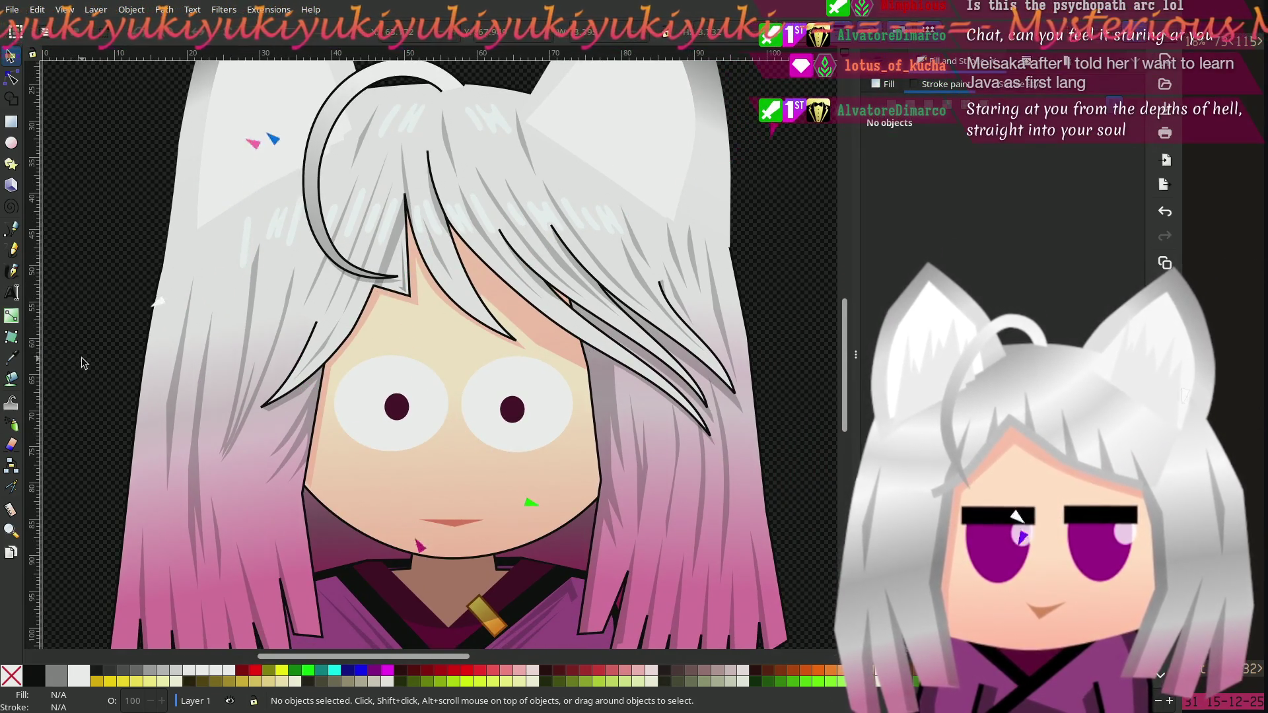
Step: Darken both pupils' fill to lightness 9 in Fill and Stroke
click(397, 410)
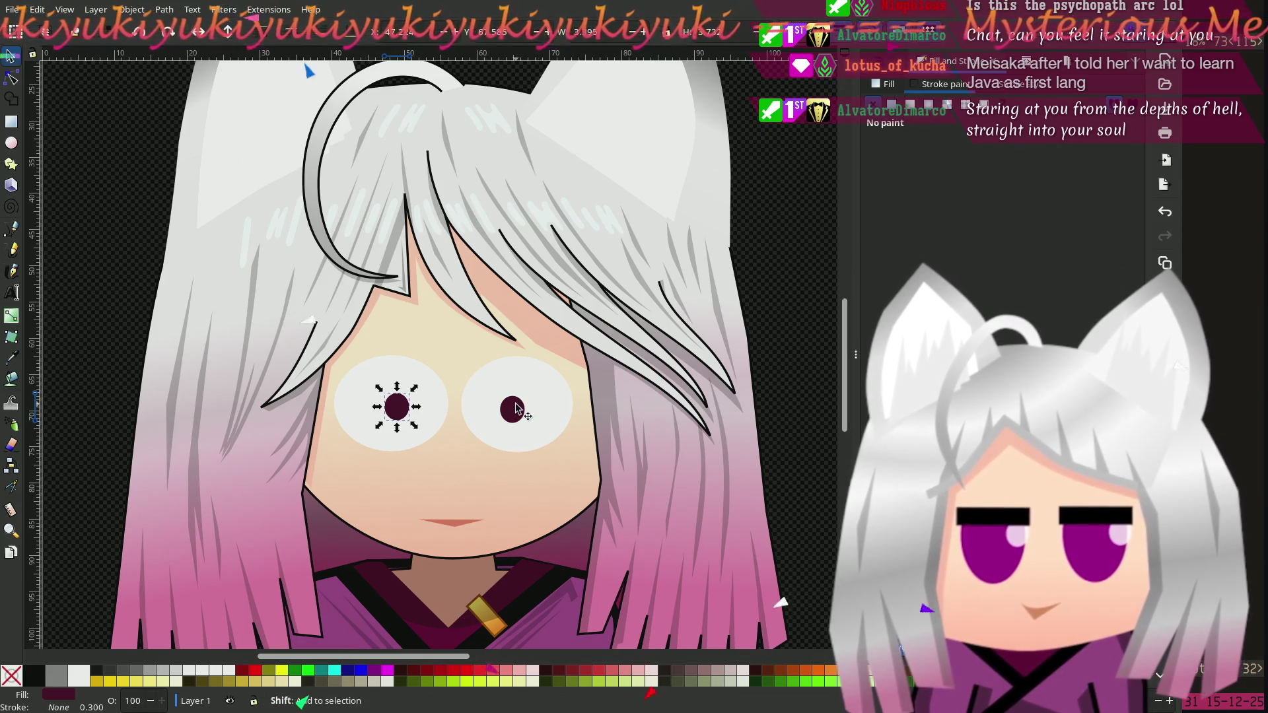
shift+click(512, 409)
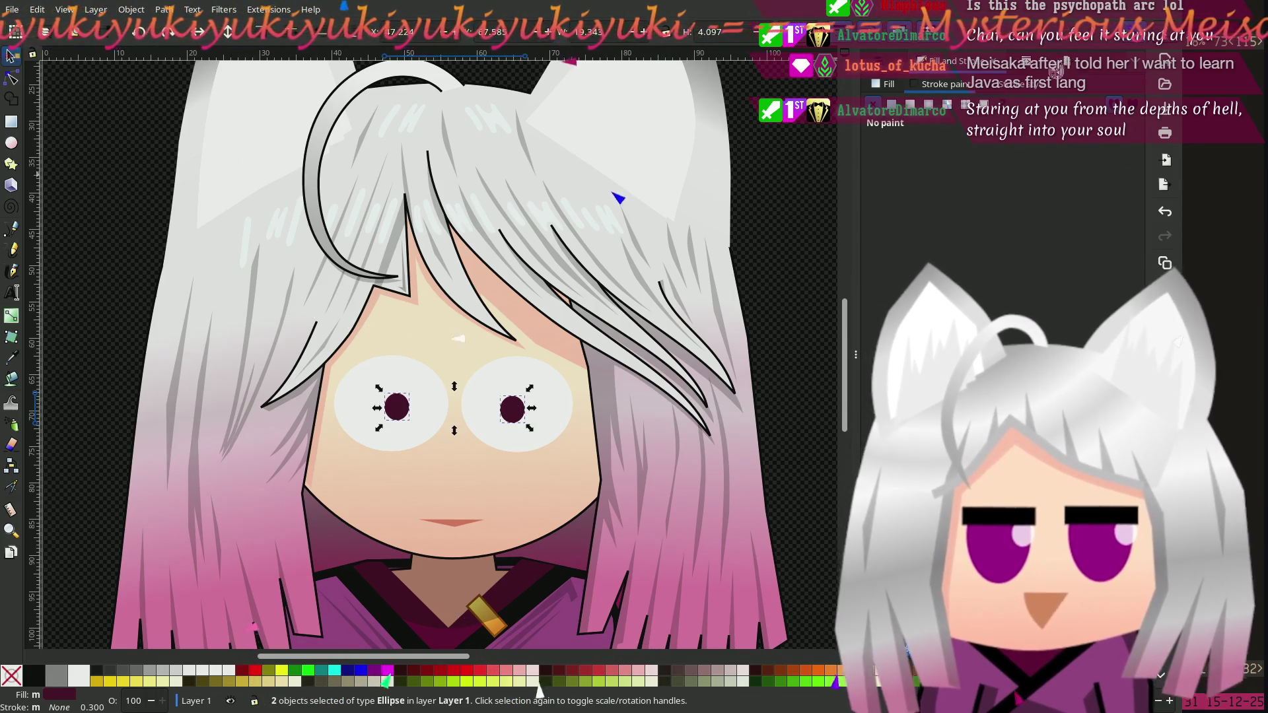
key(ctrl+shift+x)
key(ctrl+shift+e)
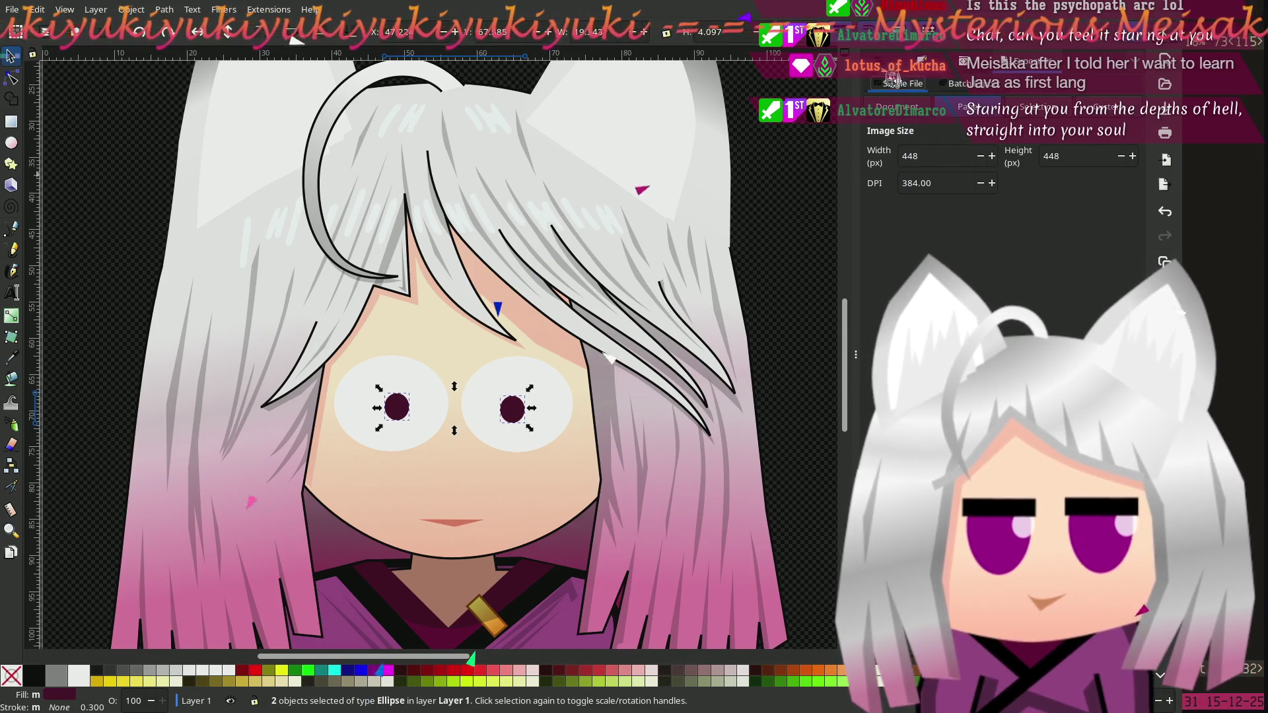
key(ctrl+shift+l)
key(ctrl+shift+f)
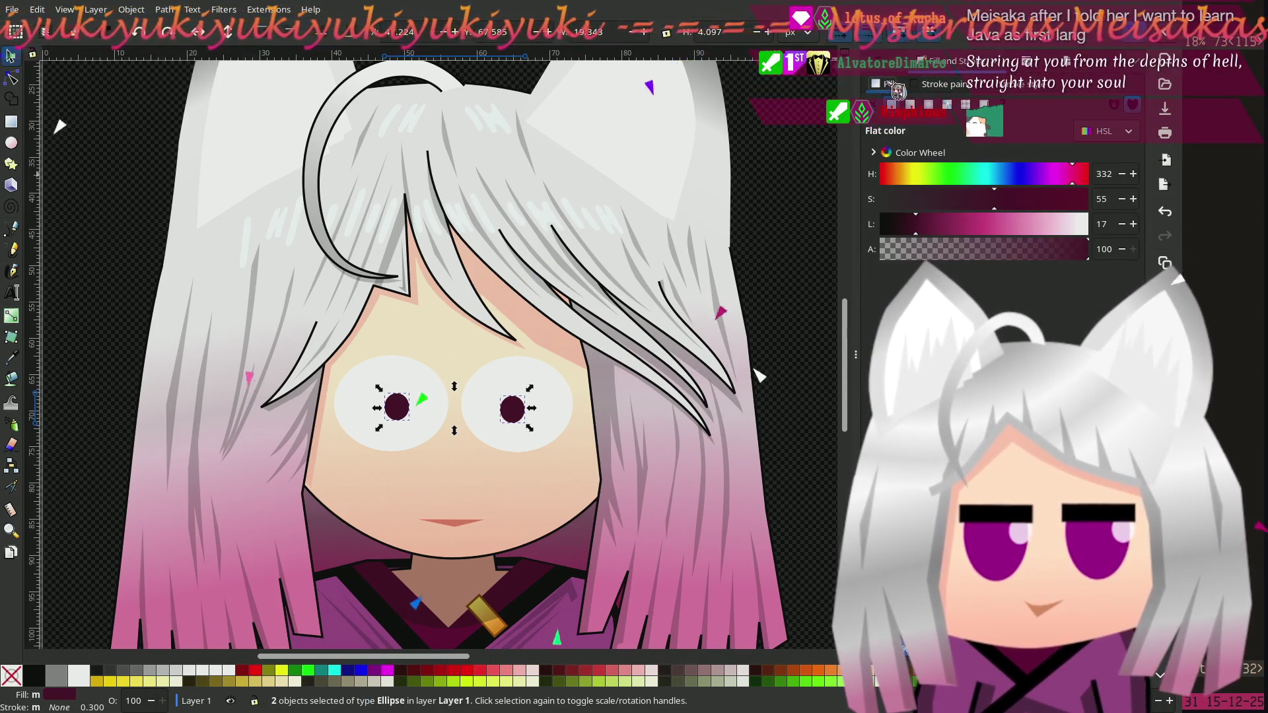
drag(915, 224, 898, 224)
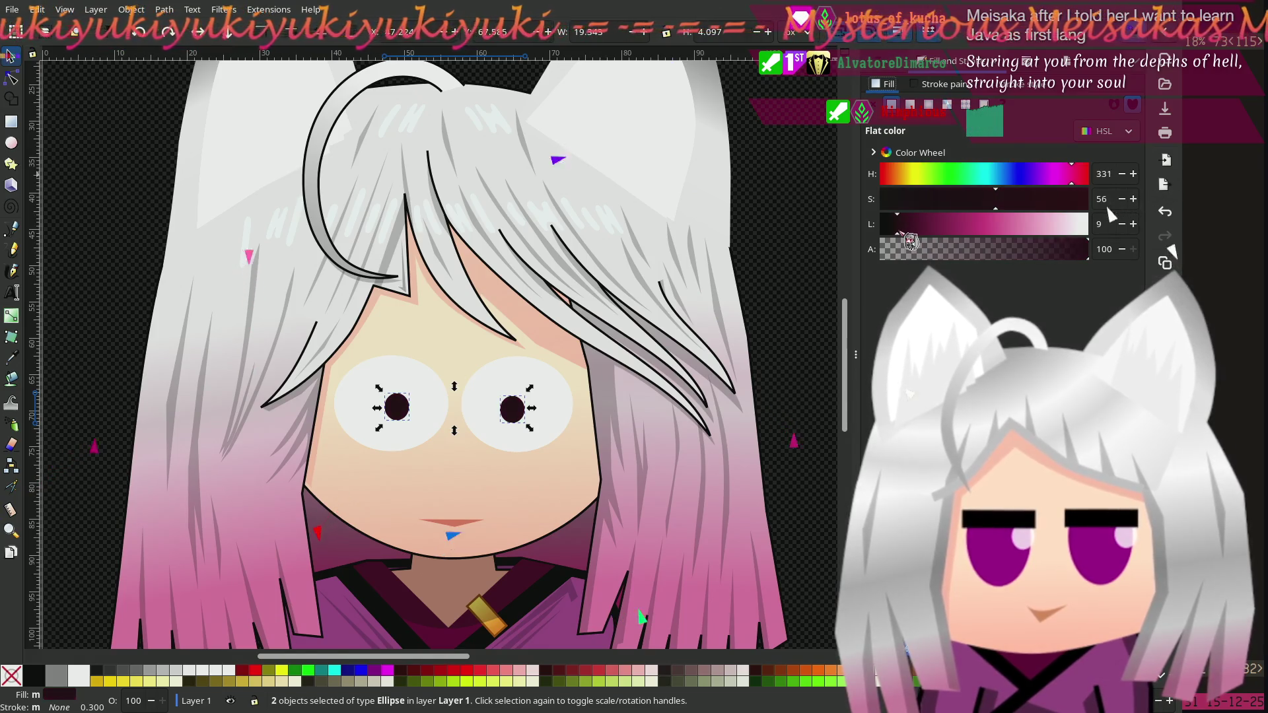
Step: Shift the left eye white and nudge the pupils into place in the eyes
click(418, 390)
mouse_move(424, 380)
mouse_down()
mouse_move(437, 379)
mouse_move(416, 407)
mouse_up()
click(398, 408)
drag(513, 413, 521, 409)
scroll(696, 466, down, 3)
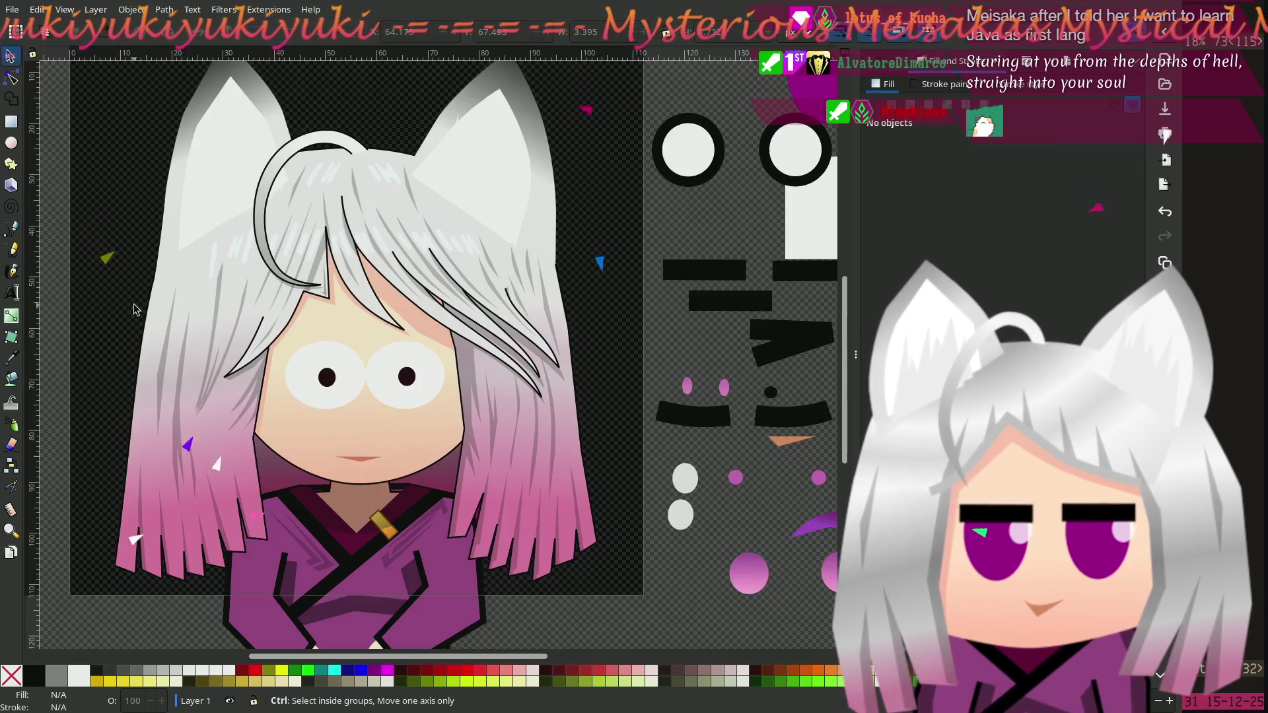
Step: Nudge the left pupil slightly left and enlarge the right pupil to match
key(Escape)
key(5)
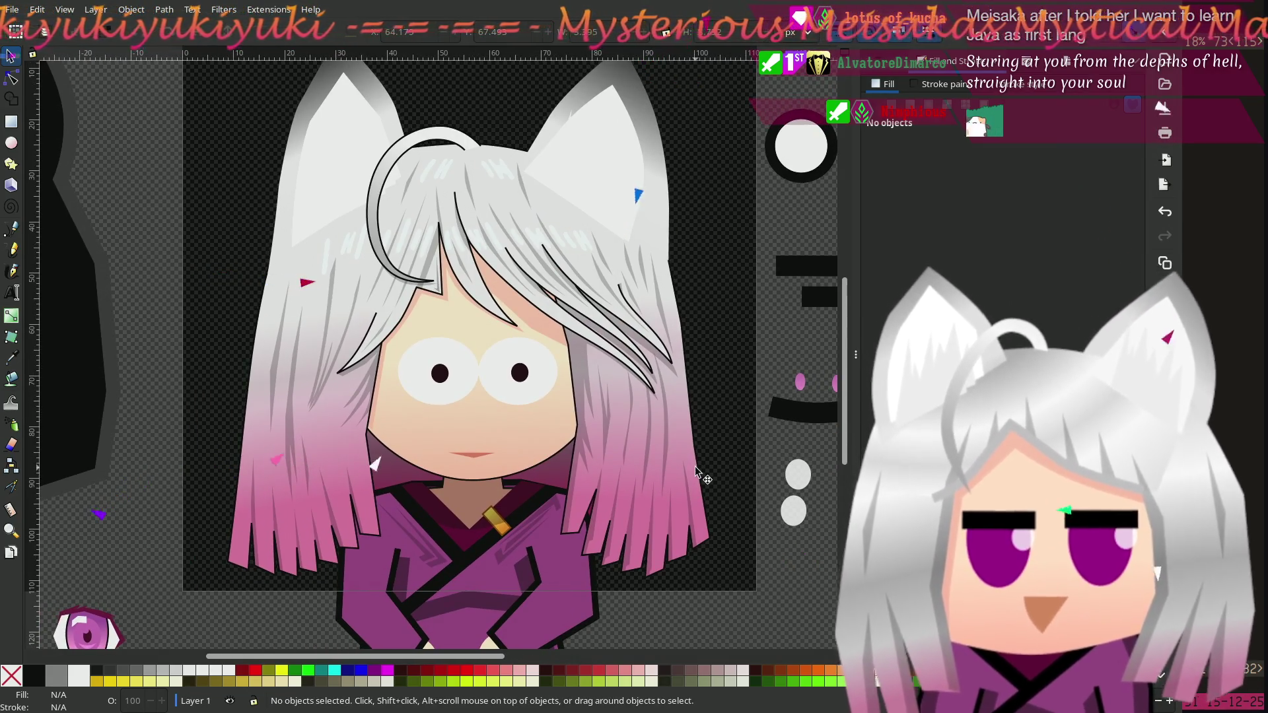
scroll(436, 416, up, 1)
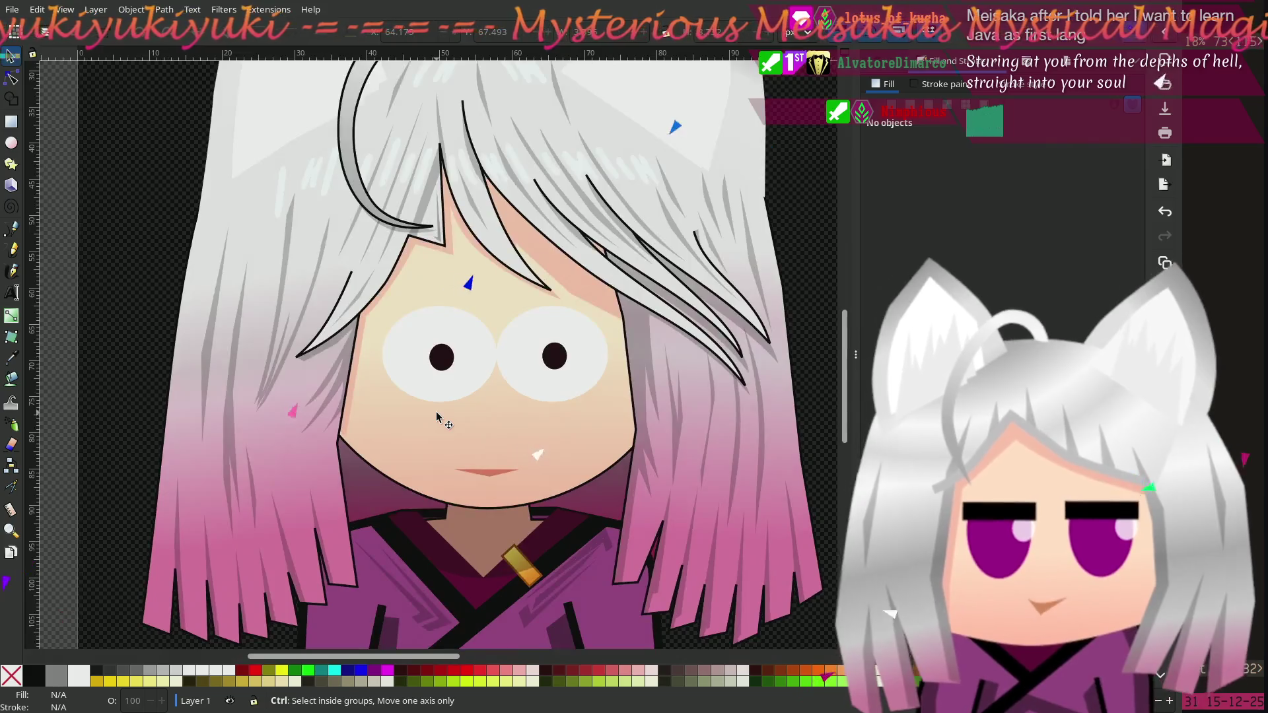
click(470, 367)
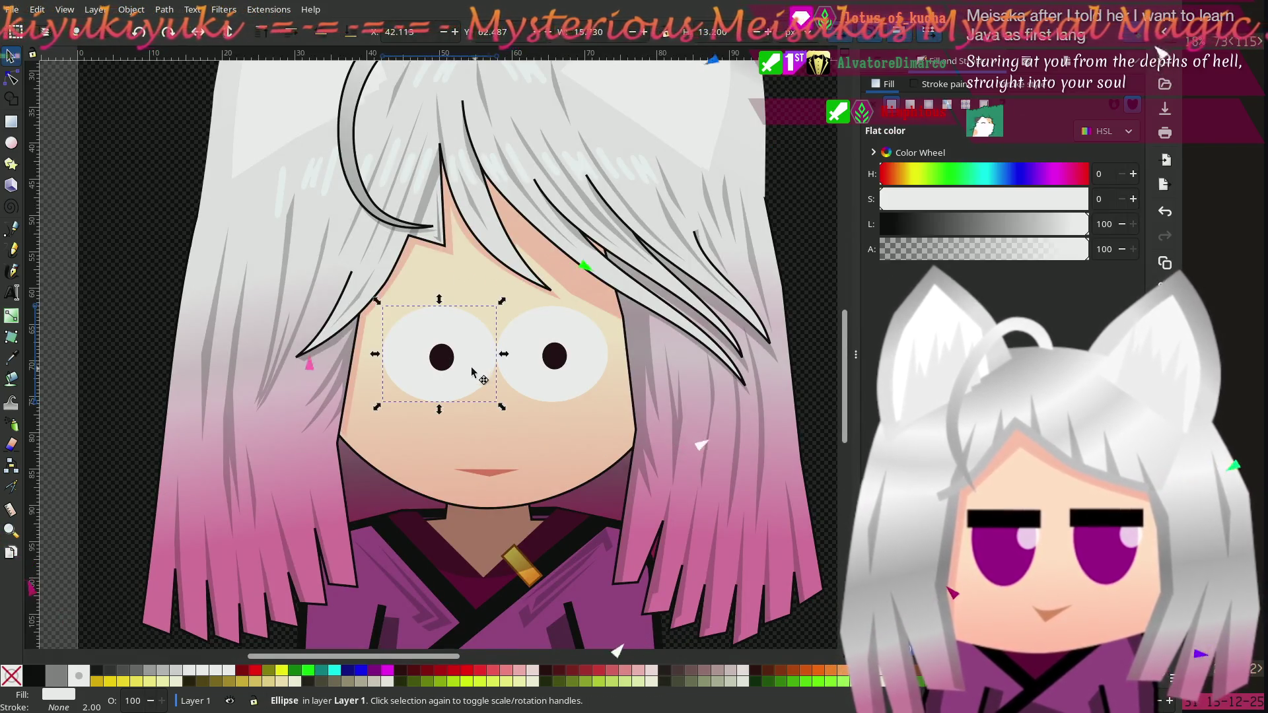
click(437, 370)
drag(436, 369, 430, 325)
key(n)
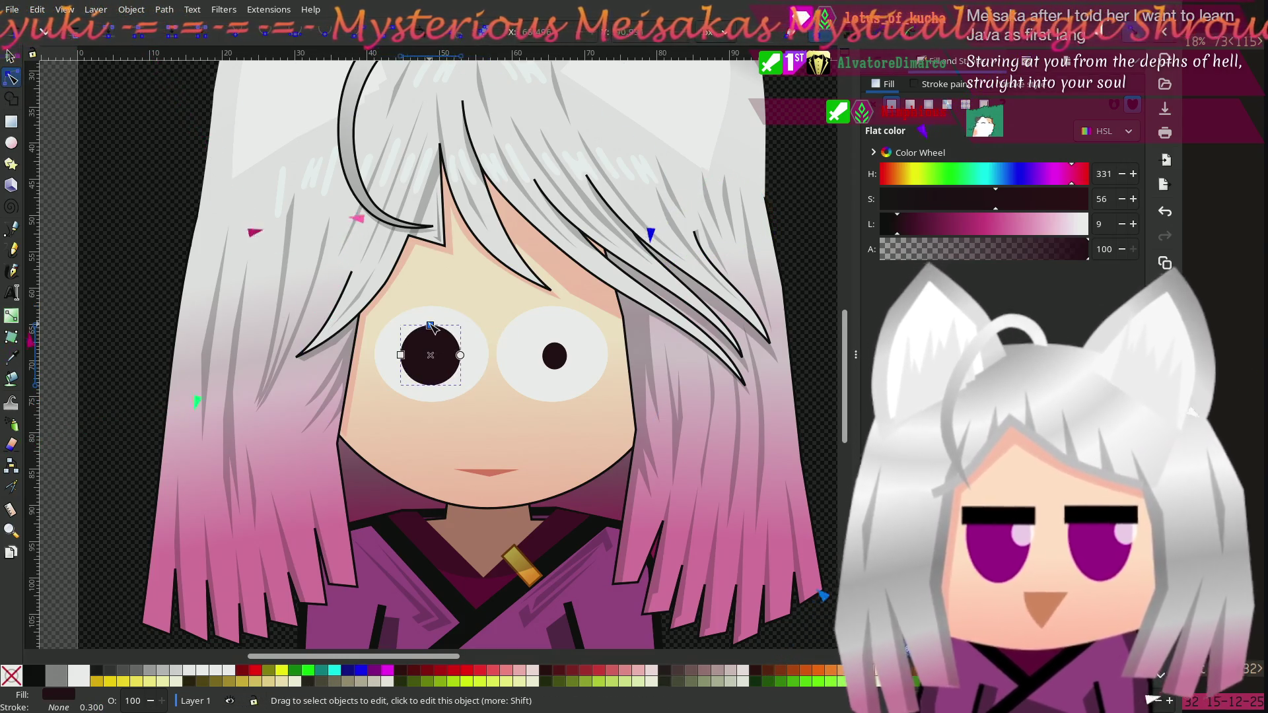
click(554, 347)
mouse_move(555, 342)
mouse_down()
mouse_move(554, 326)
mouse_move(552, 357)
mouse_up()
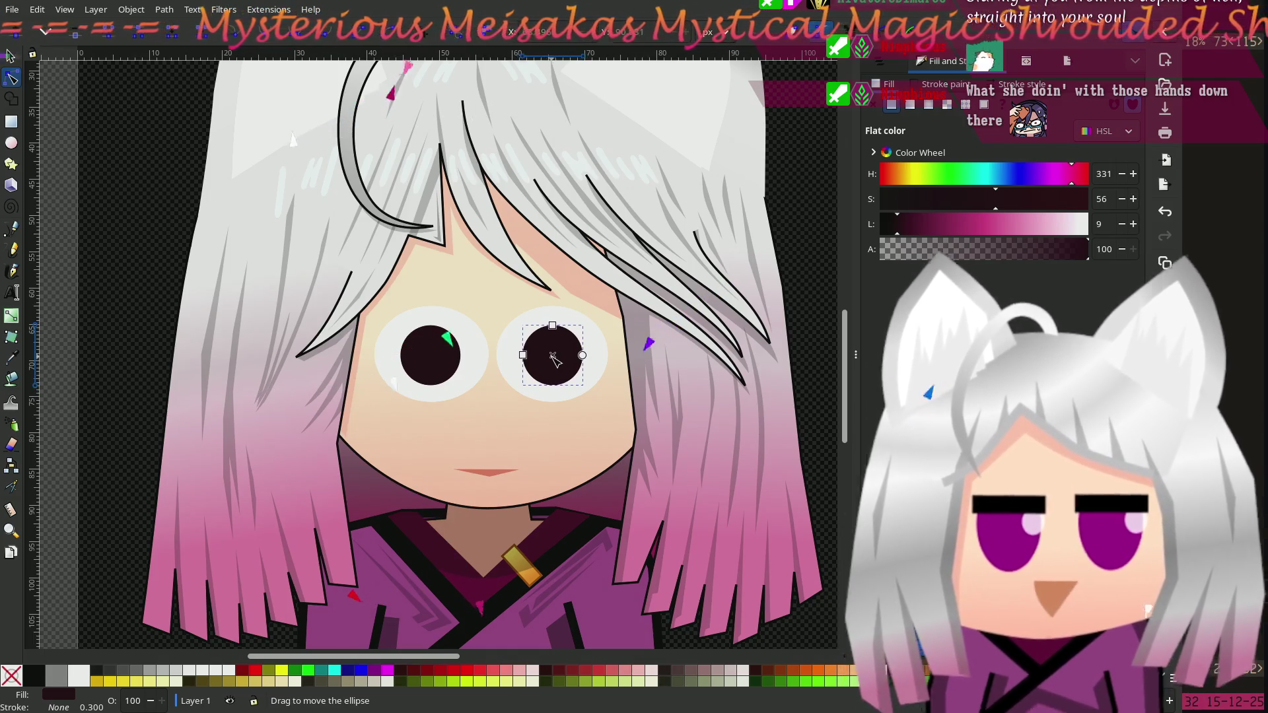
click(136, 236)
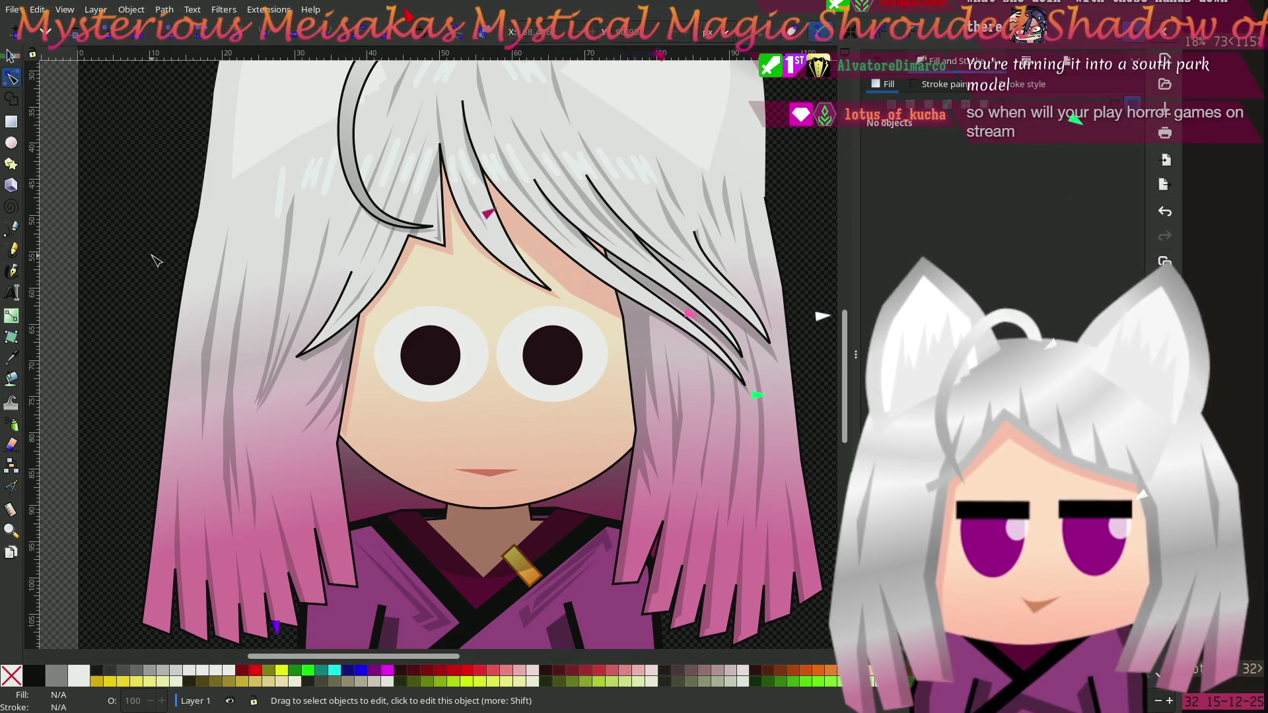
Step: Enlarge both pupils to about 131 px wide, nearly filling the white eyes
click(439, 333)
drag(430, 325, 430, 312)
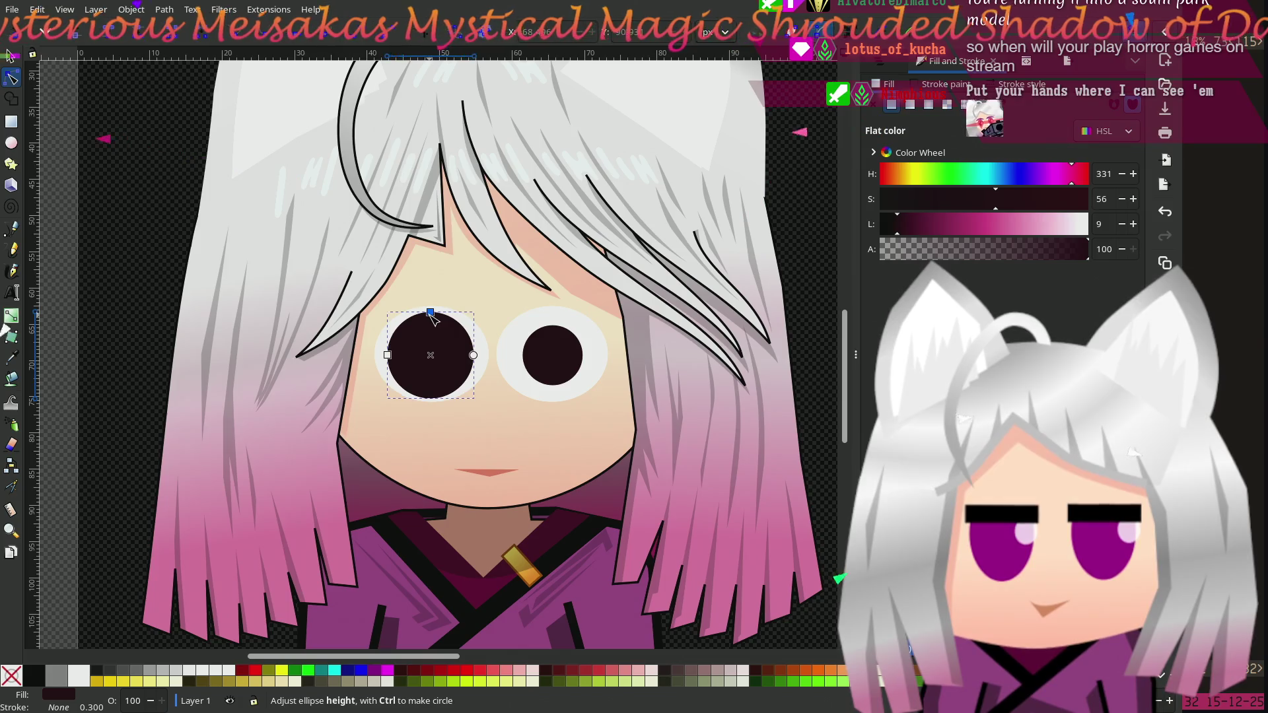
click(556, 344)
drag(553, 326, 558, 315)
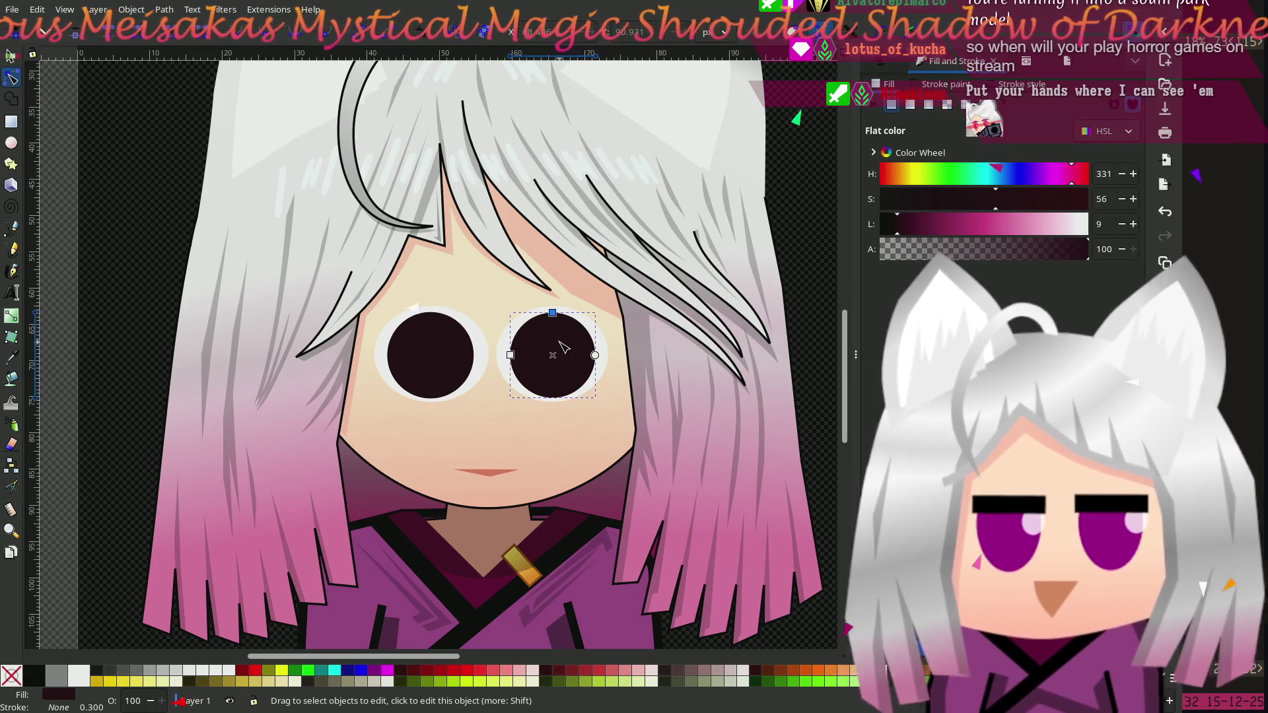
click(113, 273)
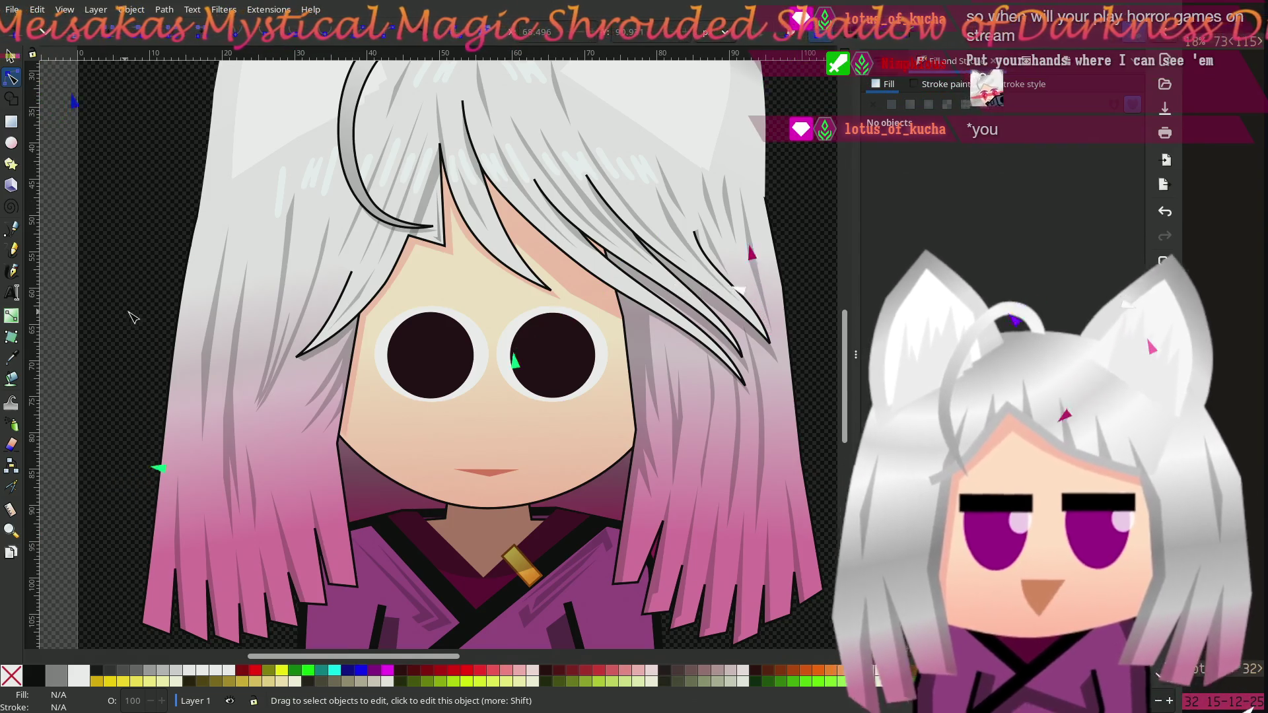
scroll(130, 318, down, 4)
scroll(450, 411, up, 3)
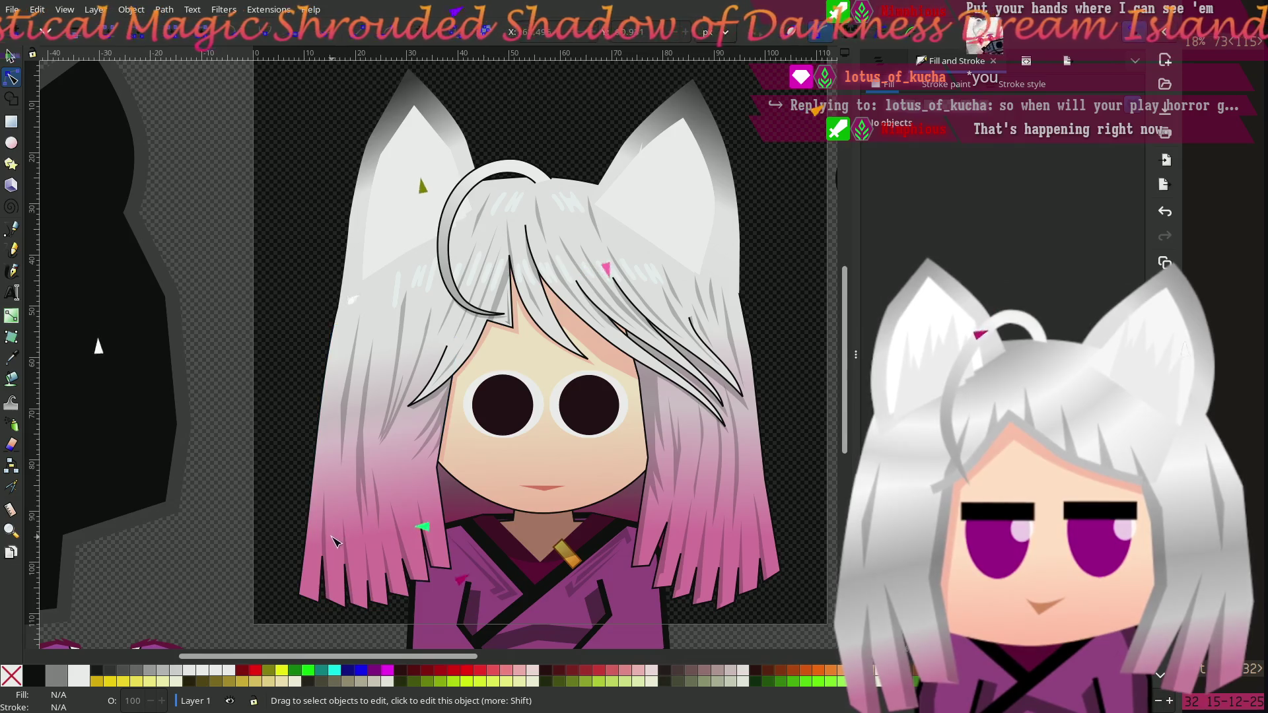
Step: Shift the left pupil a few pixels right and the right pupil about 7 px right
click(494, 423)
drag(502, 404, 516, 408)
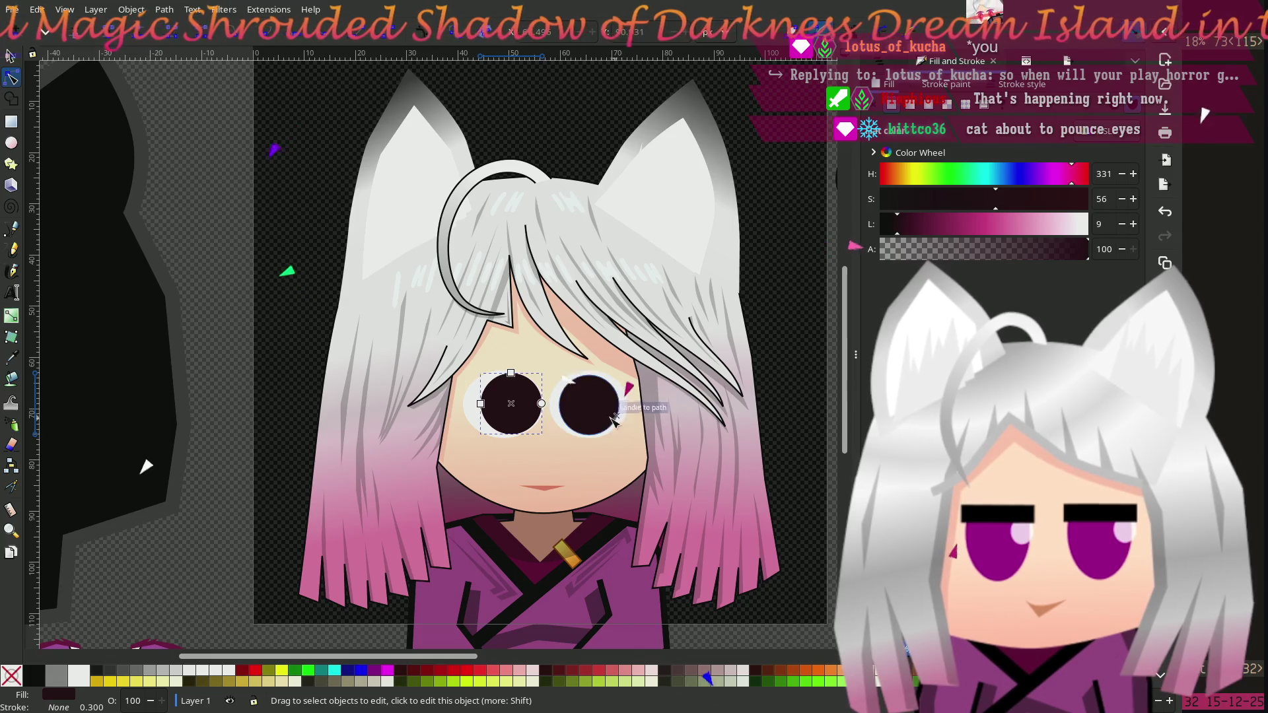
drag(595, 409, 600, 410)
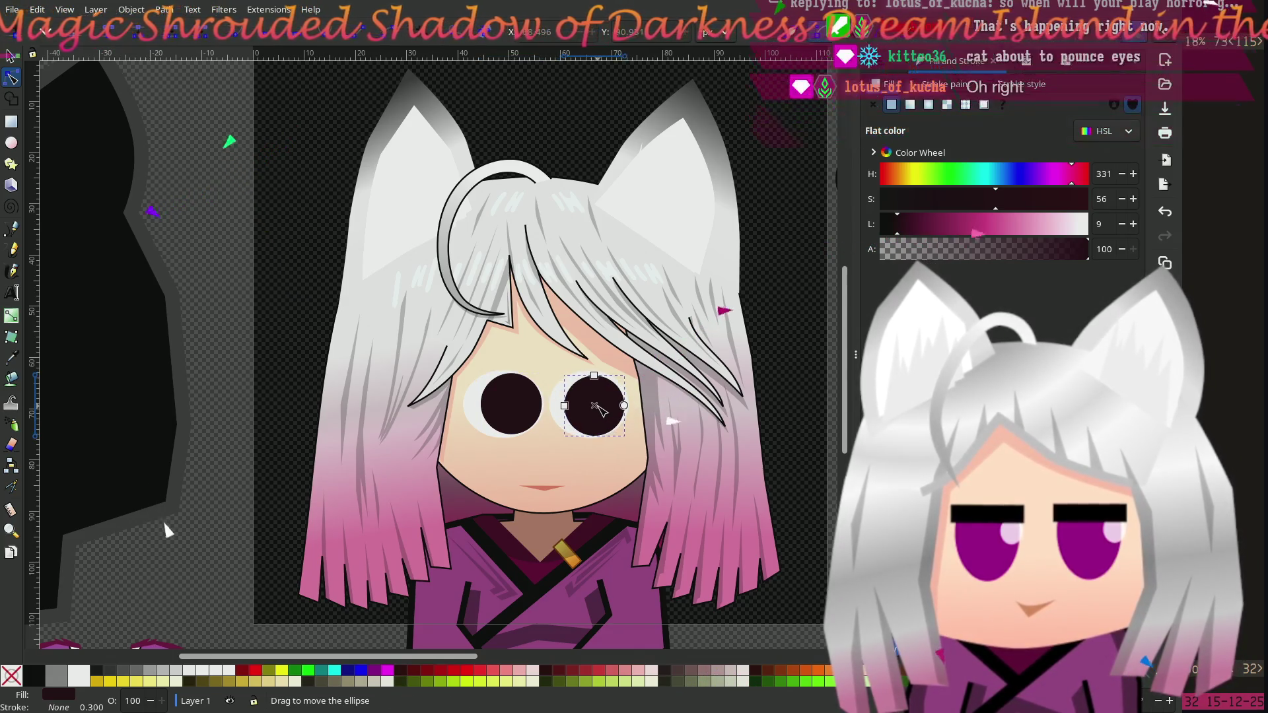
key(Escape)
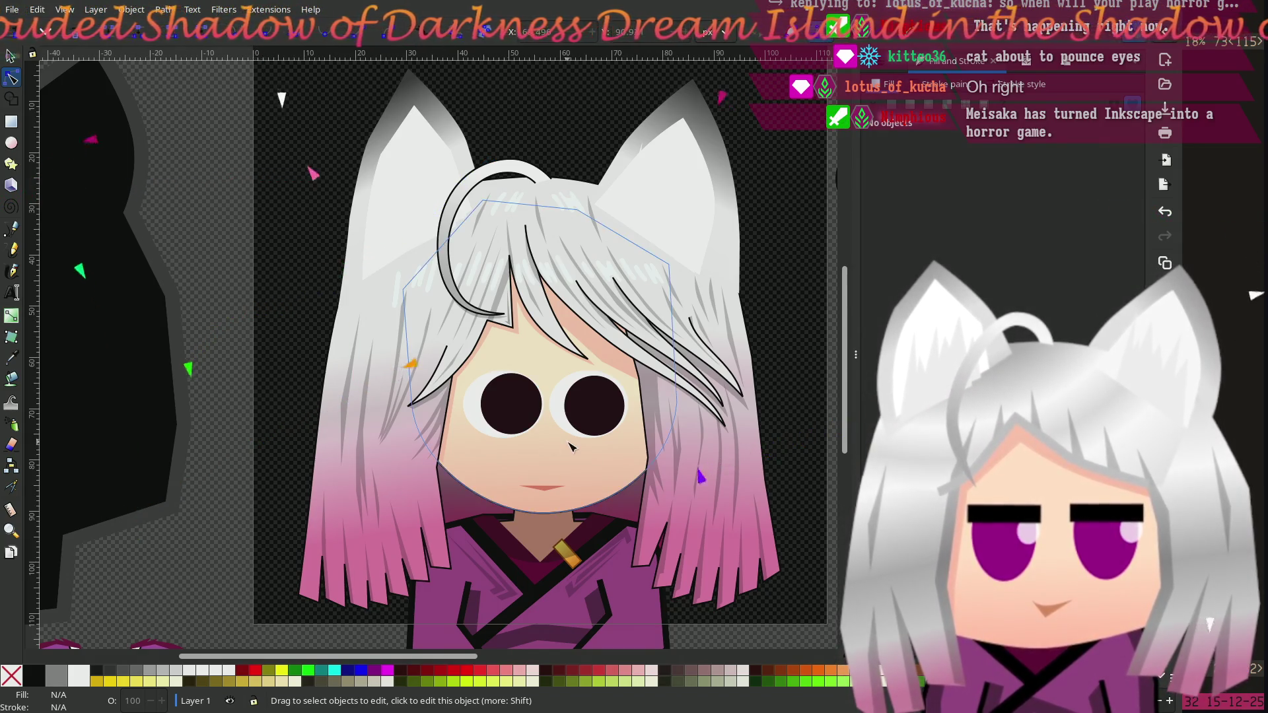
Step: Move the left pupil about 50 px left and the right pupil up and right
scroll(564, 441, up, 2)
click(457, 370)
mouse_move(457, 370)
mouse_down()
mouse_move(427, 374)
mouse_move(428, 387)
mouse_up()
click(605, 372)
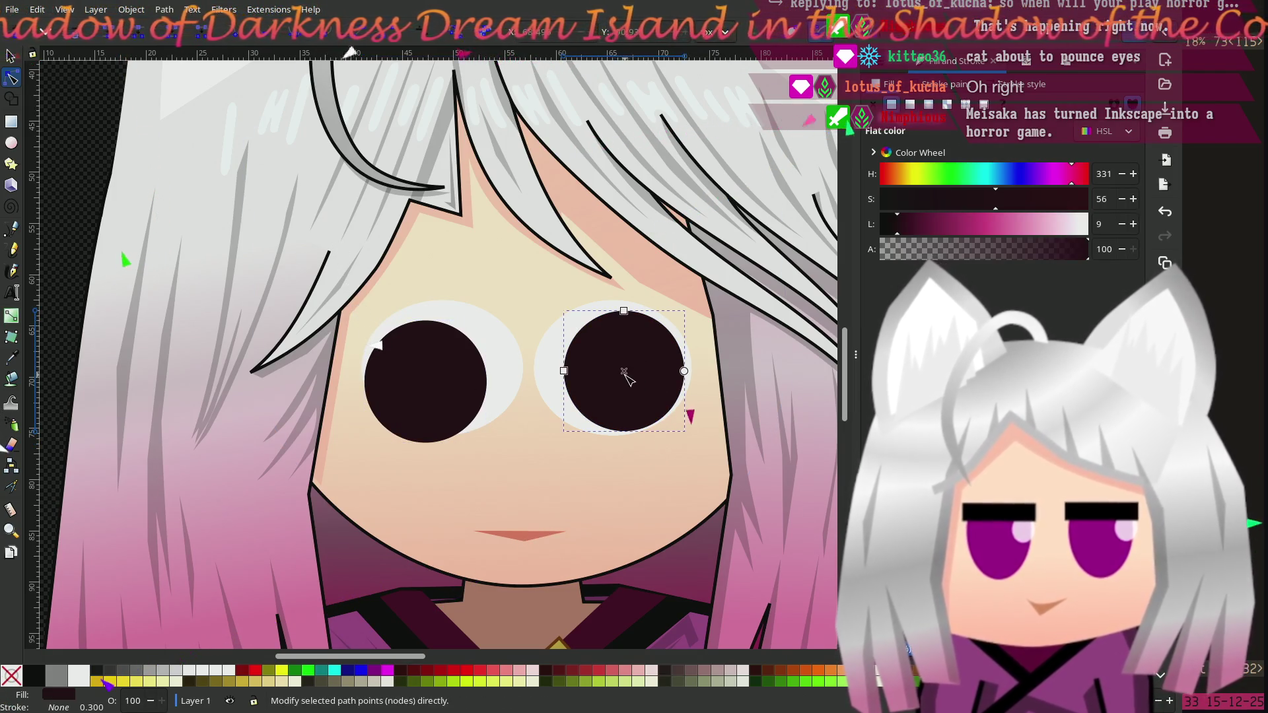
drag(627, 379, 636, 363)
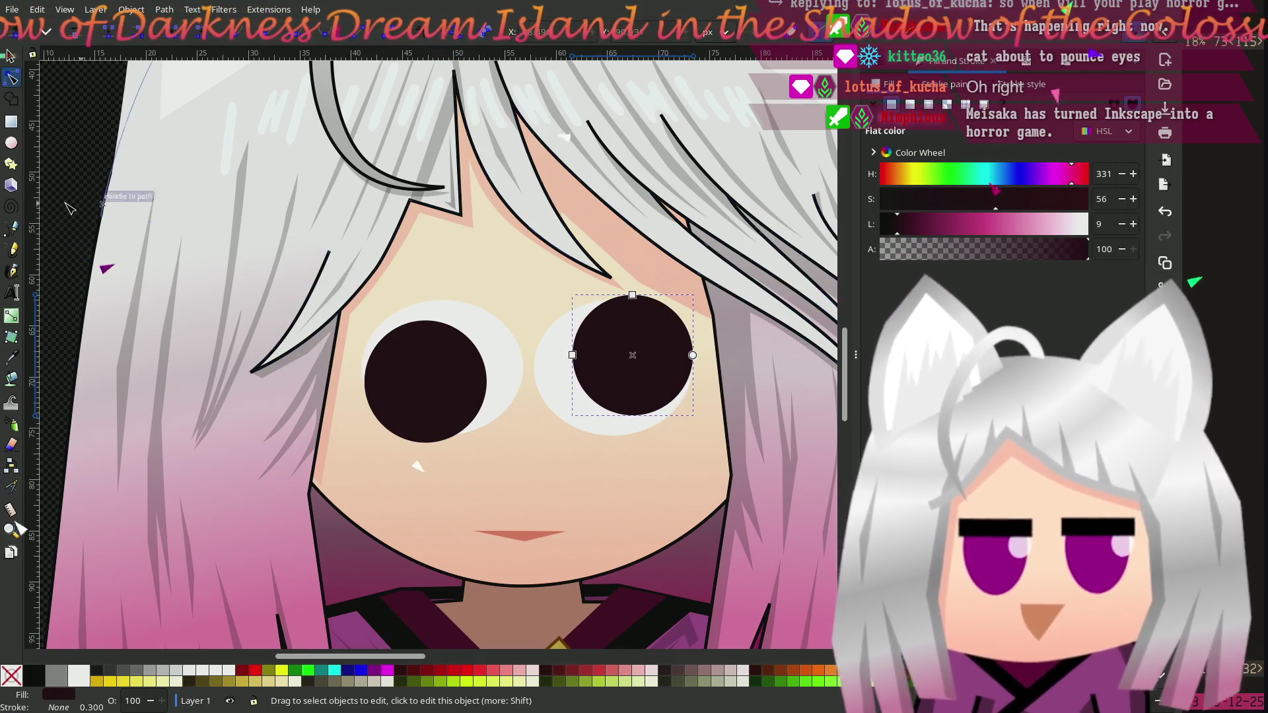
key(Escape)
ctrl+scroll(84, 213, down, 1)
ctrl+scroll(240, 322, down, 1)
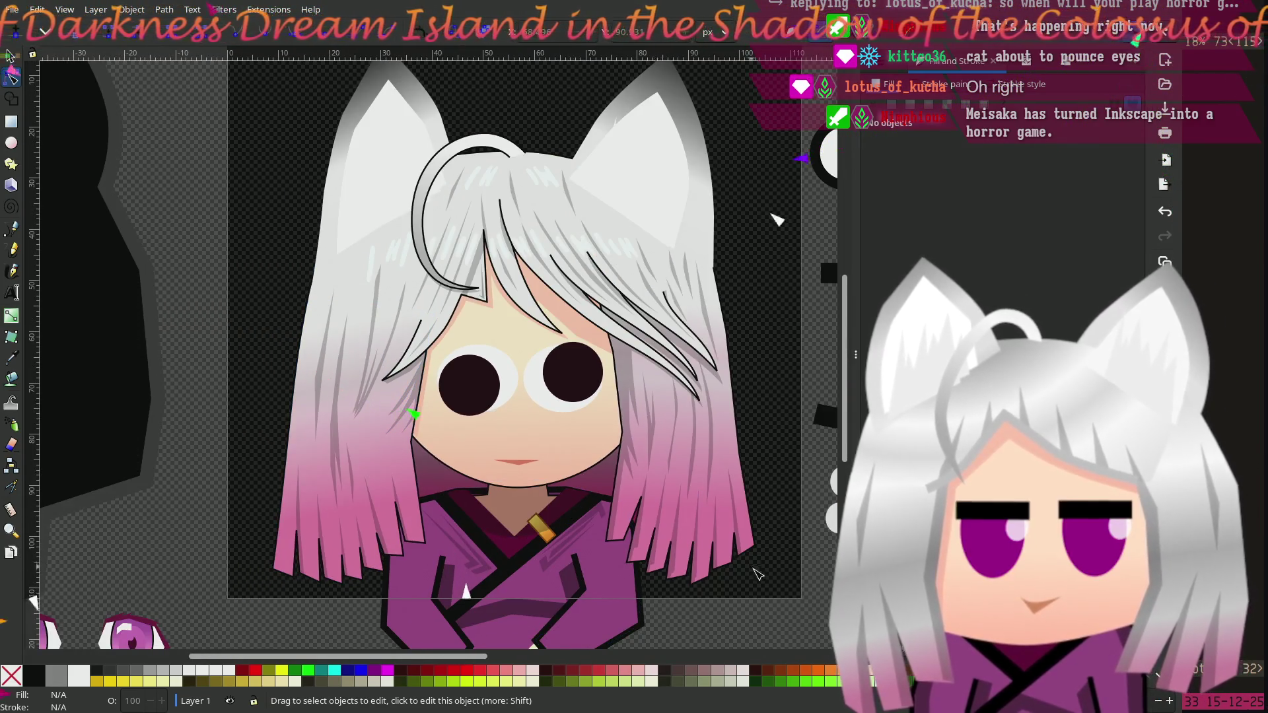
scroll(687, 588, up, 1)
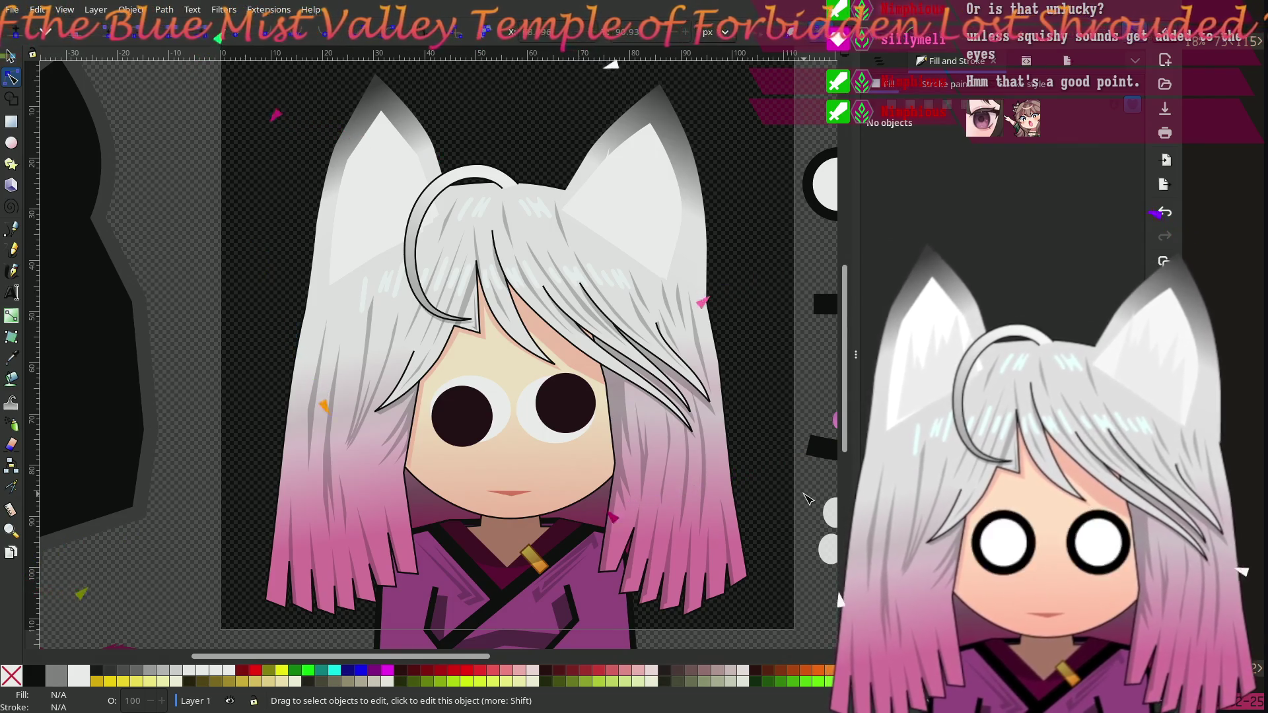
Step: Move the two purple rounded eye shapes from the parts sheet onto the face
scroll(725, 430, right, 9)
scroll(725, 430, up, 5)
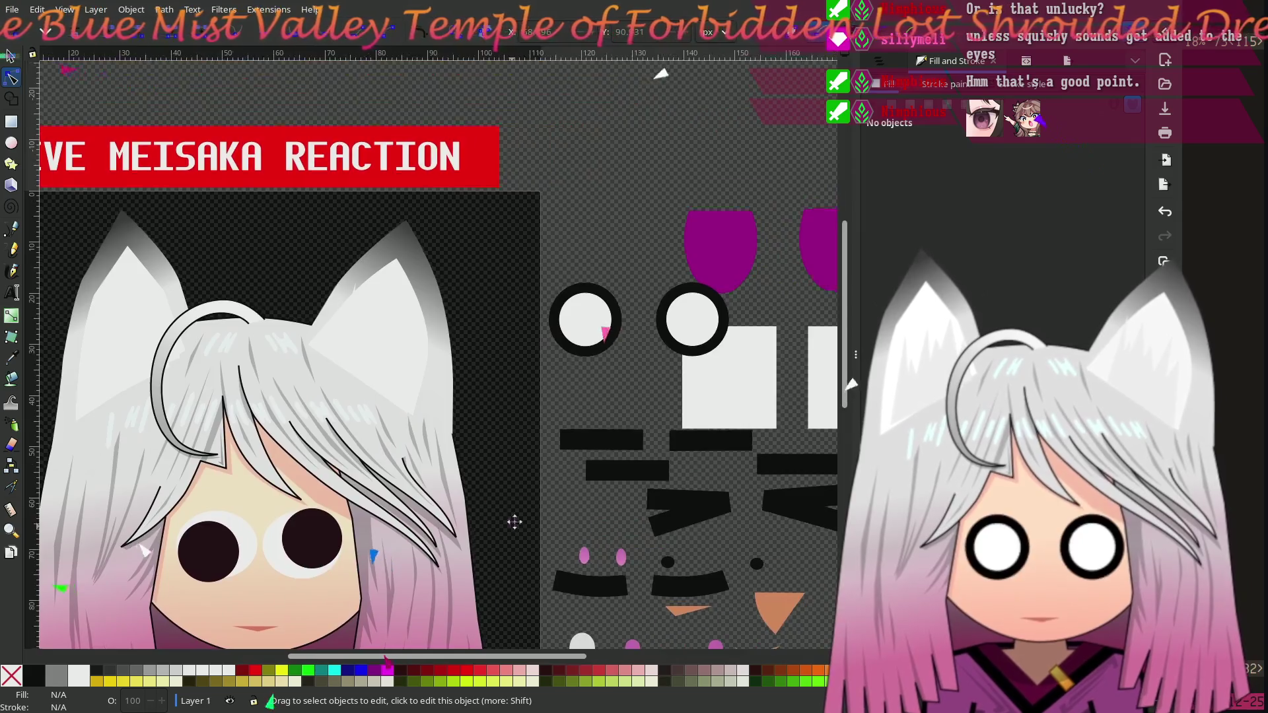
mouse_move(515, 523)
mouse_down()
mouse_move(614, 391)
mouse_move(490, 405)
mouse_up()
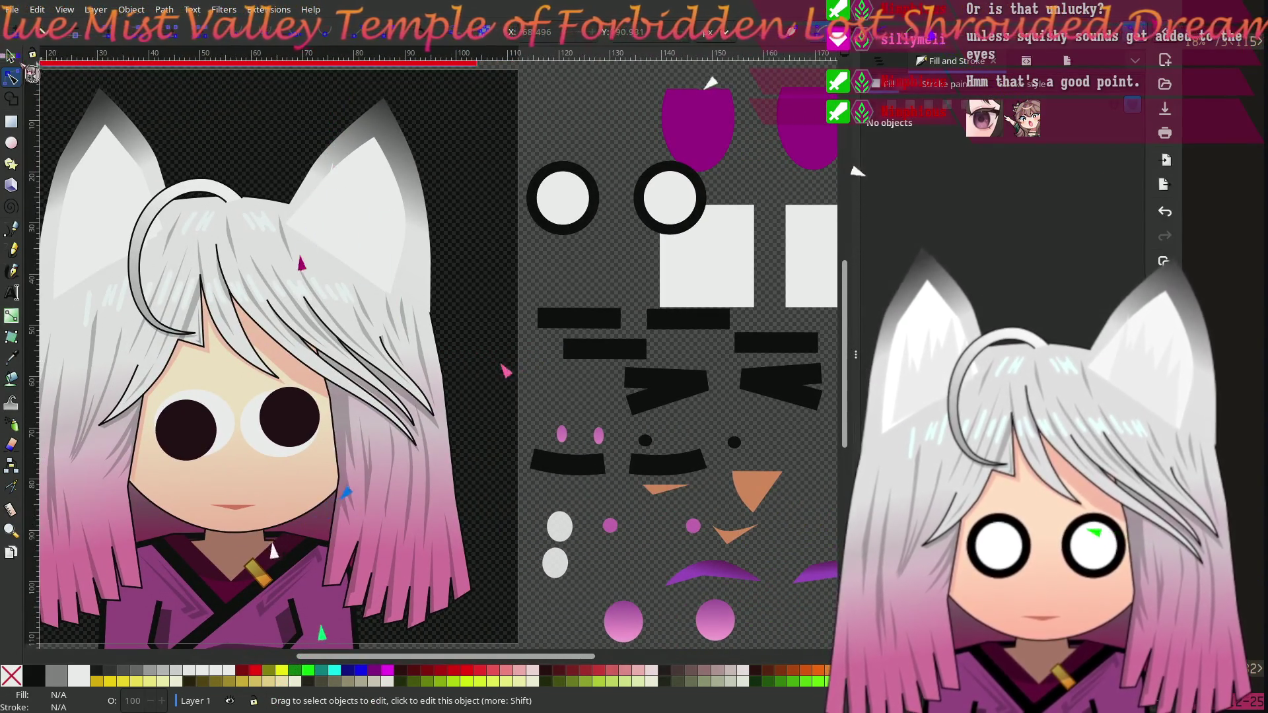
drag(650, 76, 836, 179)
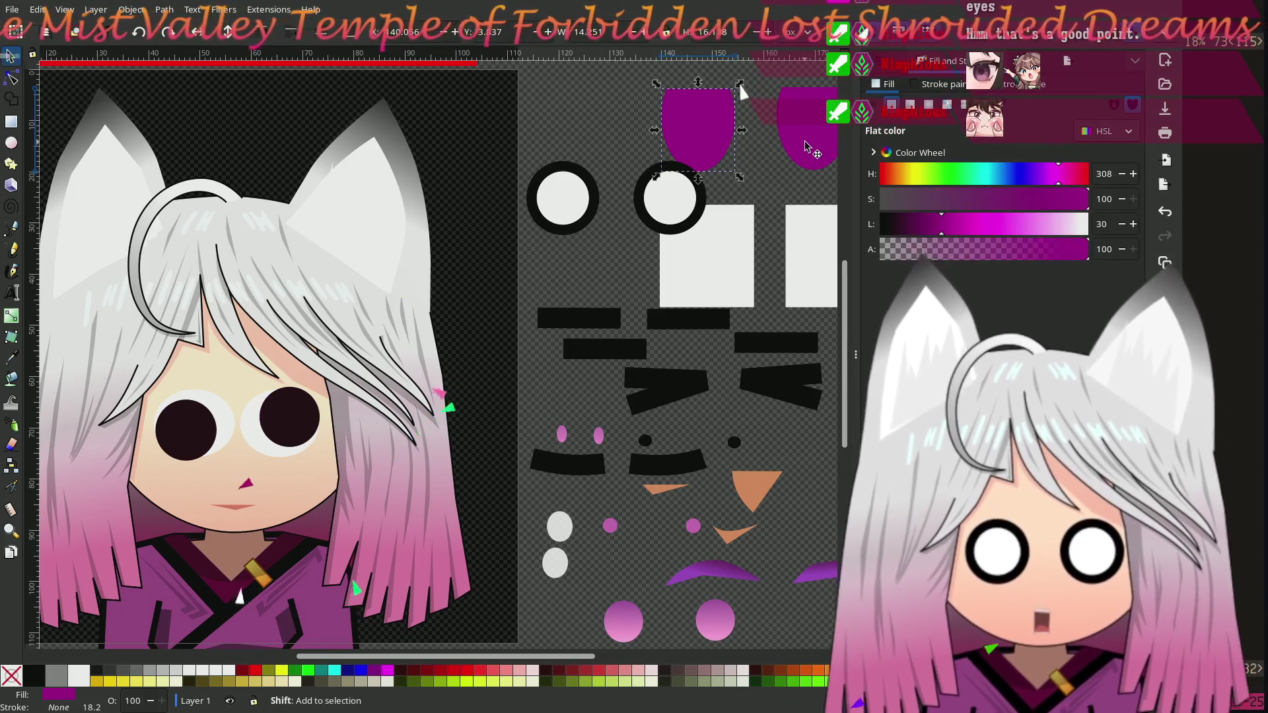
mouse_move(766, 159)
mouse_down()
mouse_move(288, 392)
mouse_move(244, 455)
mouse_up()
click(465, 411)
Step: Move the old dark pupils and white eye rings off the face beside the spare parts
scroll(396, 370, down, 3)
scroll(396, 370, left, 5)
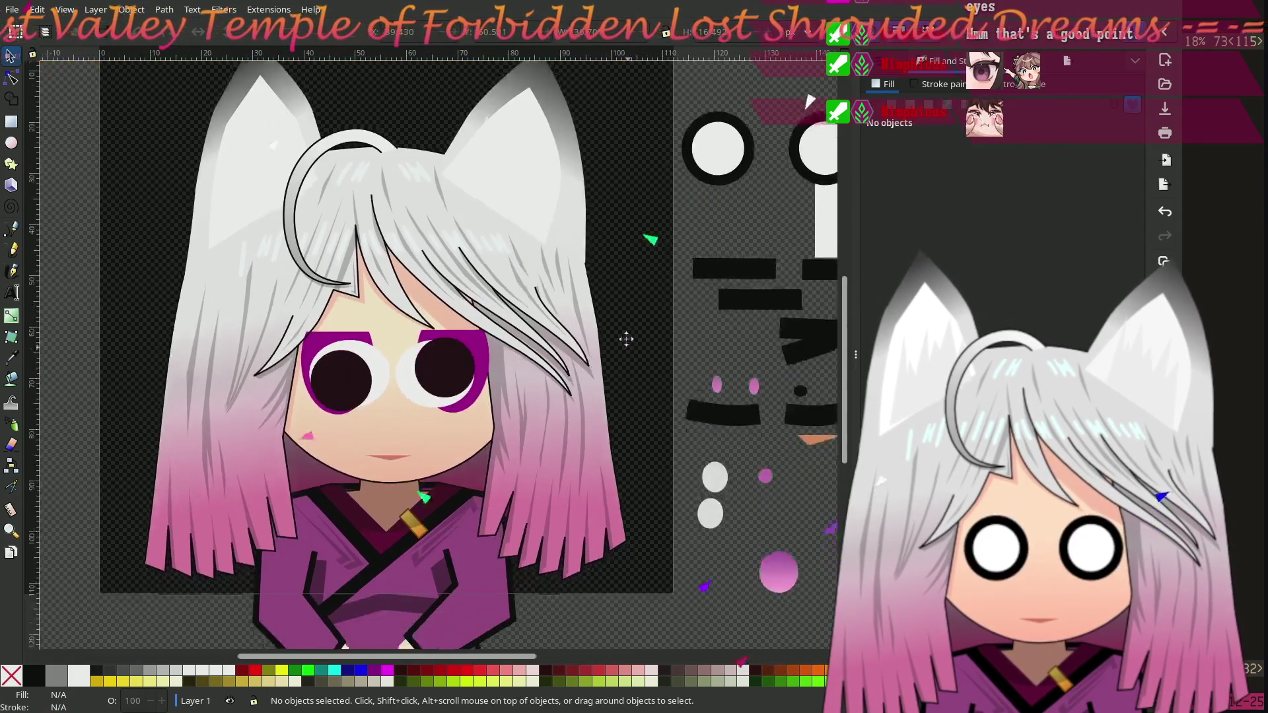
click(371, 360)
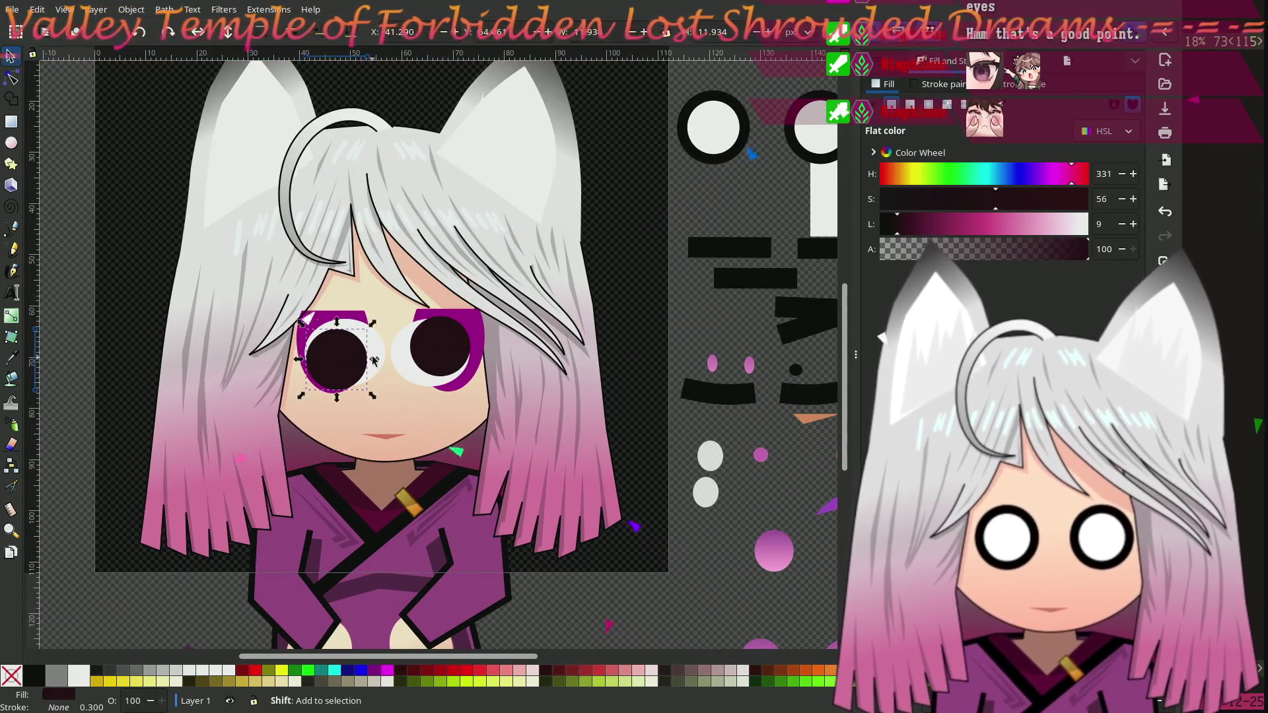
shift+click(415, 360)
shift+click(415, 362)
mouse_move(414, 362)
mouse_down()
mouse_move(766, 574)
mouse_move(784, 629)
mouse_move(766, 581)
mouse_move(793, 518)
mouse_move(751, 513)
mouse_up()
click(654, 434)
ctrl+scroll(551, 420, up, 5)
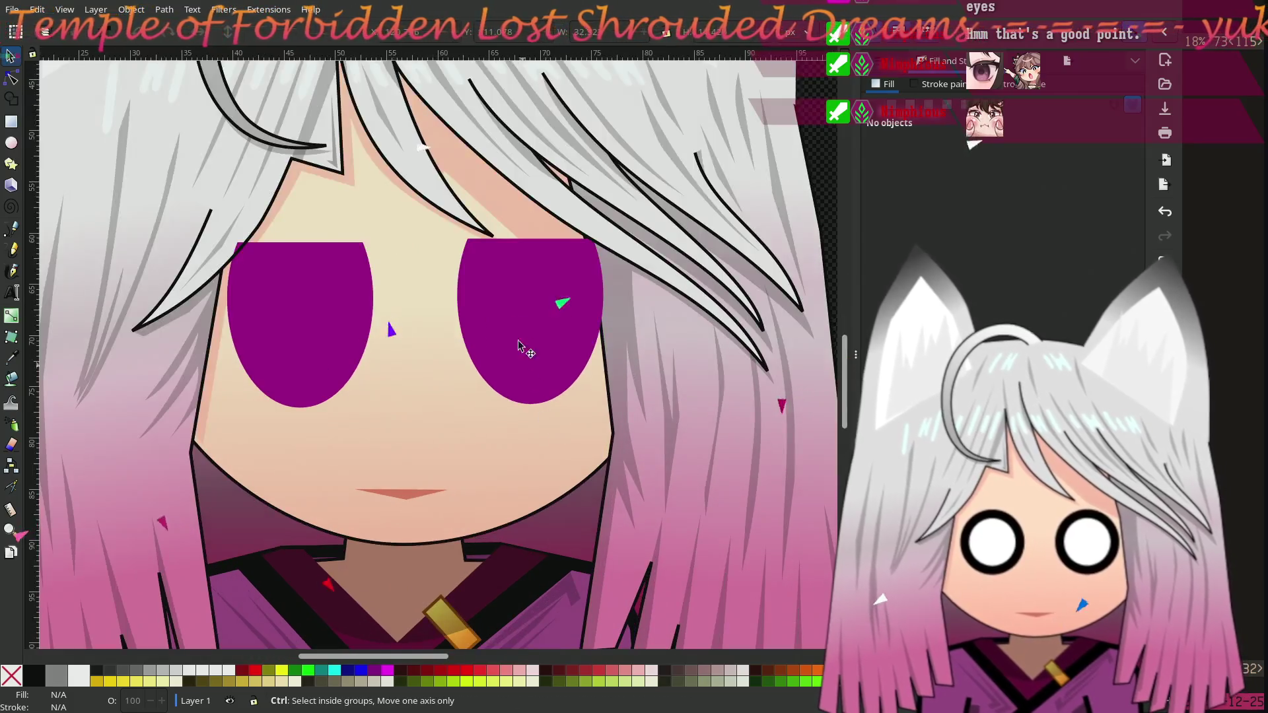
Step: Nudge the right and left purple eye shapes into position
click(524, 356)
drag(524, 357, 523, 304)
drag(292, 294, 304, 293)
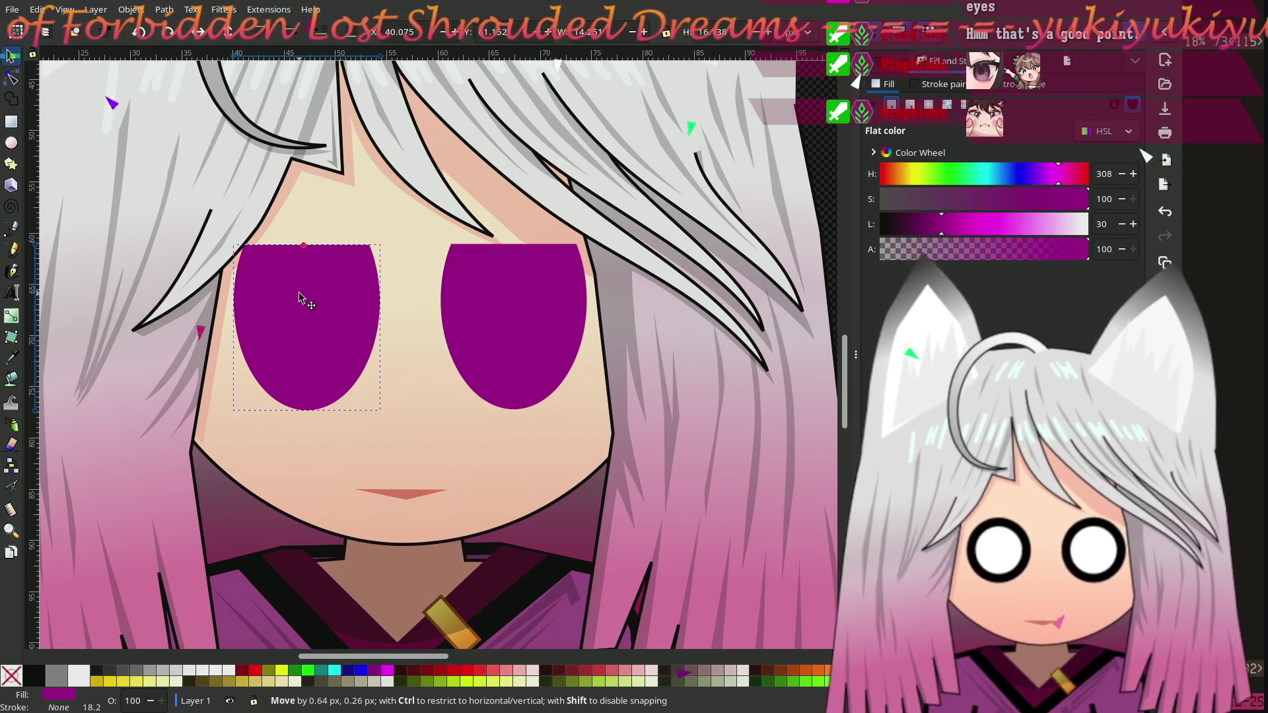
ctrl+scroll(459, 373, down, 3)
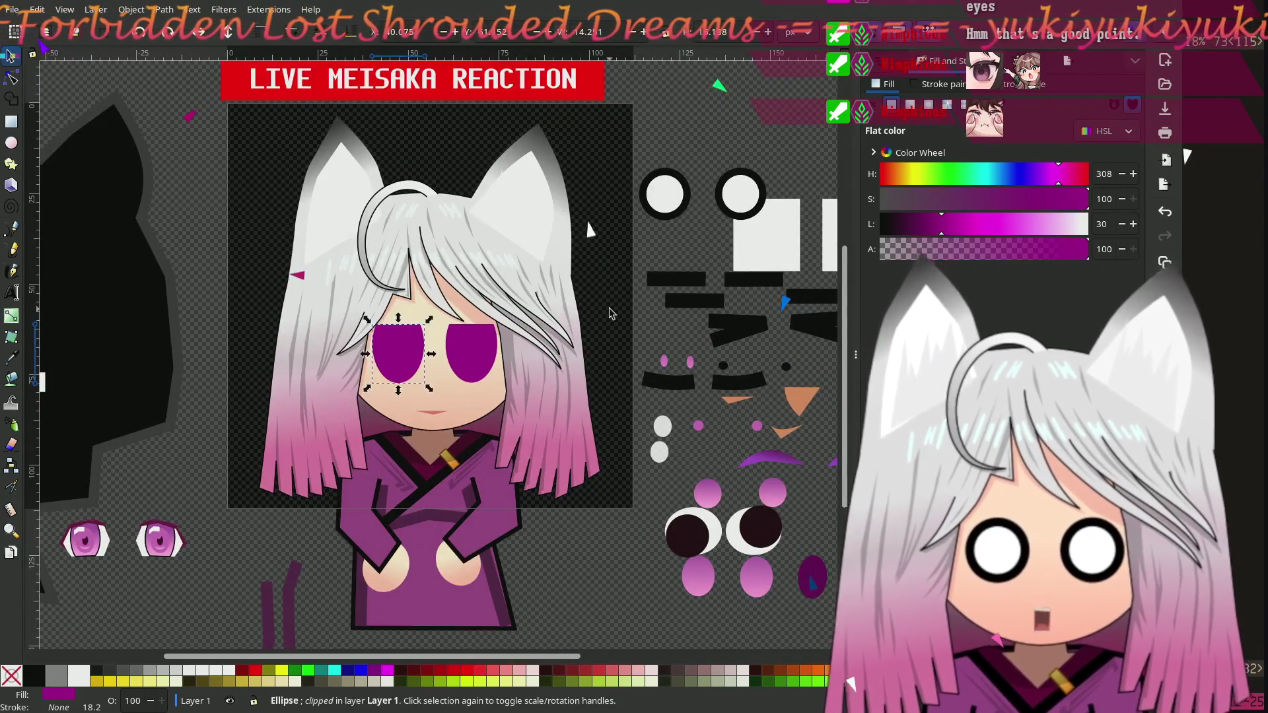
Step: Place both black brow bars above the purple eyes
key(Escape)
ctrl+scroll(594, 350, up, 2)
mouse_move(664, 353)
mouse_down()
mouse_move(744, 388)
mouse_move(538, 297)
mouse_move(558, 325)
mouse_move(648, 350)
mouse_up()
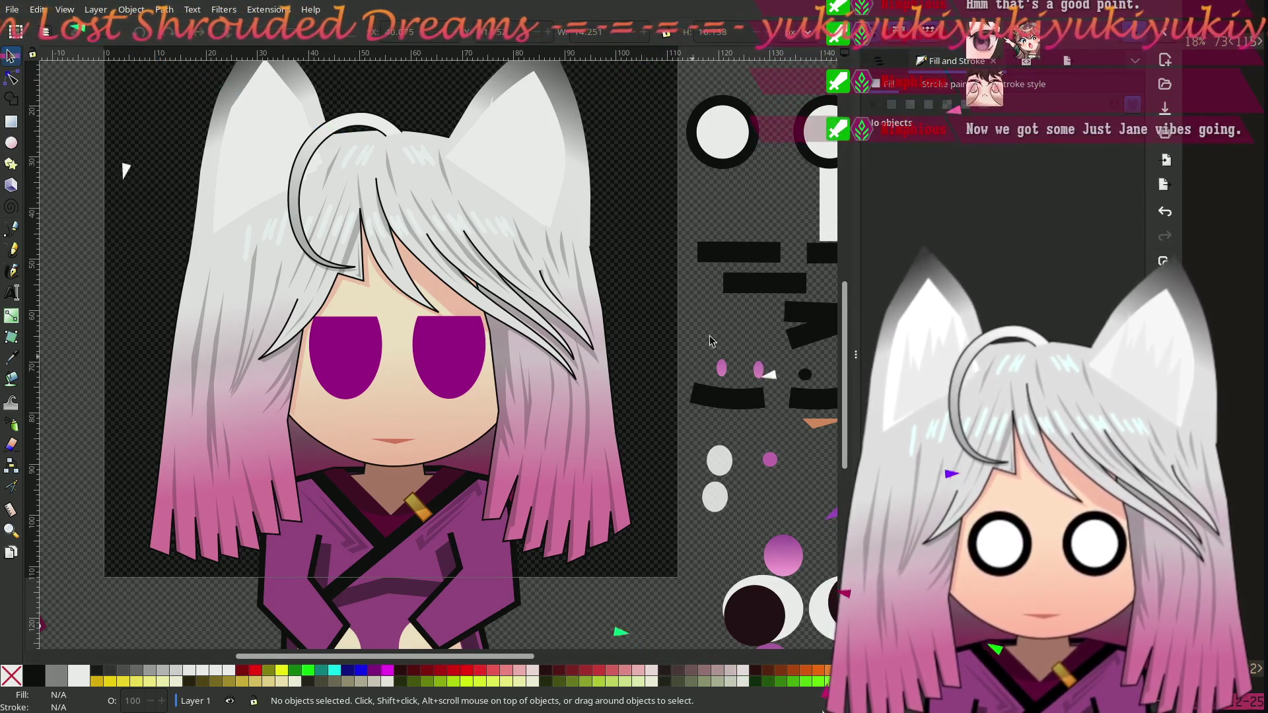
click(714, 262)
shift+click(811, 260)
mouse_move(811, 260)
mouse_down()
mouse_move(413, 295)
mouse_move(414, 324)
mouse_up()
click(669, 286)
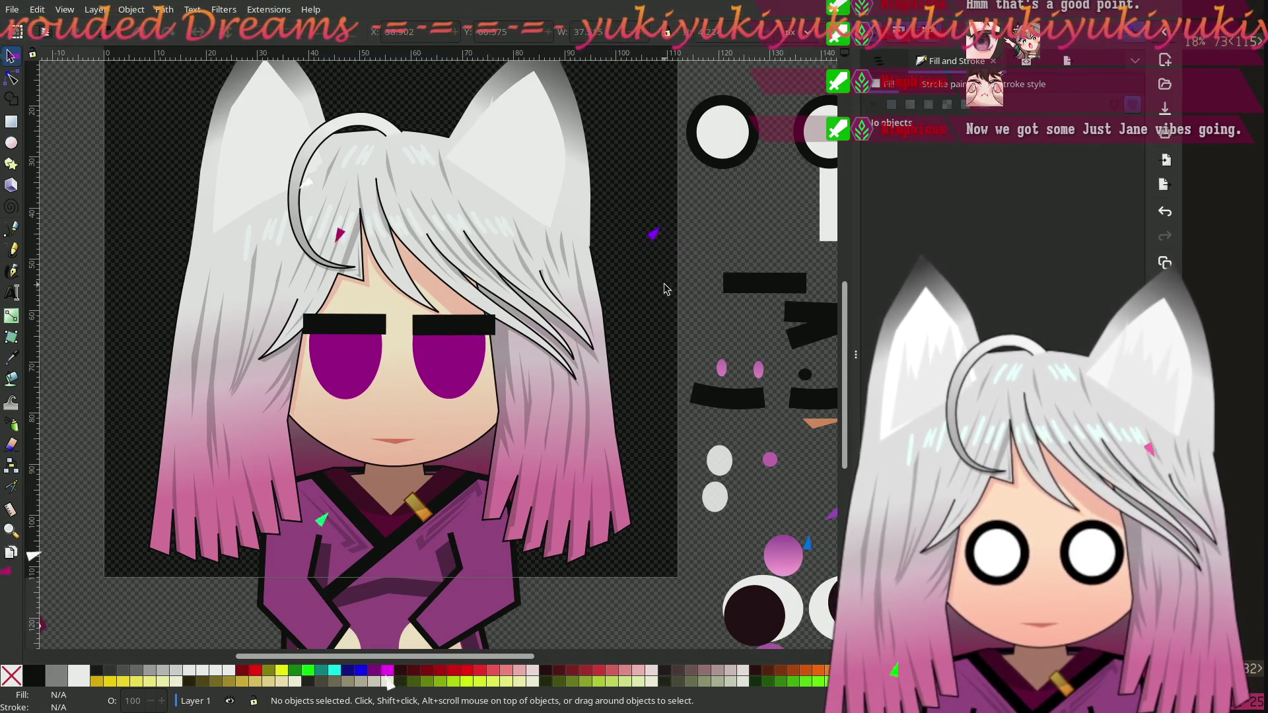
Step: Place two spare white ellipses on the eyes as highlights
click(720, 465)
mouse_move(724, 466)
mouse_down()
mouse_move(441, 336)
mouse_move(325, 337)
mouse_up()
drag(712, 497, 417, 334)
shift+click(323, 333)
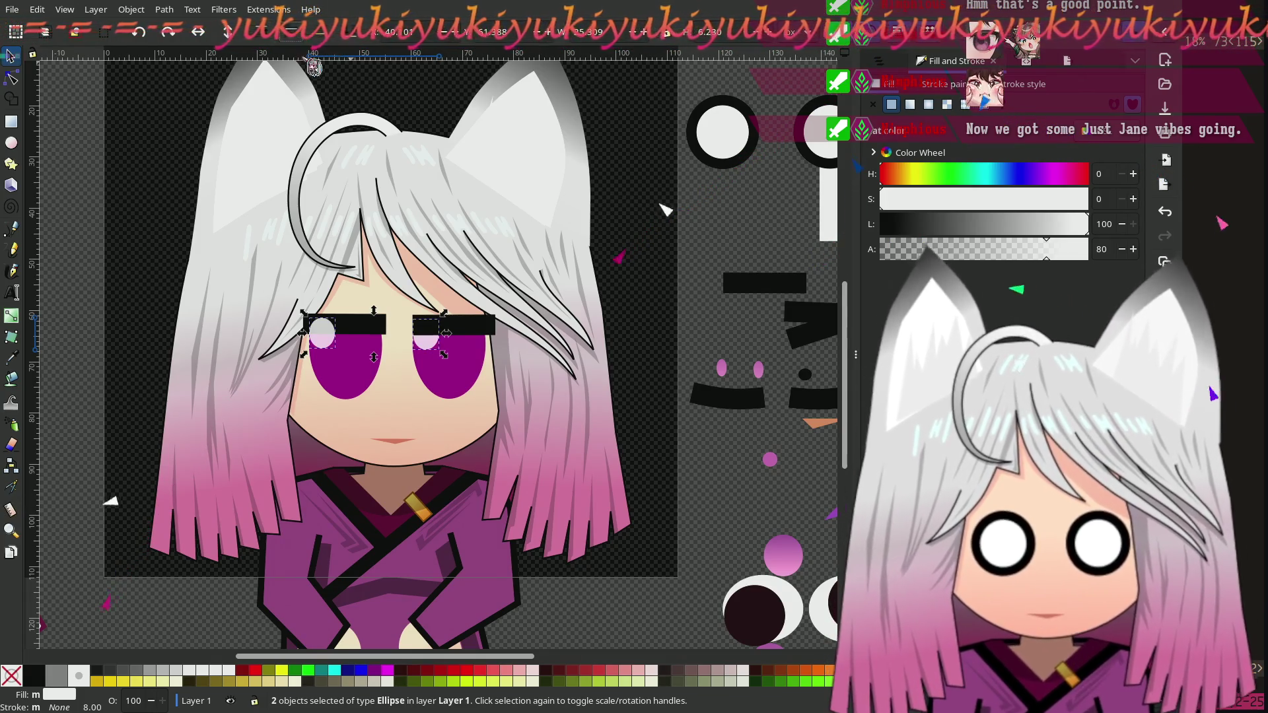
click(626, 293)
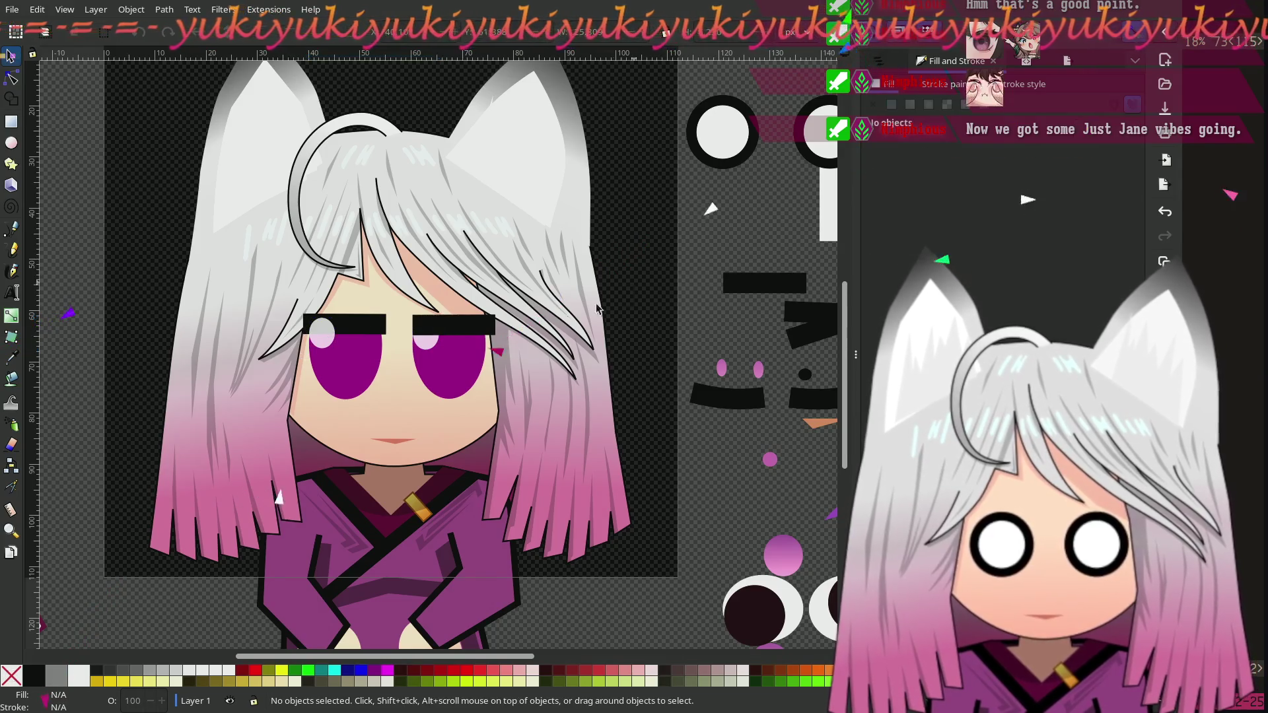
click(322, 343)
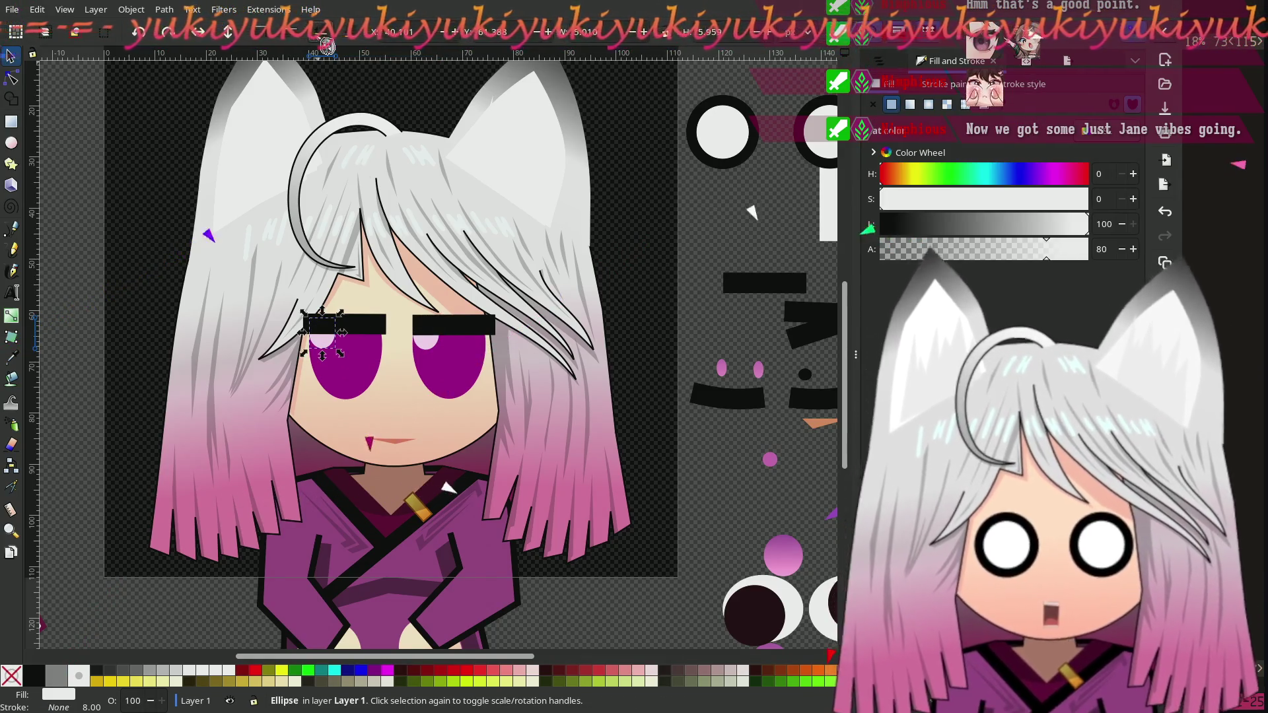
click(387, 420)
Step: Nudge both eye highlights slightly right under their brows
scroll(386, 419, up, 2)
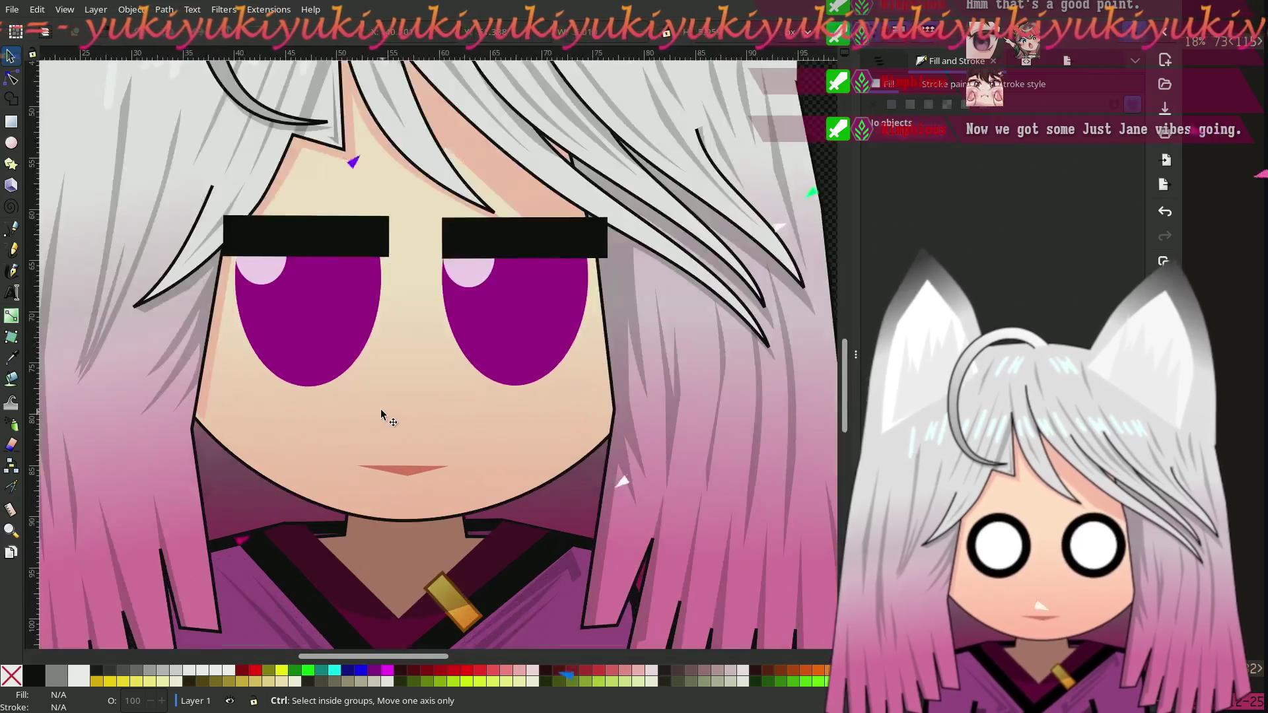
click(269, 282)
drag(268, 282, 303, 276)
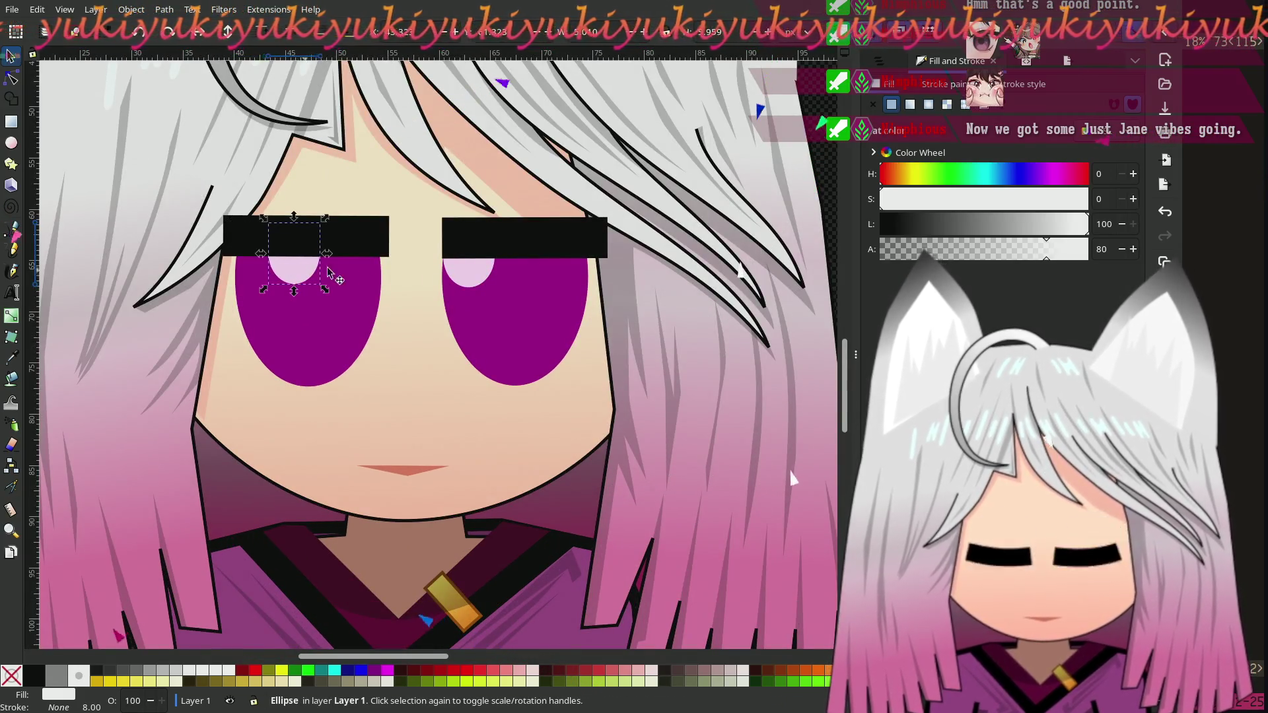
mouse_move(480, 277)
mouse_down()
mouse_move(522, 261)
mouse_move(507, 264)
mouse_up()
key(5)
click(751, 522)
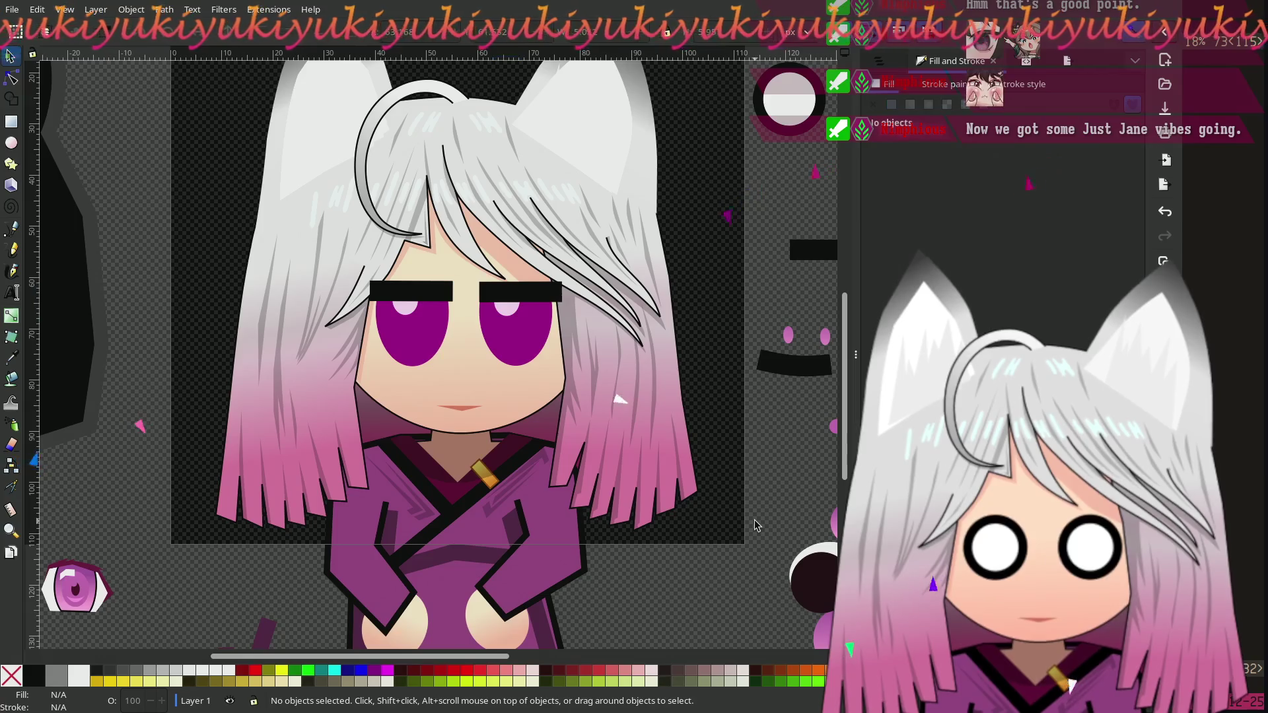
ctrl+scroll(751, 516, up, 1)
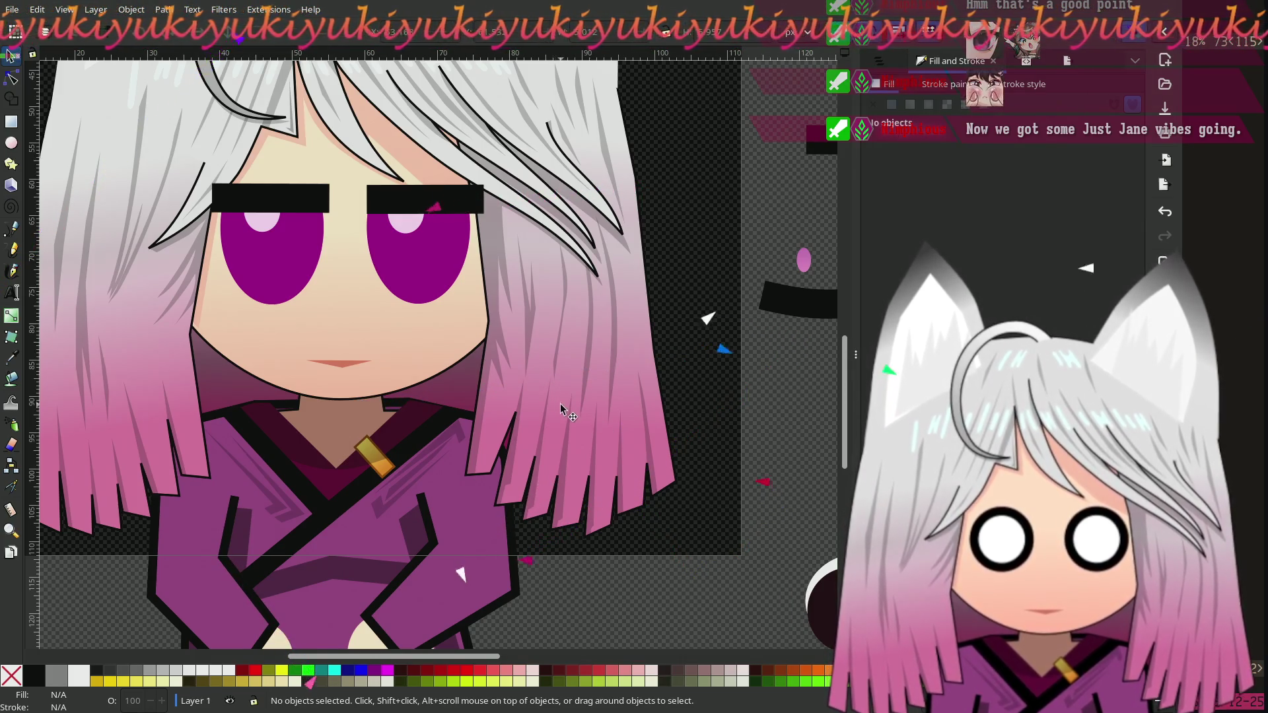
scroll(605, 436, up, 5)
scroll(572, 511, right, 5)
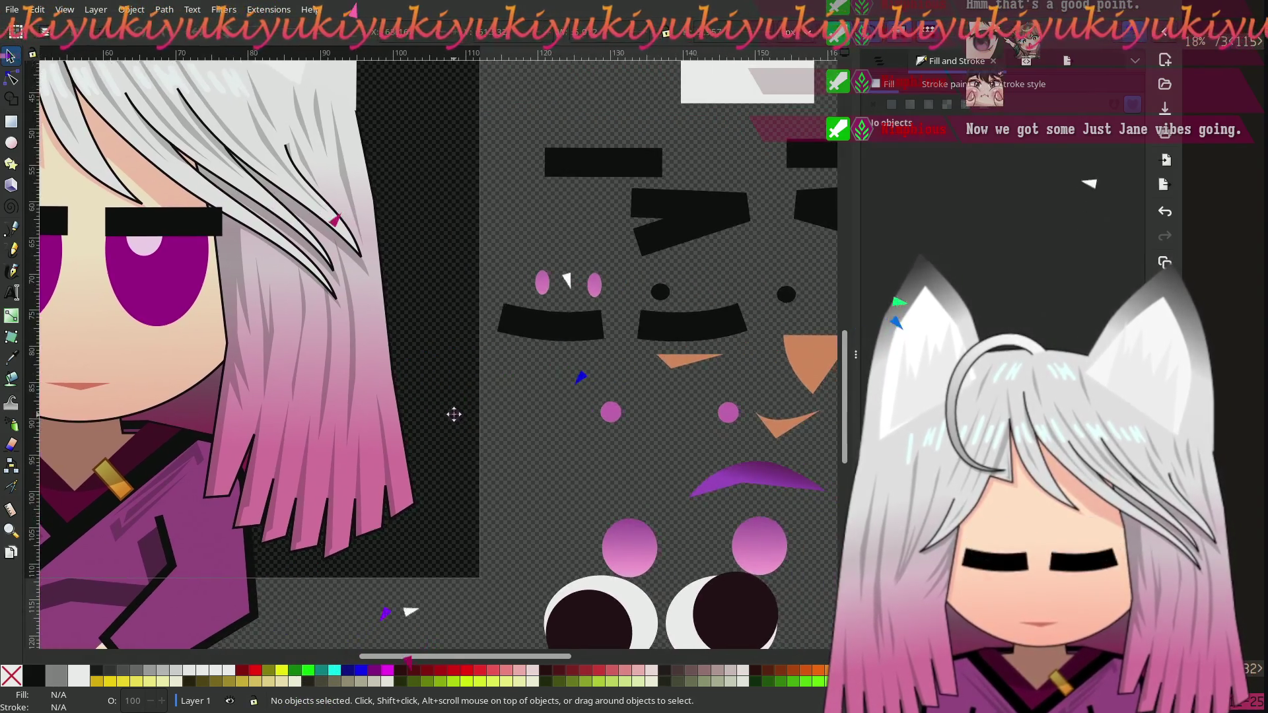
mouse_move(571, 510)
mouse_down()
mouse_move(283, 292)
mouse_move(741, 461)
mouse_move(846, 539)
mouse_move(761, 555)
mouse_up()
Step: Duplicate both eyes' top highlights and drop the copies lower into the irises
scroll(760, 555, up, 2)
scroll(353, 449, up, 2)
scroll(353, 449, left, 6)
scroll(353, 449, up, 1)
click(301, 228)
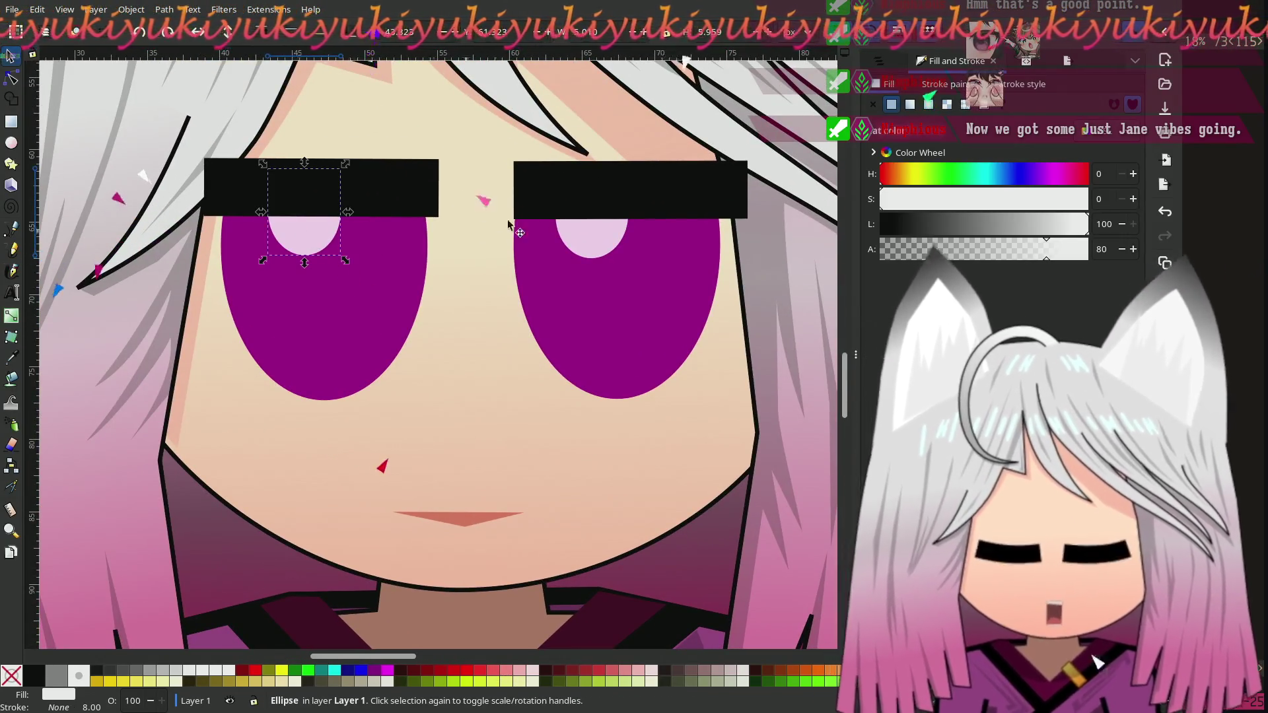
shift+click(593, 240)
key(ctrl+d)
mouse_move(587, 251)
mouse_down()
mouse_move(648, 406)
mouse_move(634, 395)
mouse_up()
drag(635, 343, 636, 329)
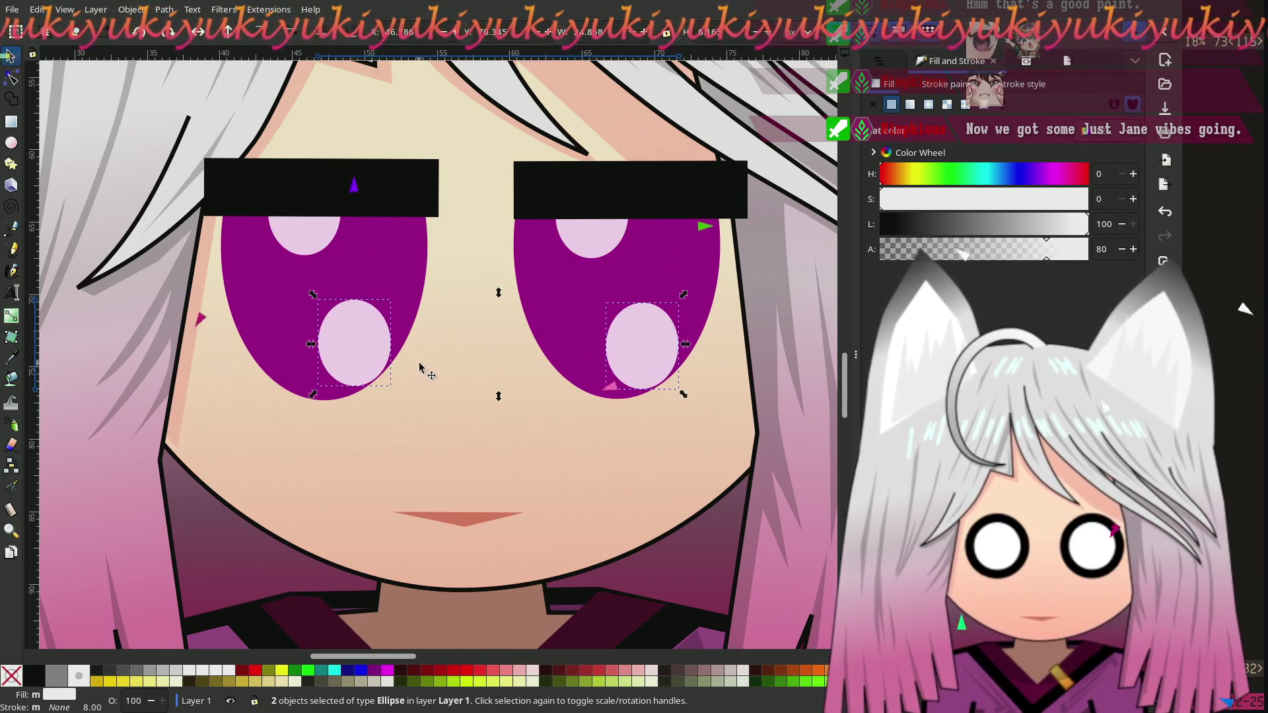
scroll(419, 368, down, 1)
key(Escape)
Step: Shrink the lower highlight in each eye down to a tiny dot
scroll(389, 441, down, 1)
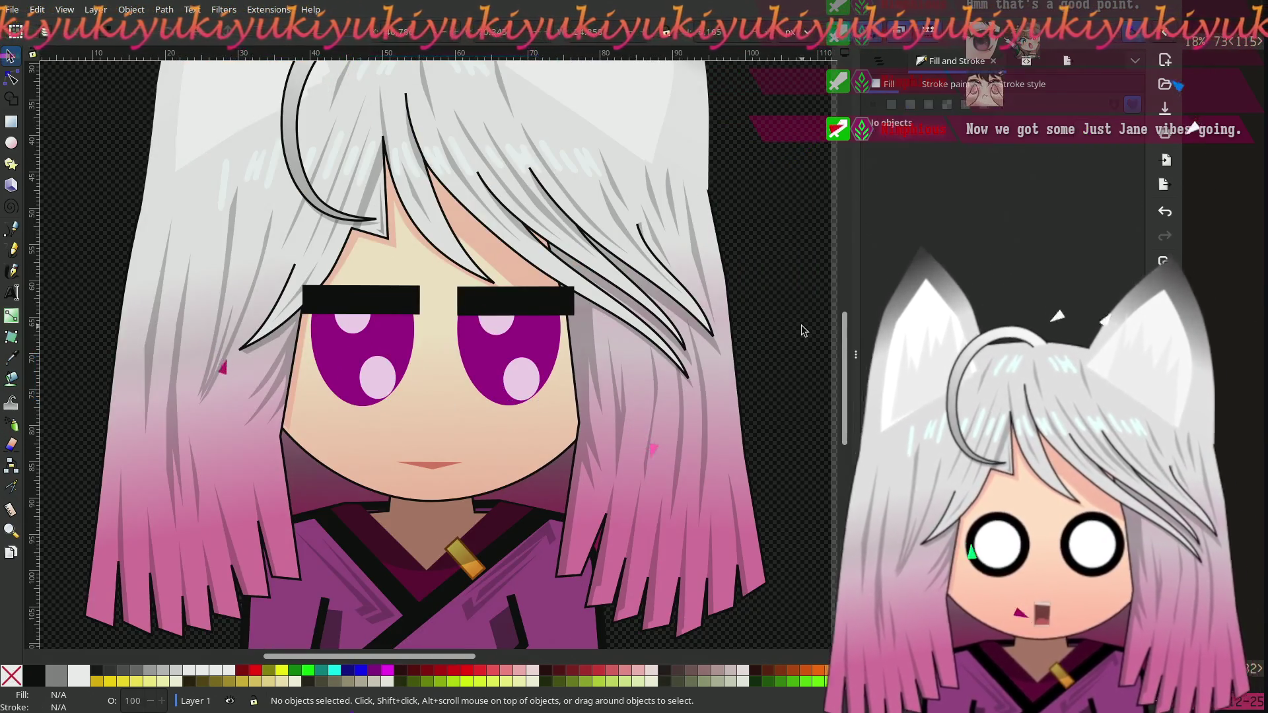
scroll(418, 409, up, 2)
click(326, 334)
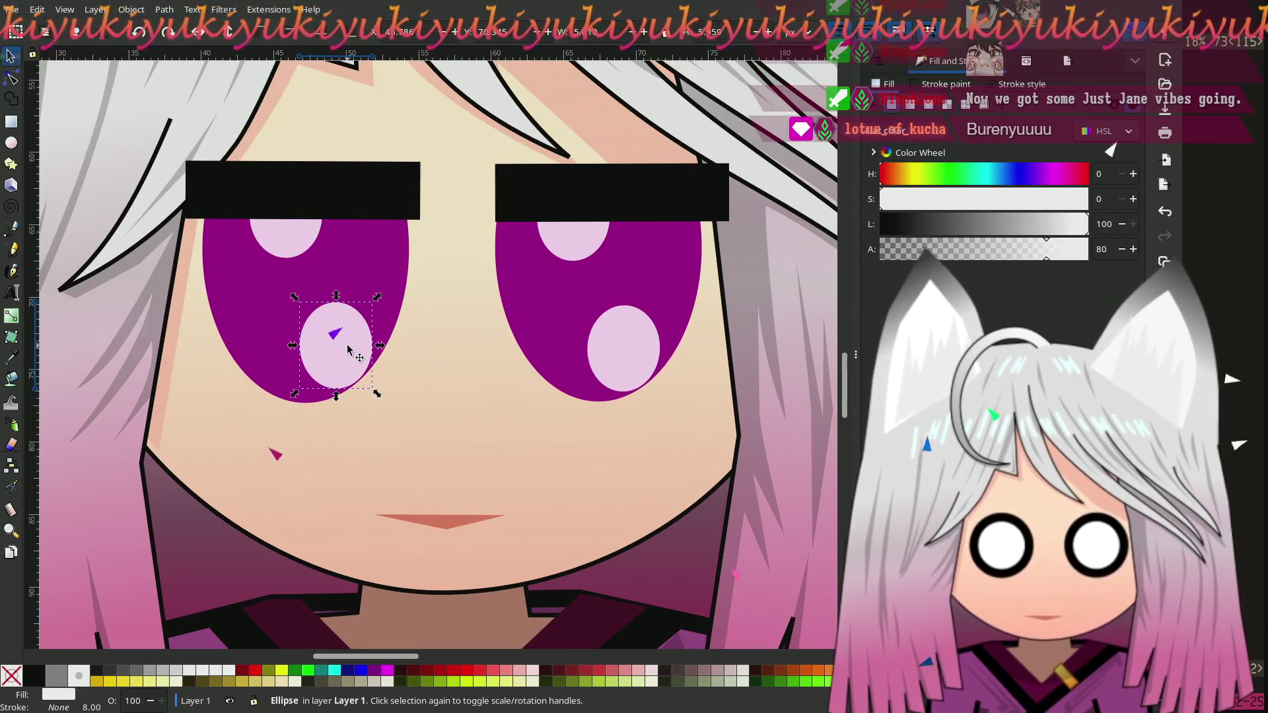
key(n)
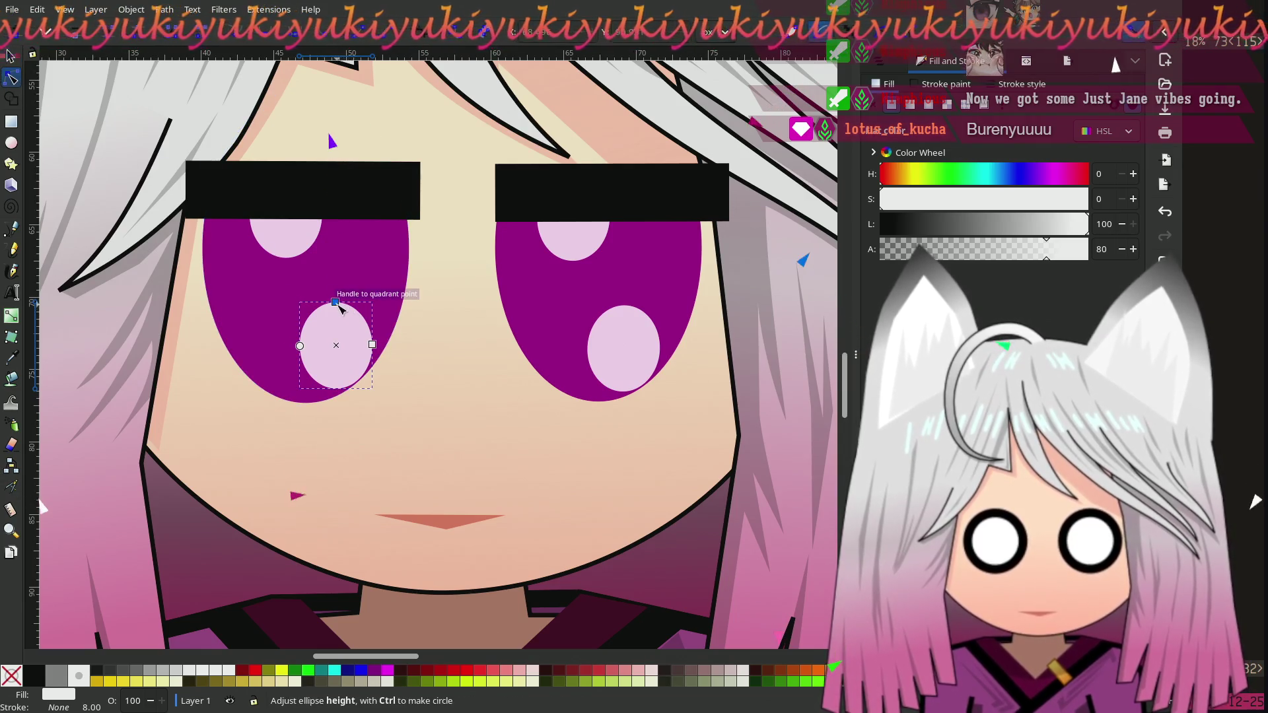
mouse_move(340, 318)
mouse_down()
mouse_move(337, 332)
mouse_move(360, 345)
mouse_move(349, 343)
mouse_up()
click(618, 340)
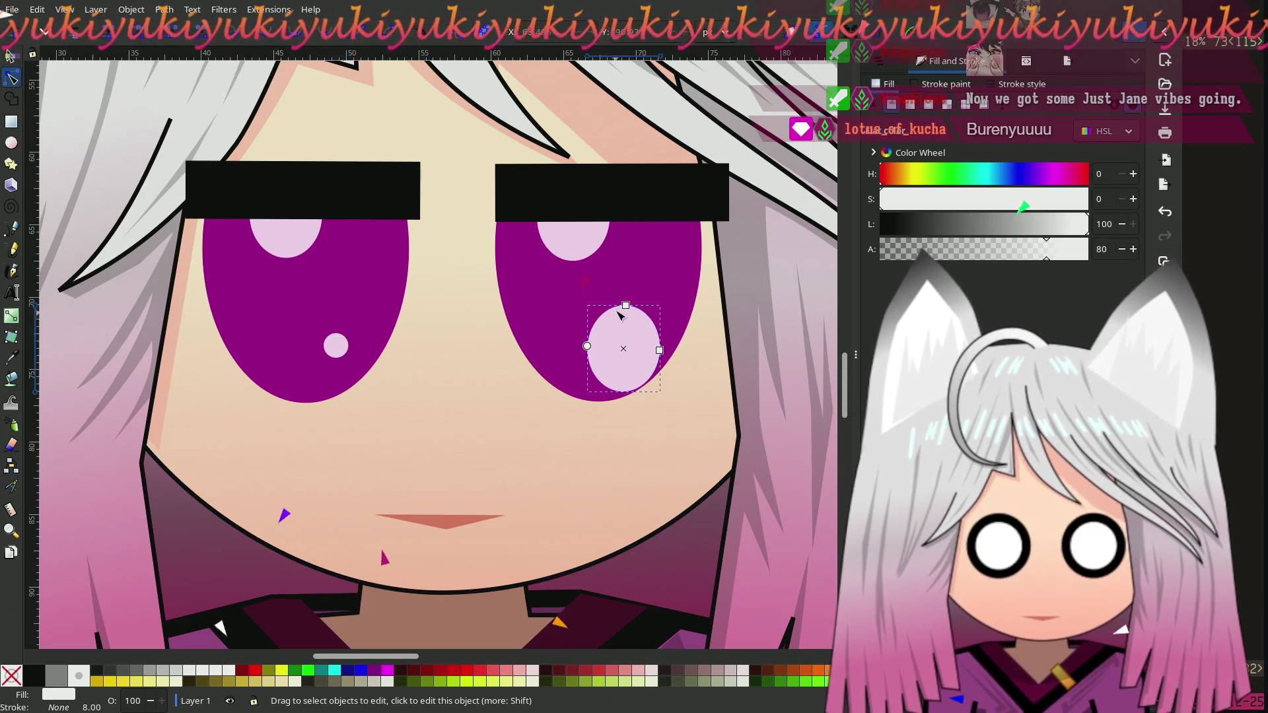
drag(626, 305, 624, 340)
drag(659, 350, 632, 348)
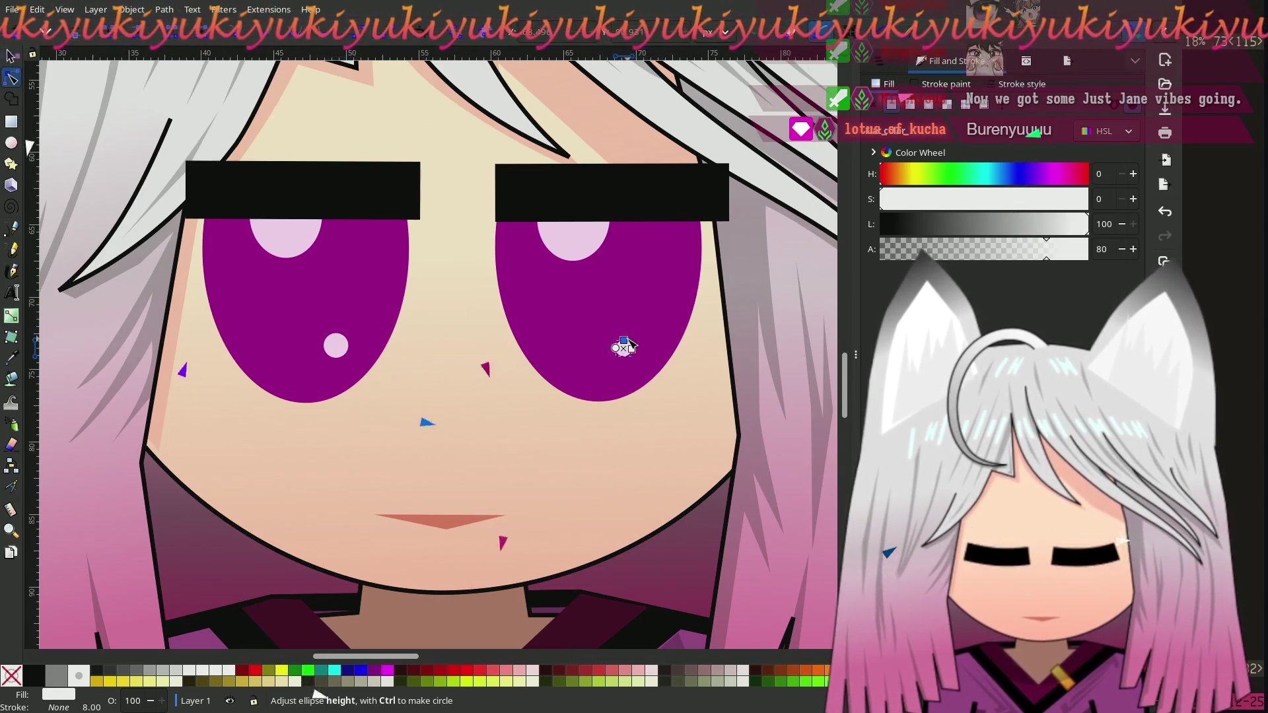
key(s)
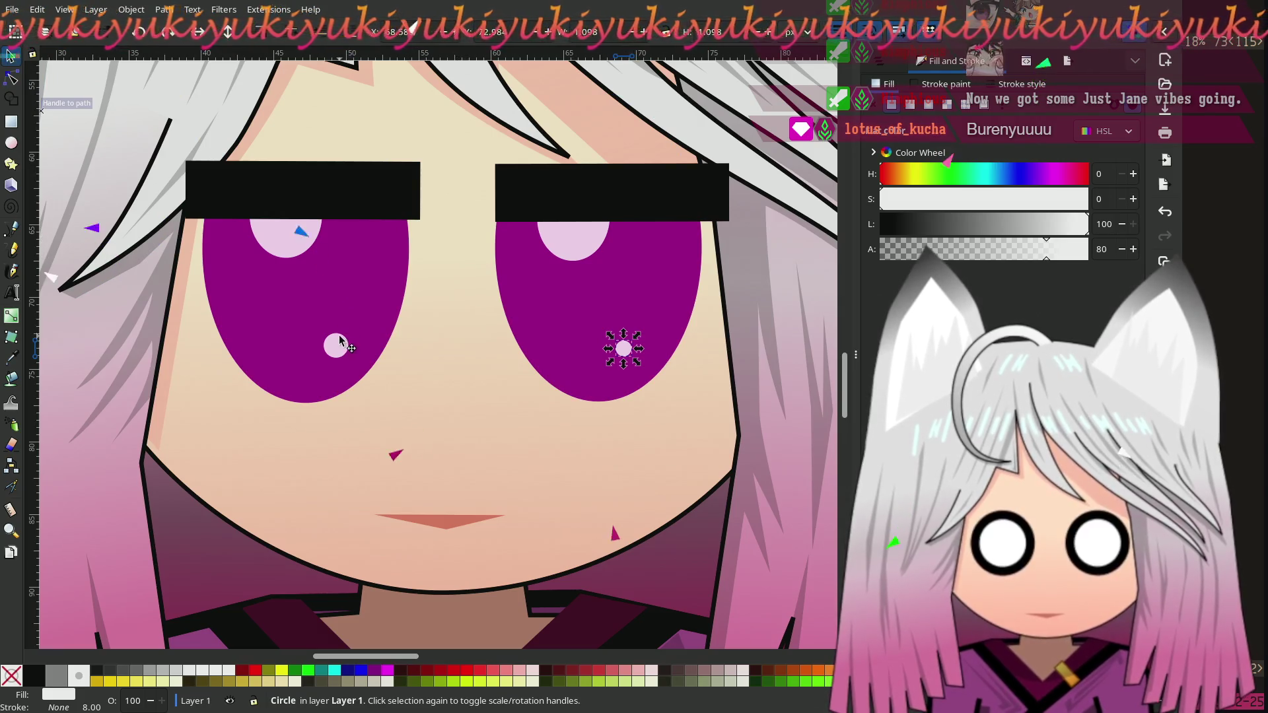
Step: Copy the small left-eye dot and cluster the circles beside the top highlight
click(336, 346)
key(ctrl+d)
mouse_move(335, 346)
mouse_down()
mouse_move(385, 355)
mouse_move(453, 210)
mouse_move(354, 376)
mouse_move(342, 378)
mouse_move(313, 251)
mouse_up()
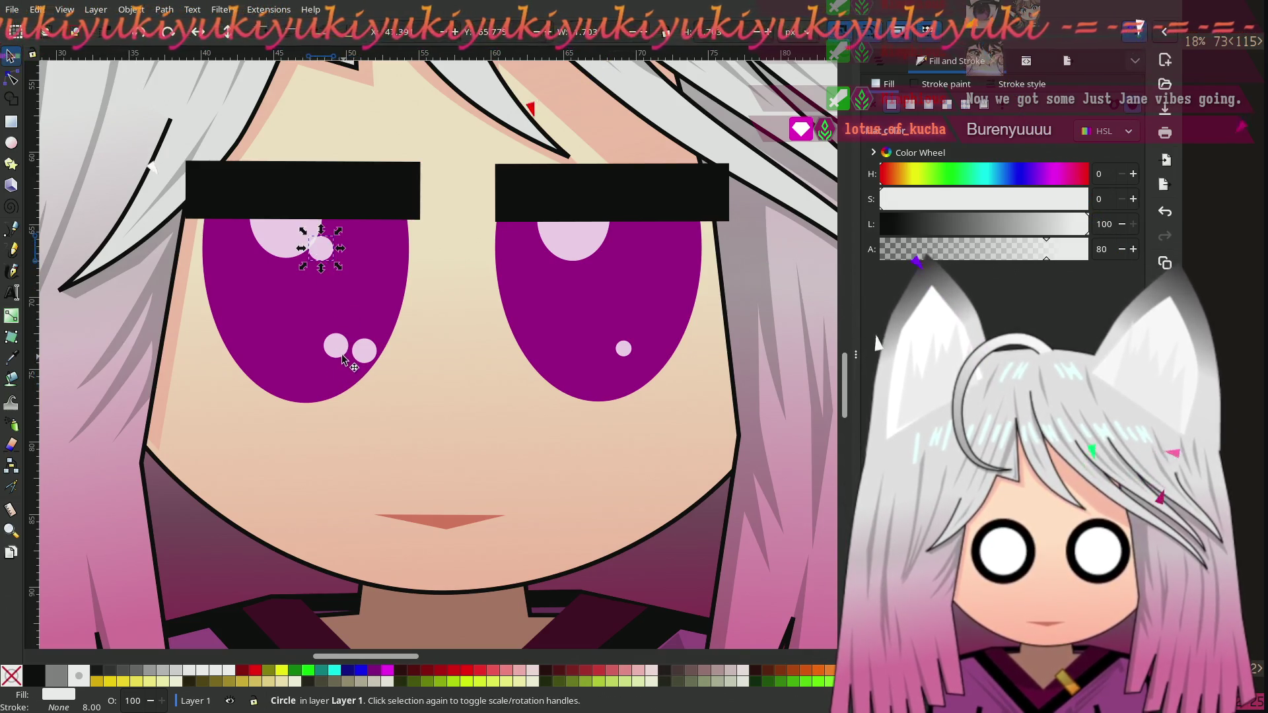
drag(343, 359, 305, 267)
click(363, 349)
mouse_move(372, 360)
mouse_down()
mouse_move(273, 367)
mouse_move(231, 325)
mouse_move(382, 329)
mouse_up()
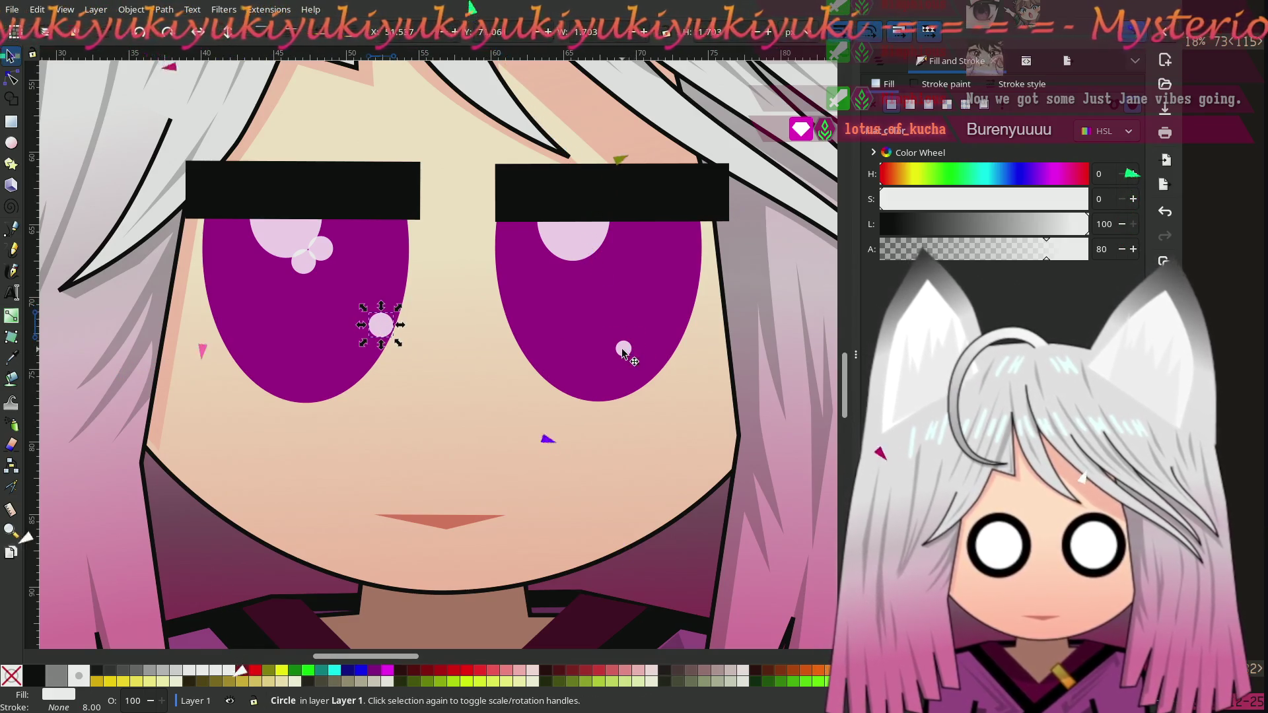
key(Escape)
Step: Fine-tune the left-eye cluster, then duplicate its circles into the right eye
click(307, 266)
drag(308, 264, 312, 263)
key(shift+Up)
key(shift+Right)
shift+click(386, 323)
key(ctrl+d)
mouse_move(308, 267)
mouse_down()
mouse_move(589, 291)
mouse_move(600, 265)
mouse_up()
ctrl+scroll(584, 330, down, 3)
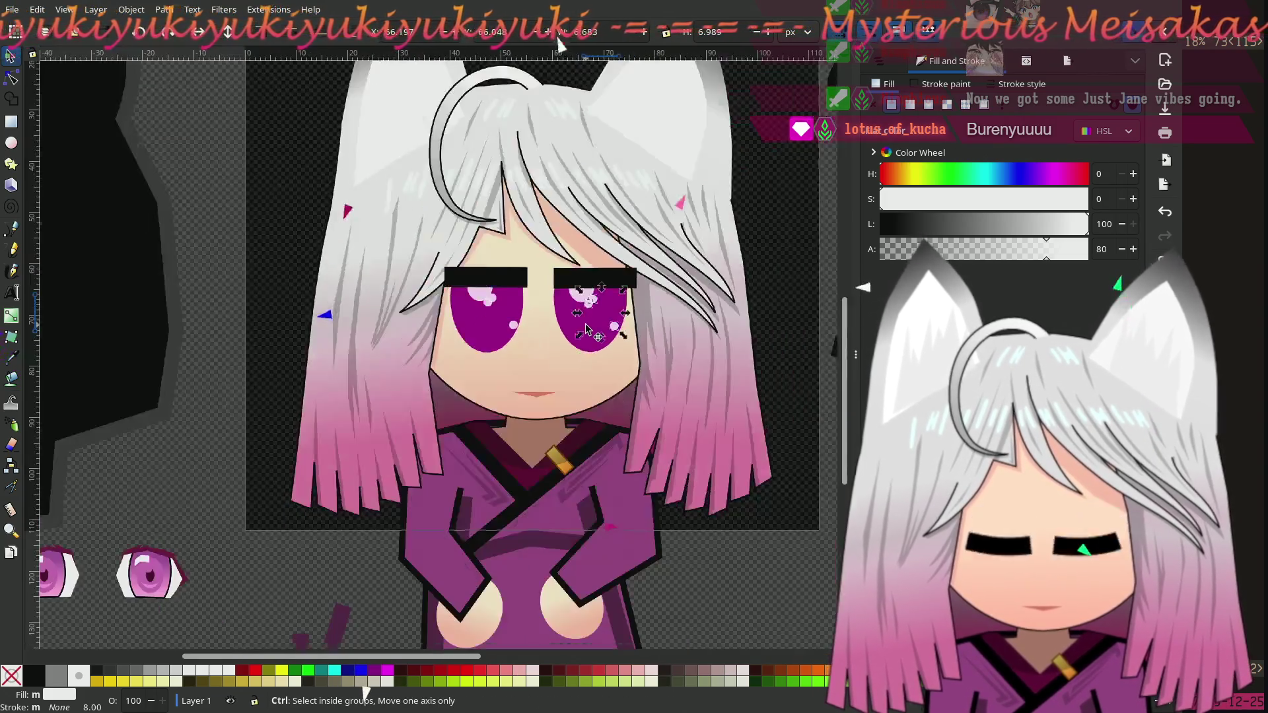
Step: Drag the two spare pink gradient circles from below into the eyes
click(728, 595)
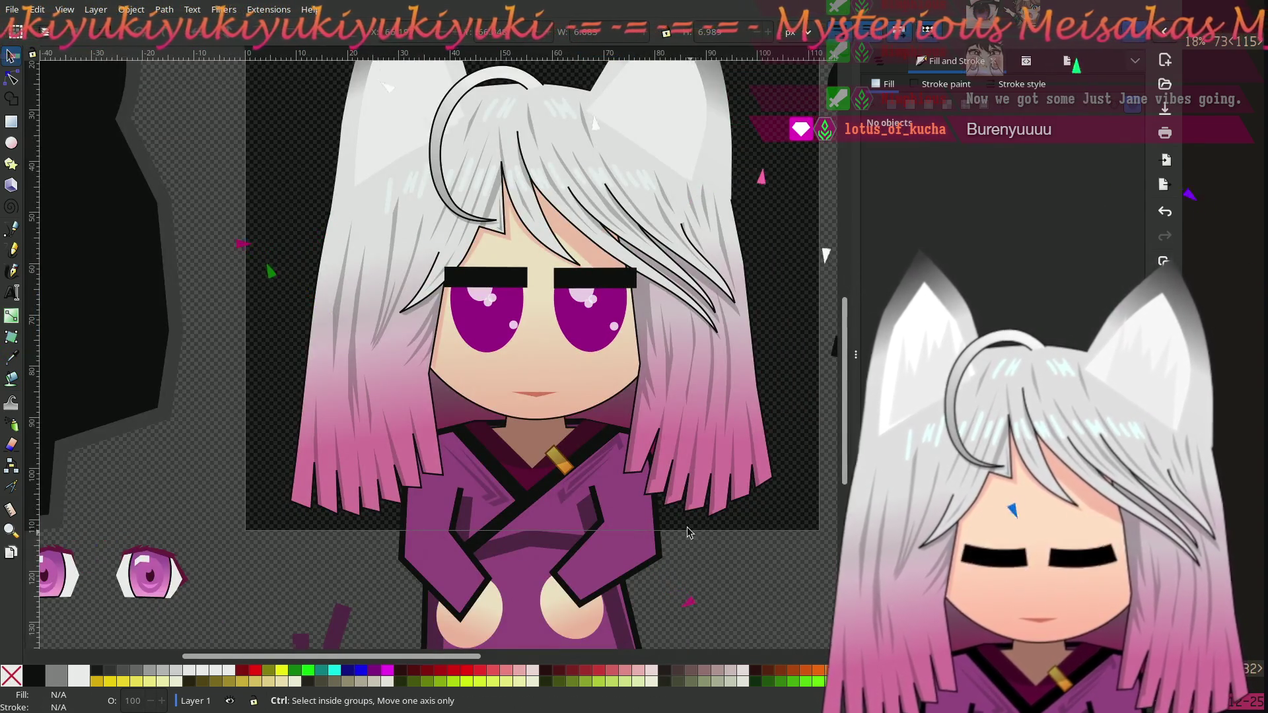
scroll(660, 516, up, 2)
scroll(396, 462, right, 10)
mouse_move(322, 446)
mouse_down()
mouse_move(382, 447)
mouse_move(609, 559)
mouse_move(649, 617)
mouse_up()
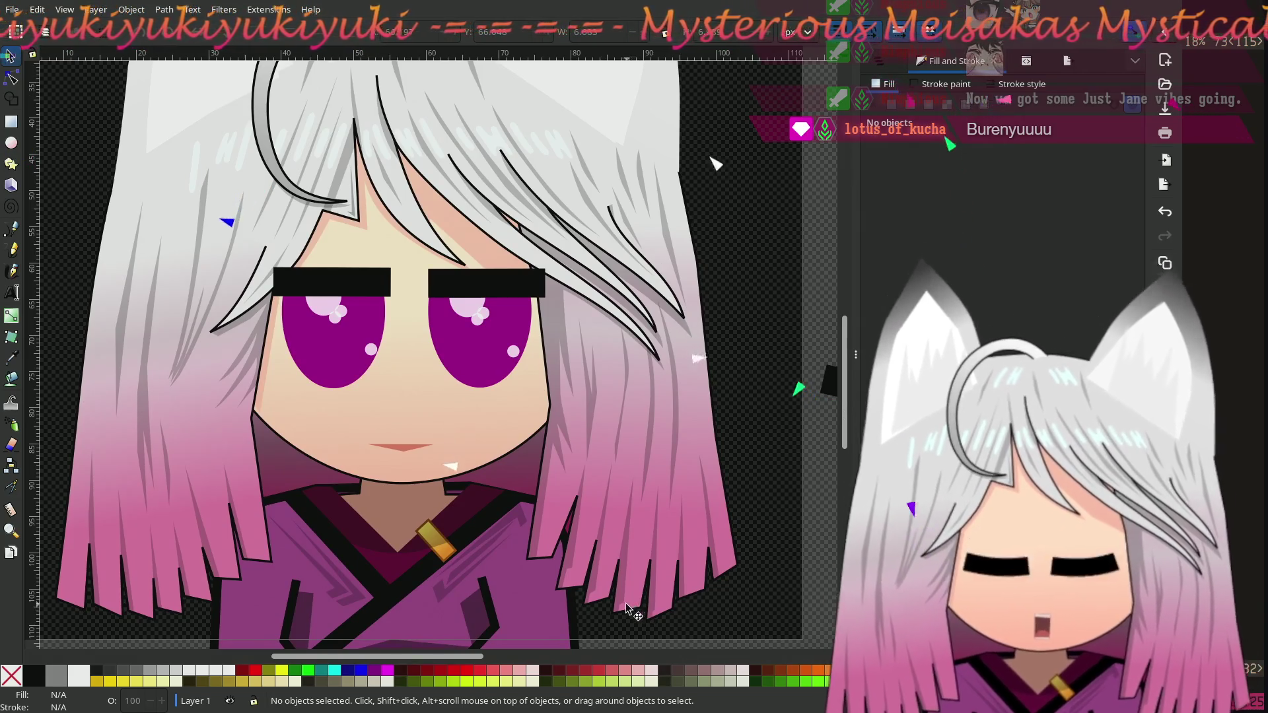
scroll(598, 580, right, 10)
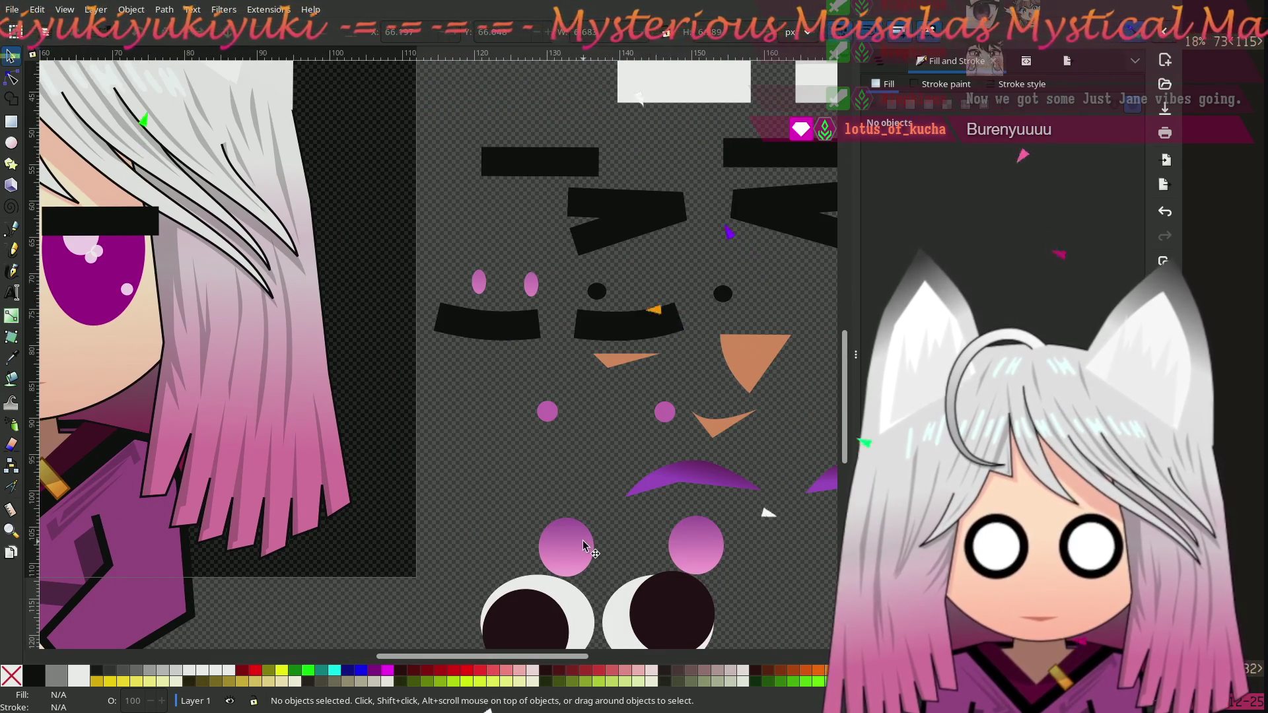
mouse_move(583, 545)
mouse_down()
mouse_move(165, 353)
mouse_move(198, 356)
mouse_move(177, 348)
mouse_up()
click(675, 499)
Step: Nudge the right eye's pink gradient ellipse so it lines up with the left one
scroll(675, 499, left, 3)
click(286, 391)
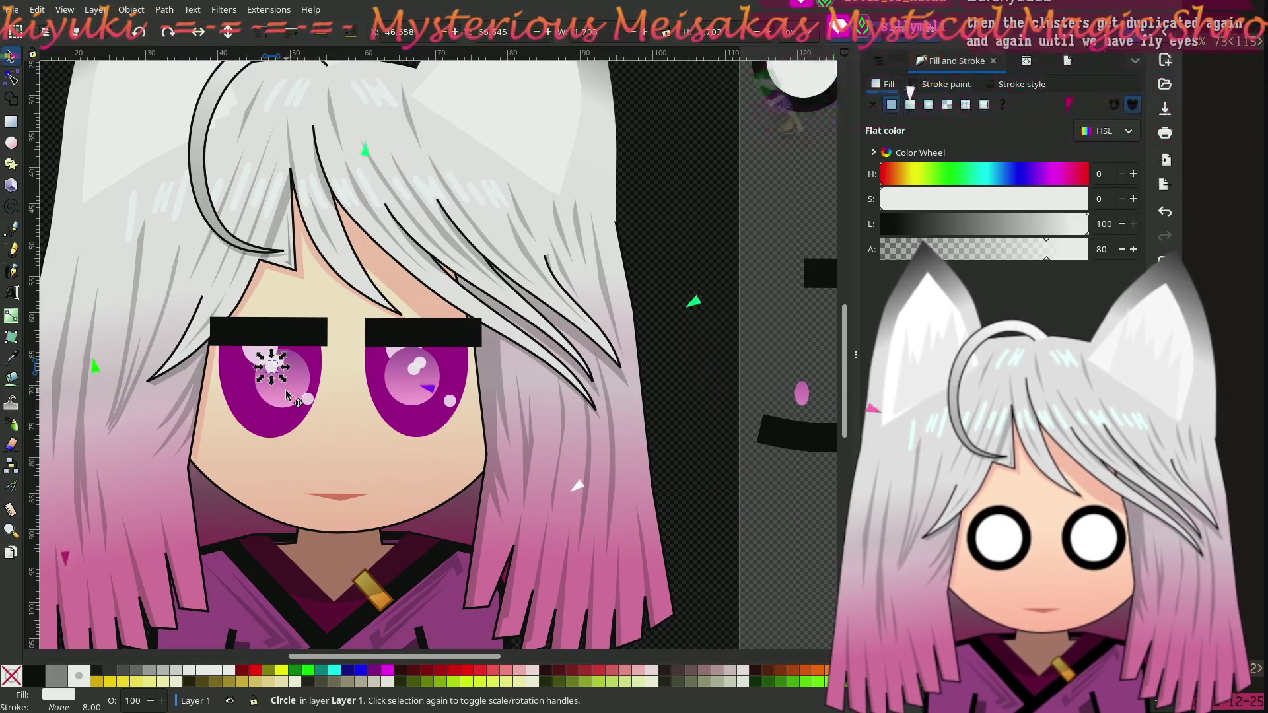
click(285, 391)
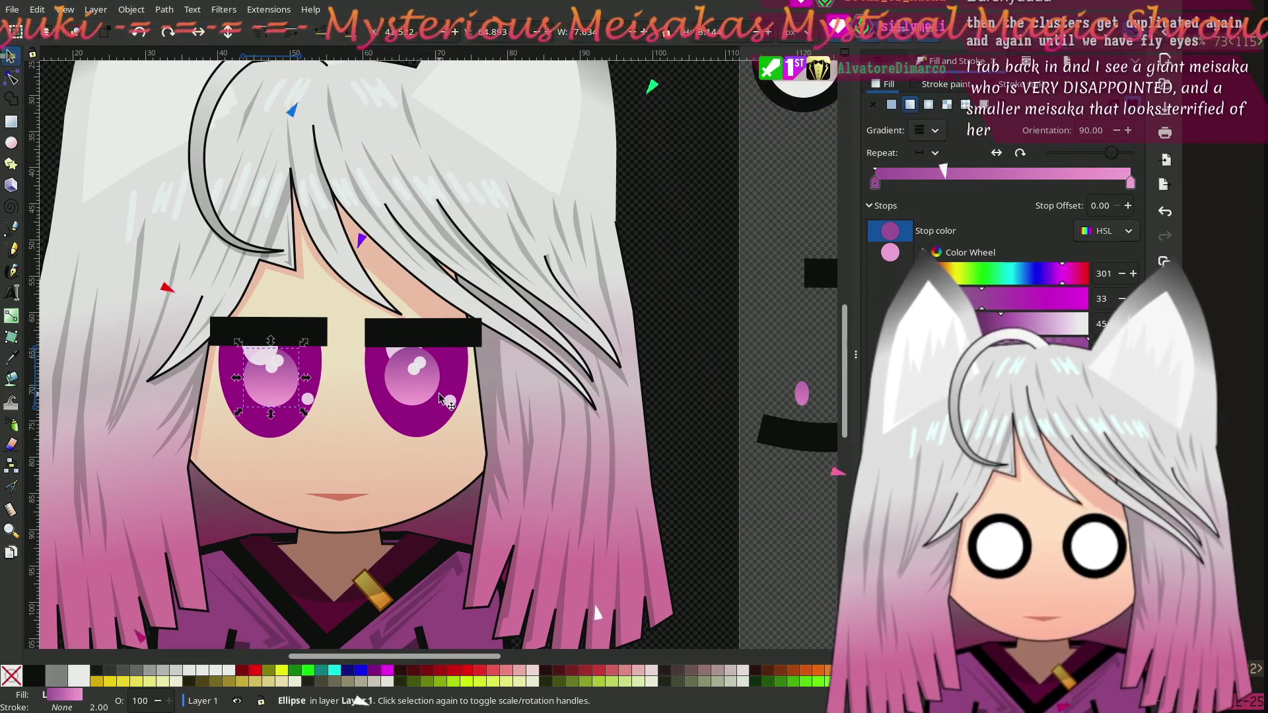
drag(421, 393, 426, 395)
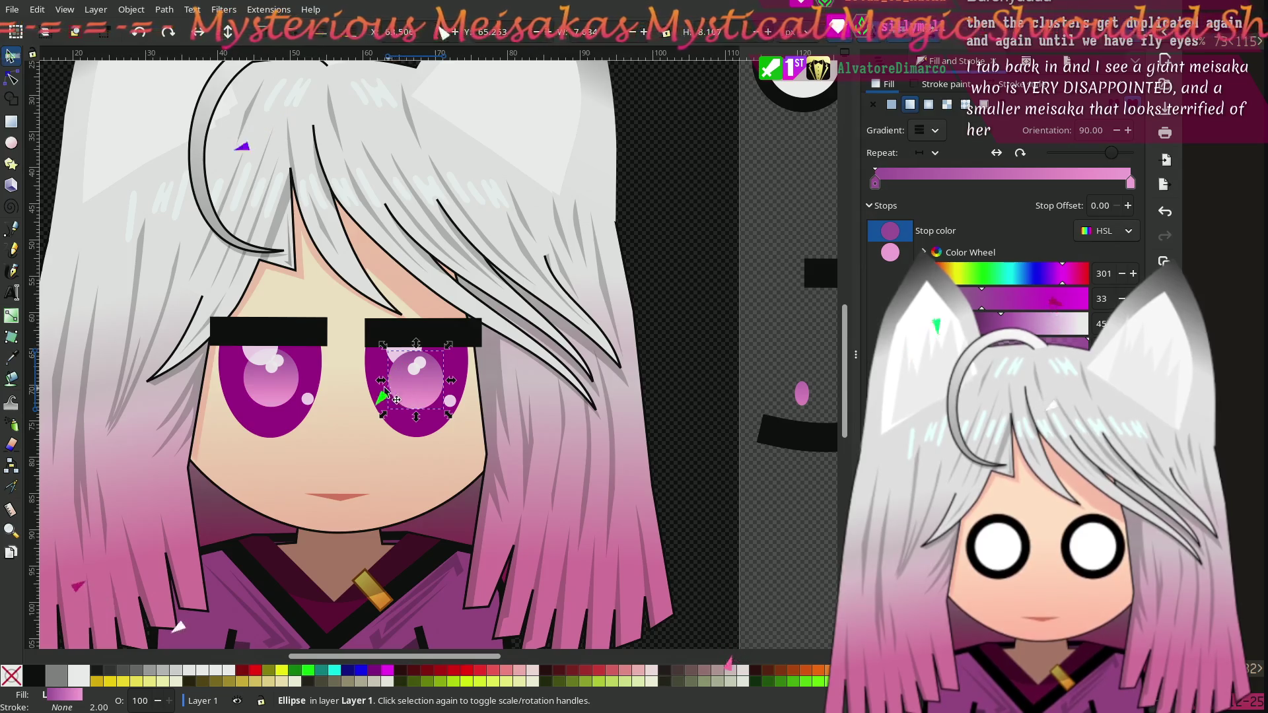
scroll(396, 399, left, 1)
scroll(397, 400, down, 1)
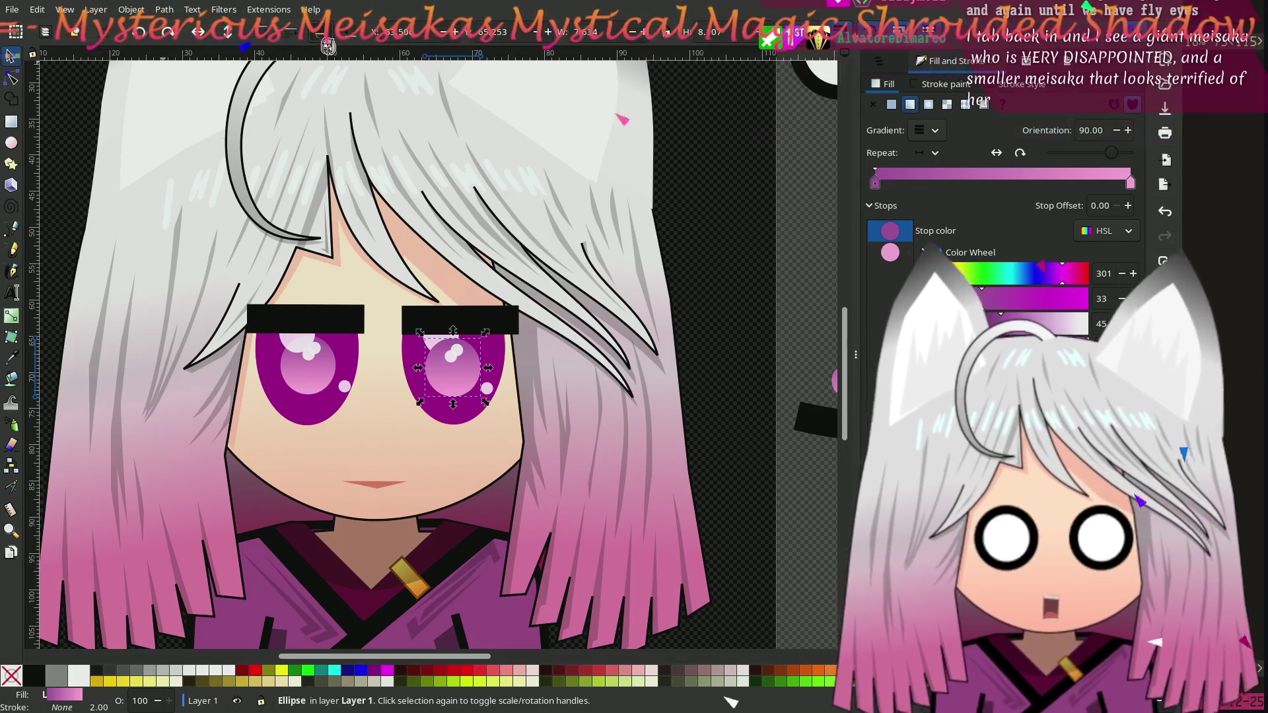
click(757, 269)
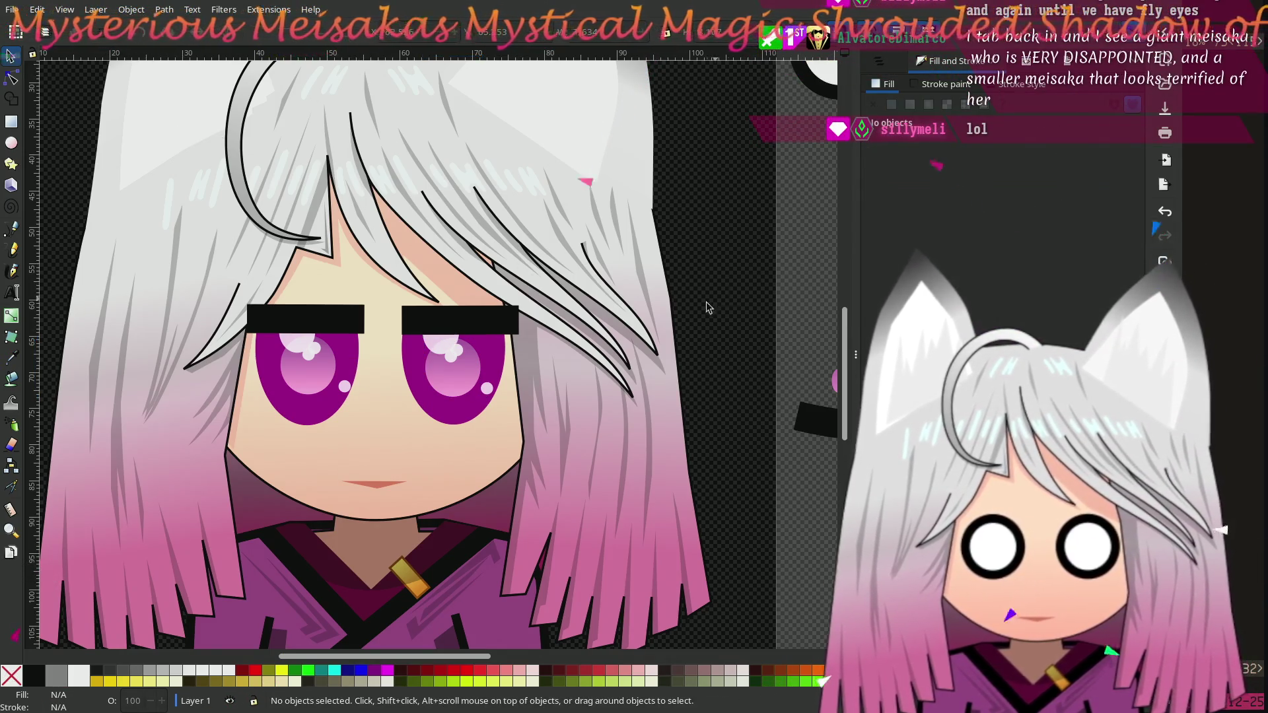
ctrl+scroll(712, 304, down, 3)
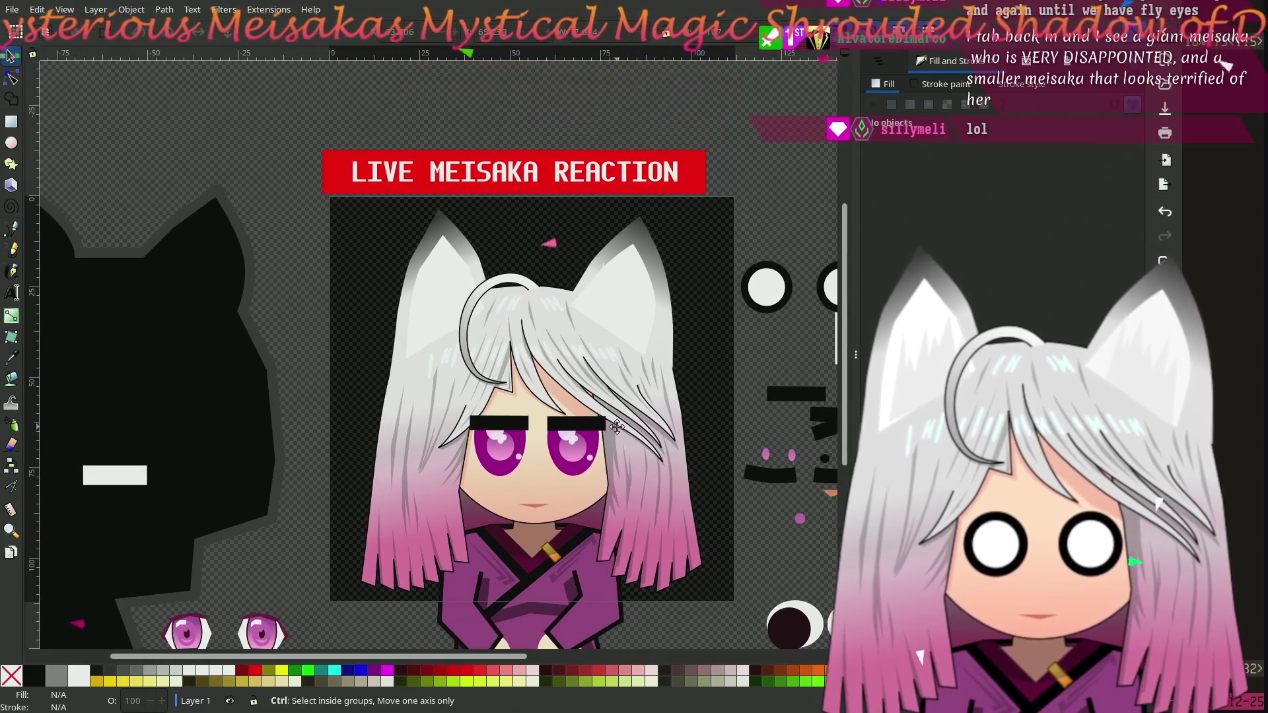
Step: Raise the left eyebrow bar and line up the right eyebrow bar
scroll(680, 455, up, 3)
scroll(678, 452, down, 3)
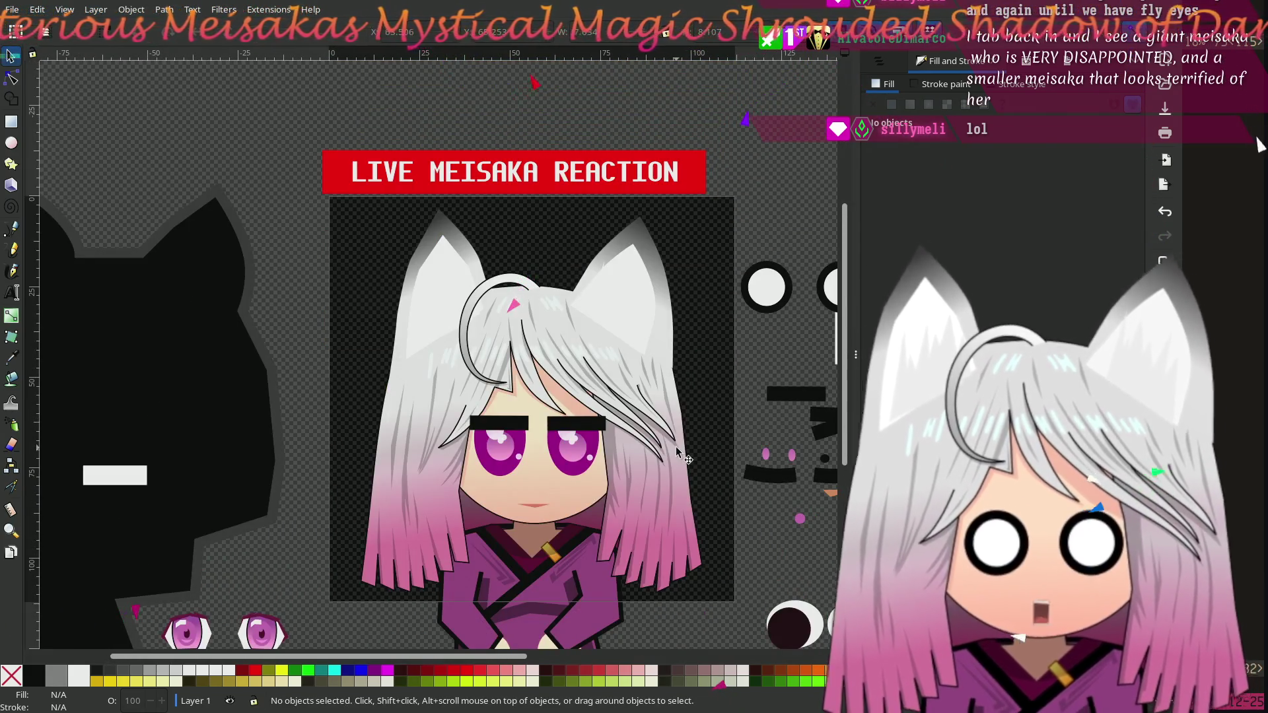
ctrl+scroll(680, 455, up, 2)
scroll(634, 429, down, 1)
shift+scroll(621, 422, left, 2)
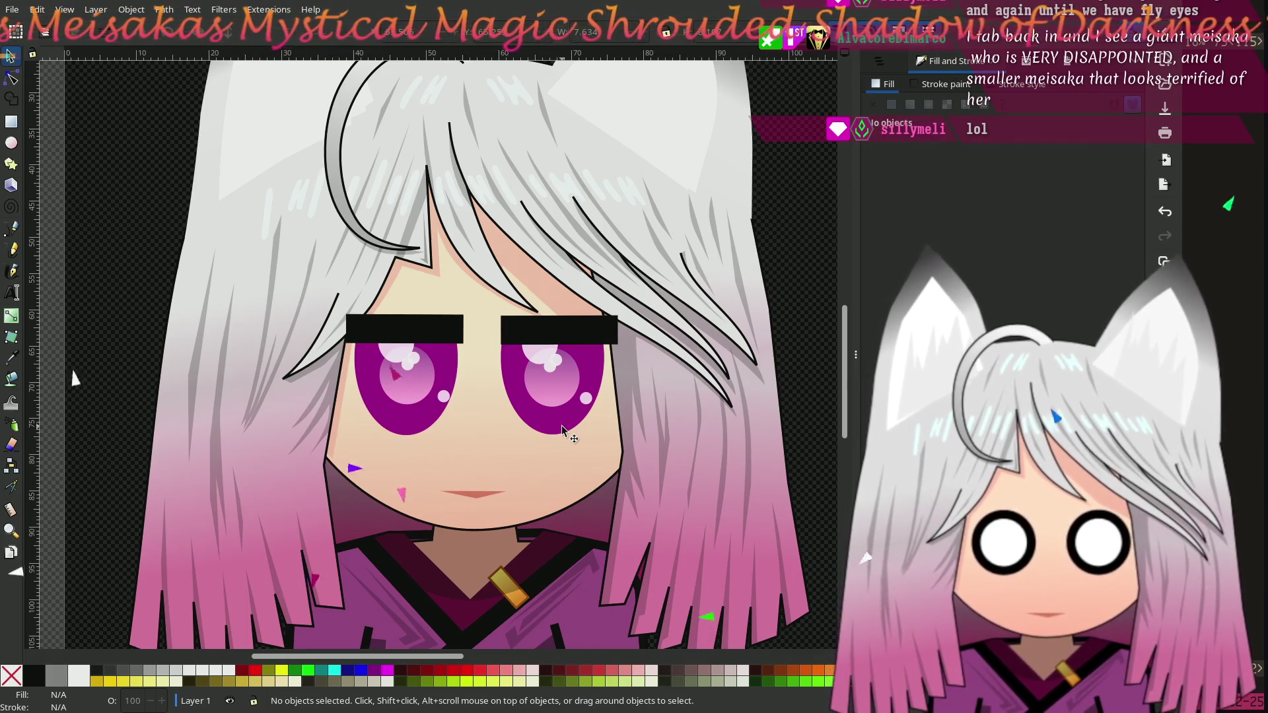
click(461, 338)
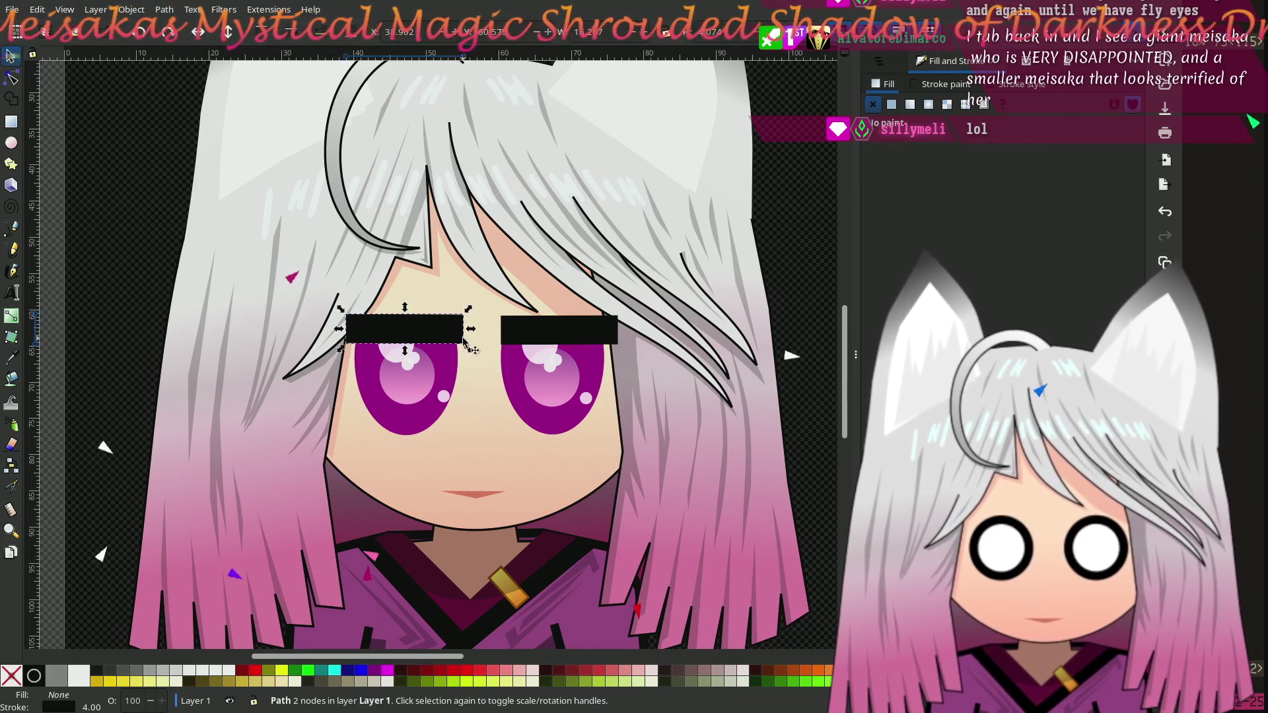
mouse_move(437, 337)
mouse_down()
mouse_move(436, 309)
mouse_move(436, 321)
mouse_up()
mouse_move(529, 325)
mouse_down()
mouse_move(527, 297)
mouse_move(525, 354)
mouse_move(524, 325)
mouse_up()
mouse_move(428, 324)
mouse_down()
mouse_move(423, 343)
mouse_move(423, 329)
mouse_up()
drag(545, 325, 546, 325)
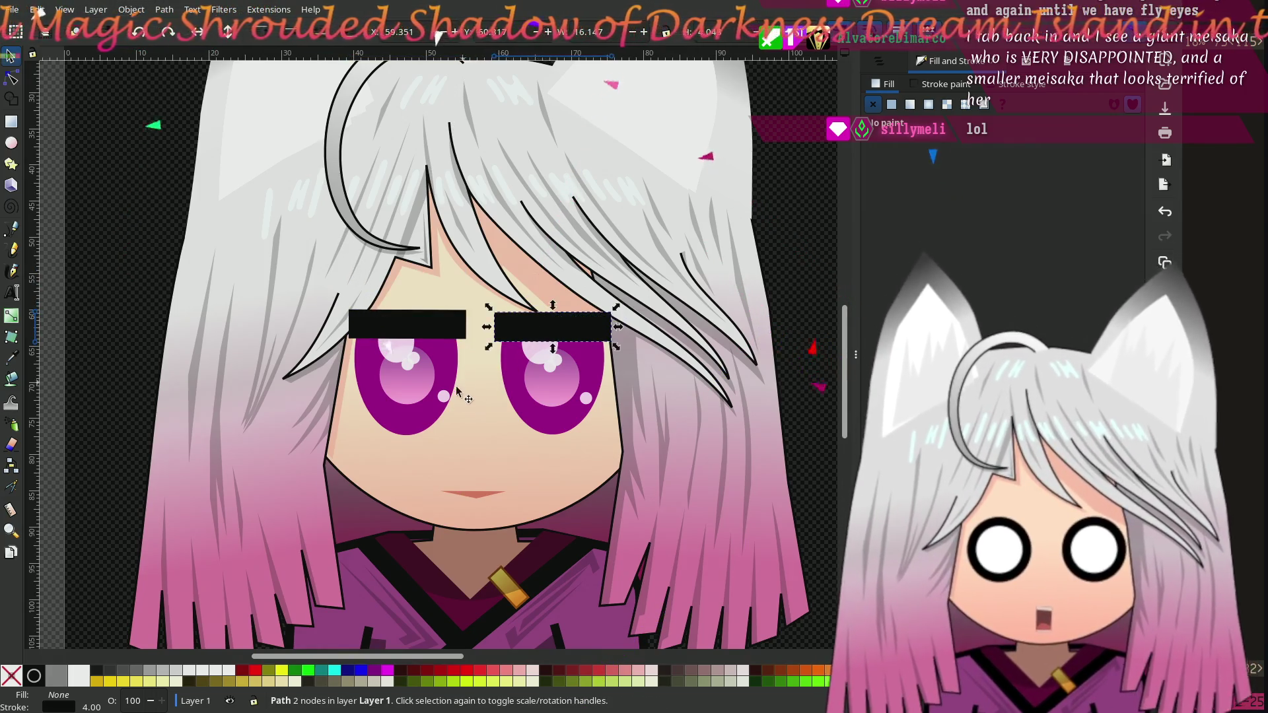
Step: Shift the large white highlight in each eye down and to the left
scroll(461, 387, up, 2)
click(324, 311)
drag(325, 310, 285, 346)
click(619, 322)
mouse_move(619, 322)
mouse_down()
mouse_move(584, 354)
mouse_move(595, 360)
mouse_up()
drag(289, 331, 304, 331)
scroll(502, 406, down, 3)
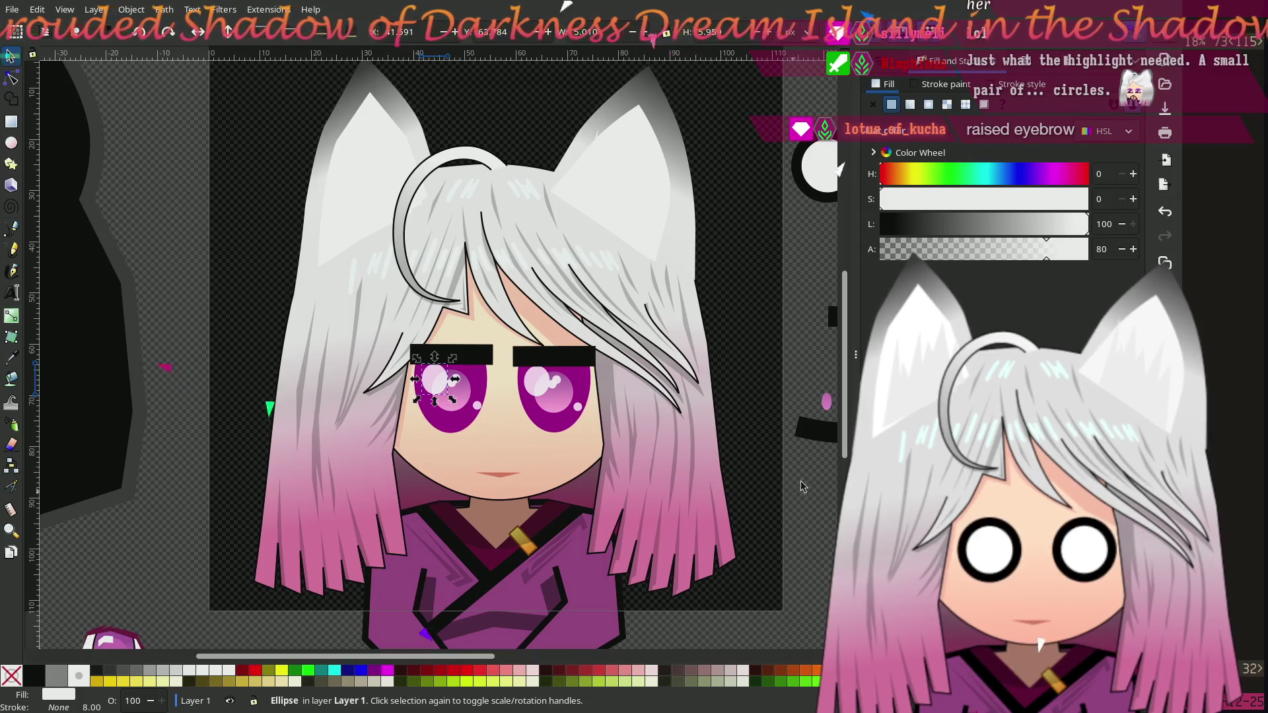
Step: Raise the left eyebrow bar again, then nudge it down one step
drag(474, 353, 471, 340)
click(750, 324)
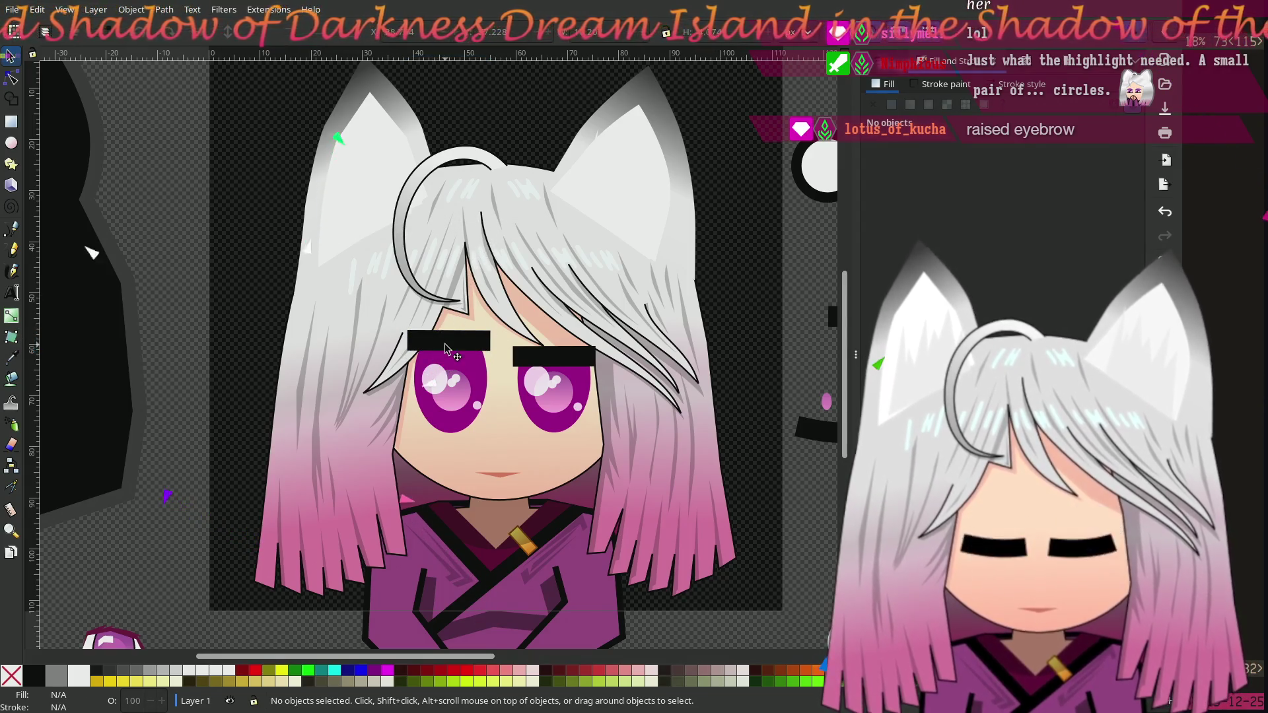
click(445, 349)
key(Down)
key(Down)
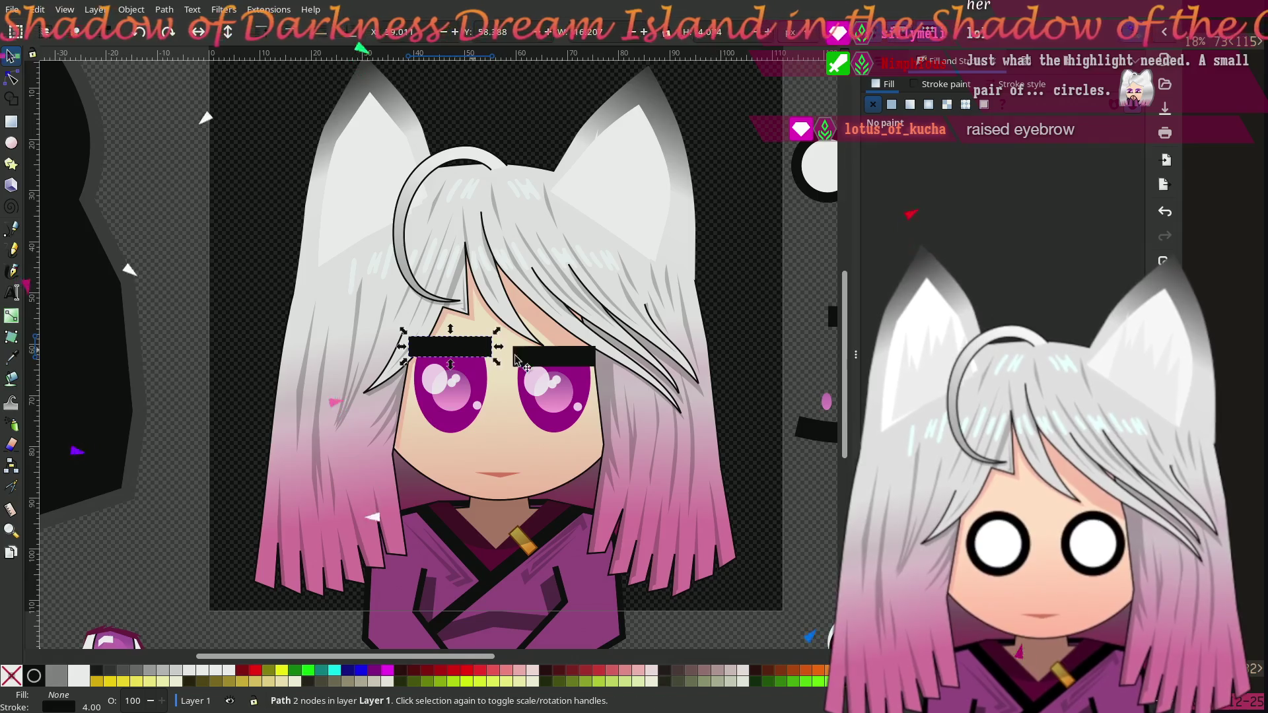
click(759, 349)
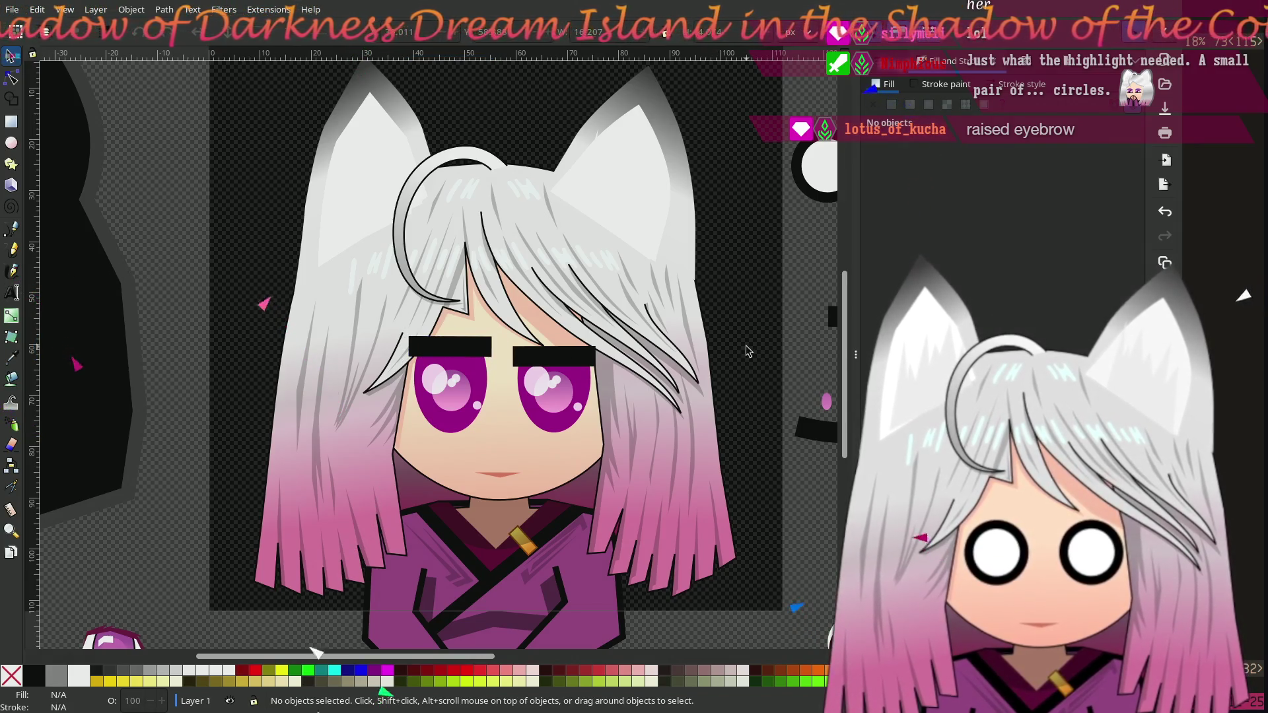
Step: Move the small highlight pairs right in the left eye and up-right in the right eye
ctrl+scroll(396, 358, up, 5)
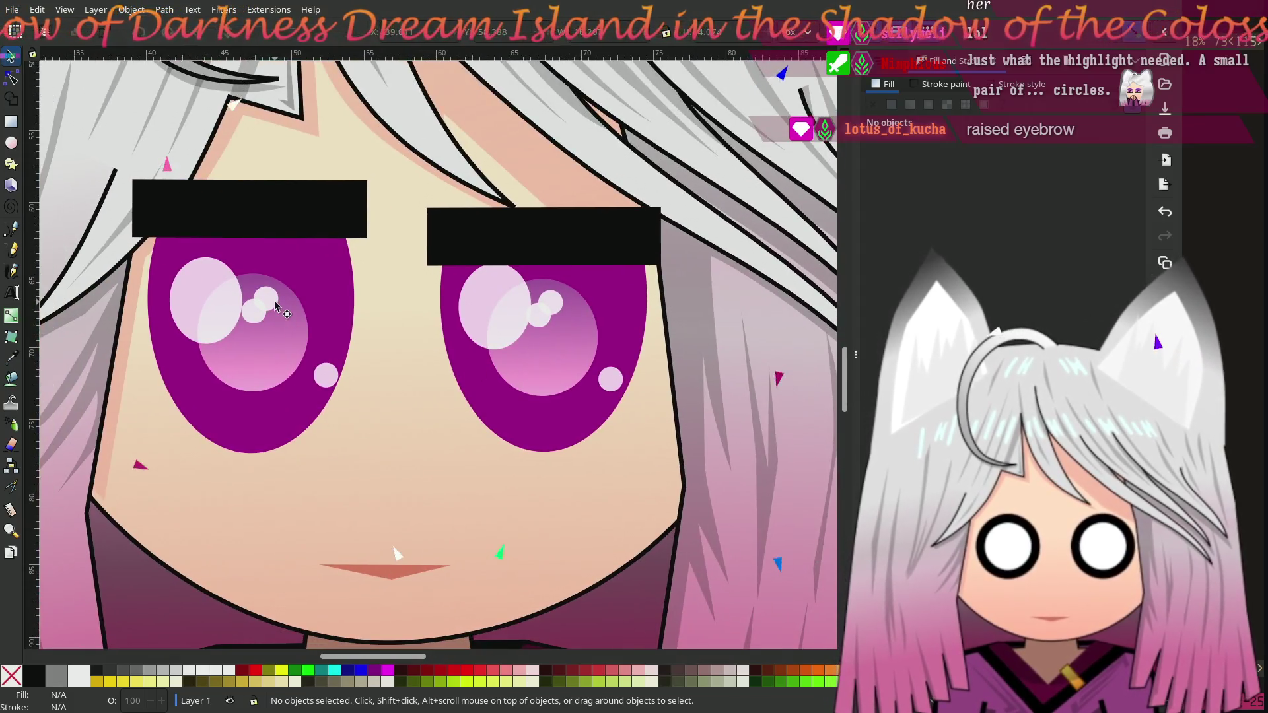
click(267, 300)
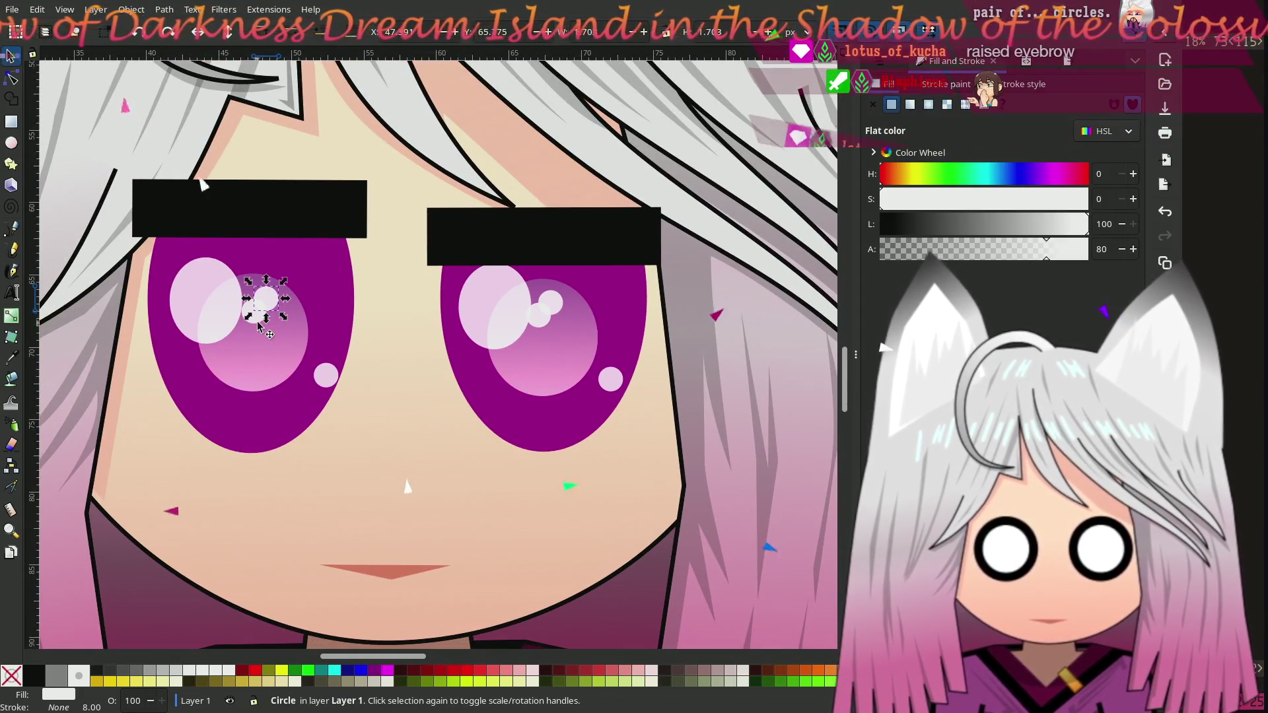
shift+click(257, 309)
drag(263, 306, 292, 304)
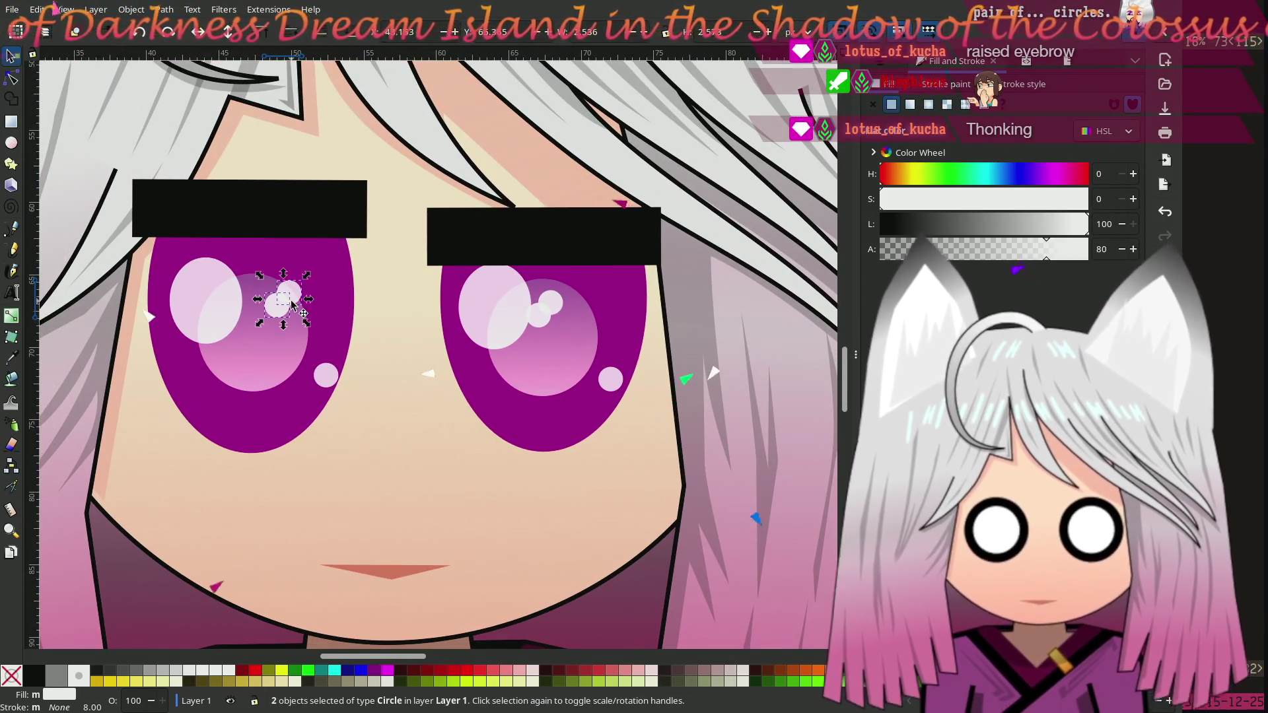
click(550, 301)
shift+click(540, 317)
drag(543, 321, 564, 309)
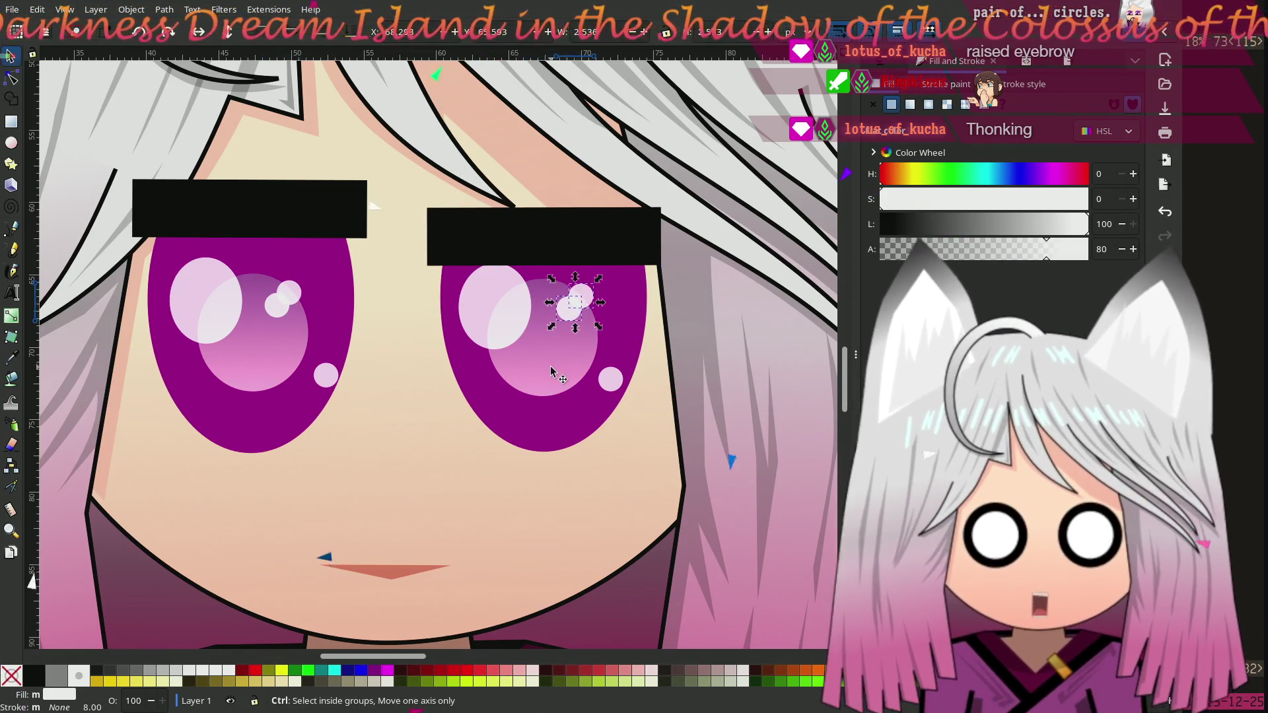
scroll(573, 367, down, 3)
key(Escape)
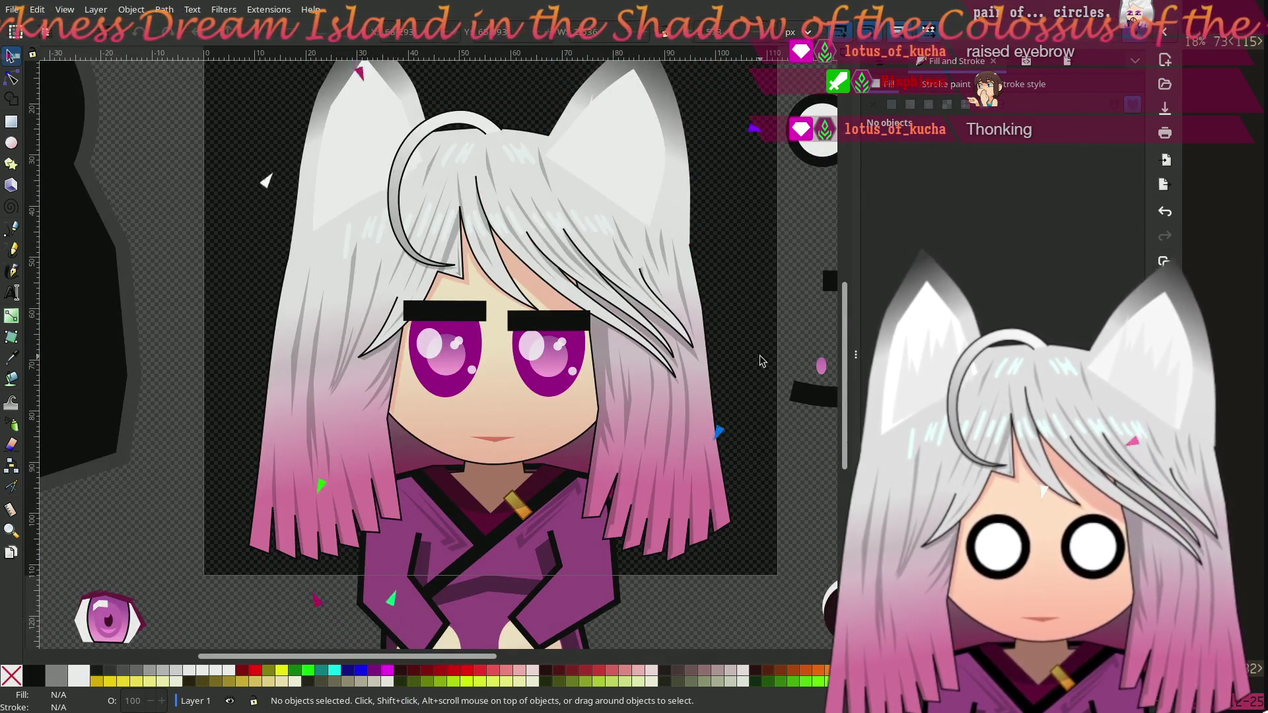
scroll(739, 367, up, 2)
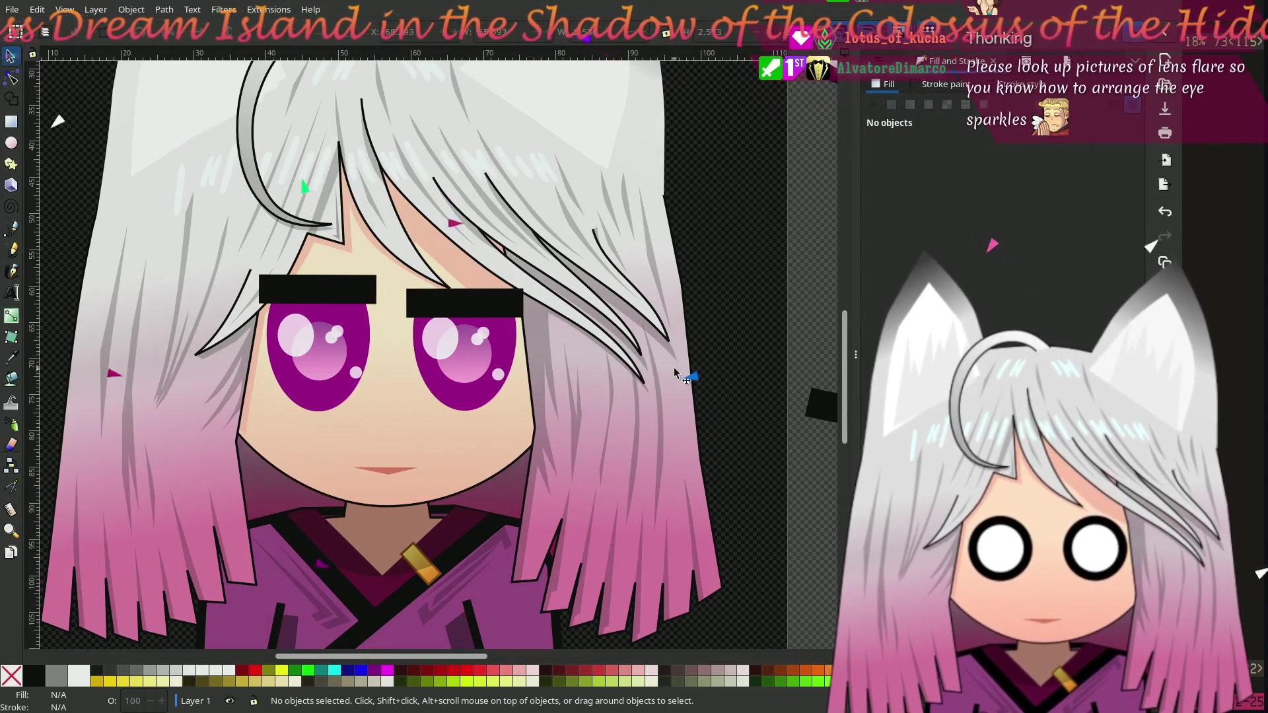
Step: Nudge the left eye's small sparkle slightly and pick out the right eye's sparkle
click(639, 374)
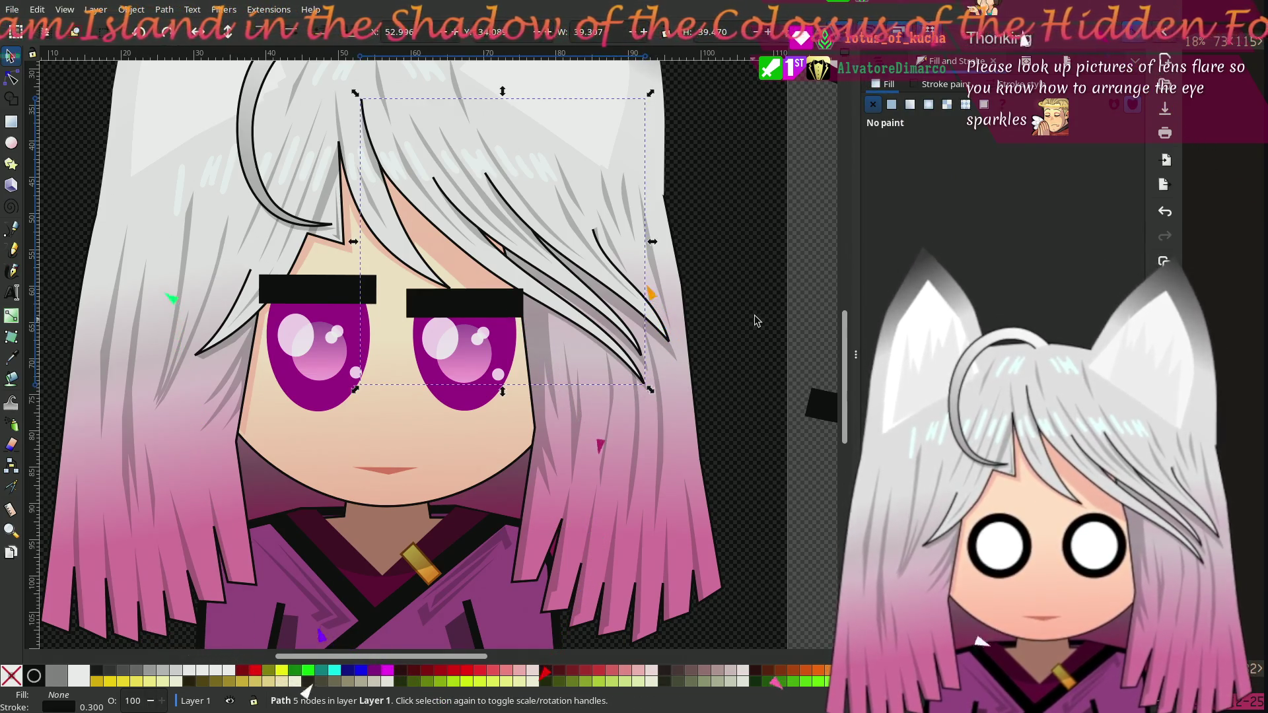
click(756, 321)
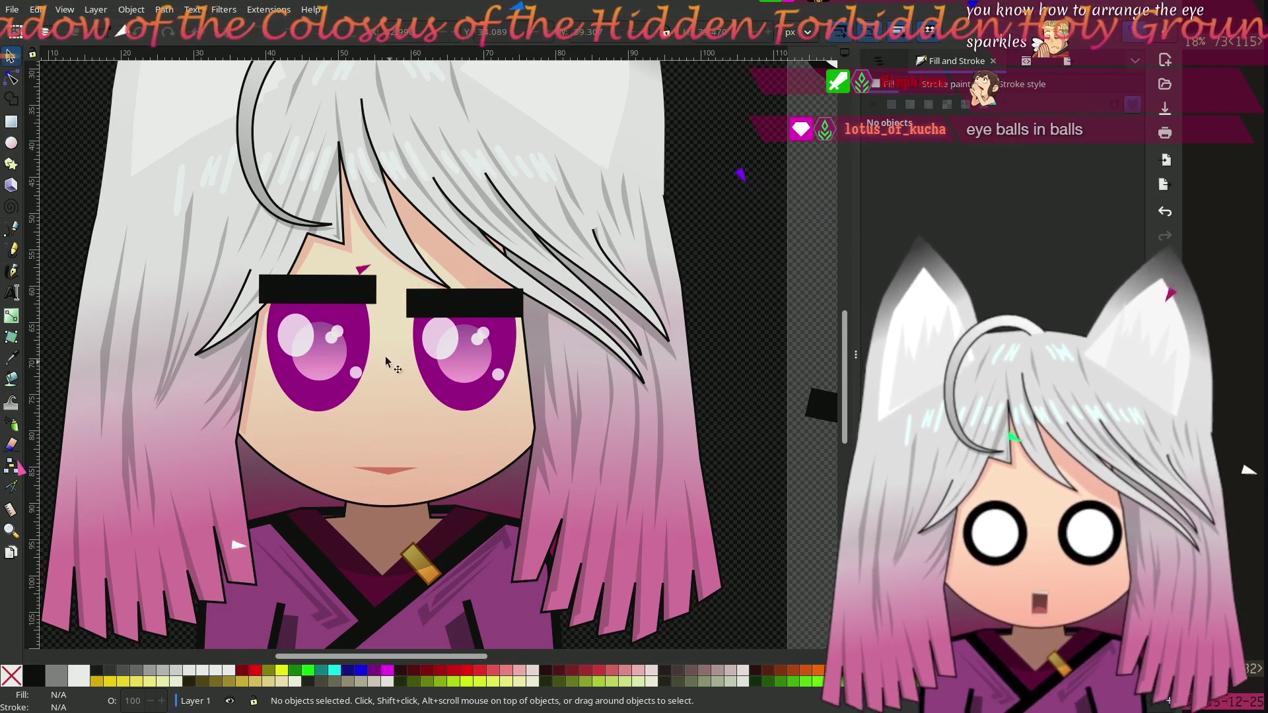
click(335, 340)
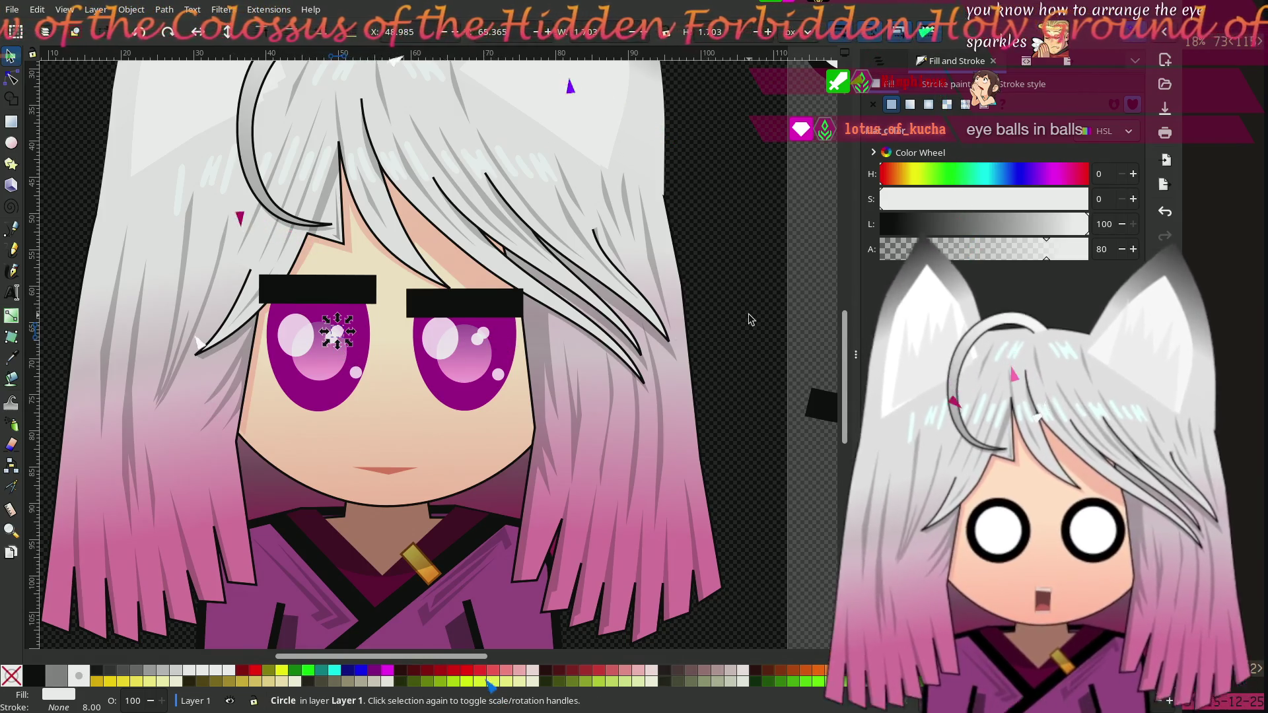
click(750, 320)
click(334, 341)
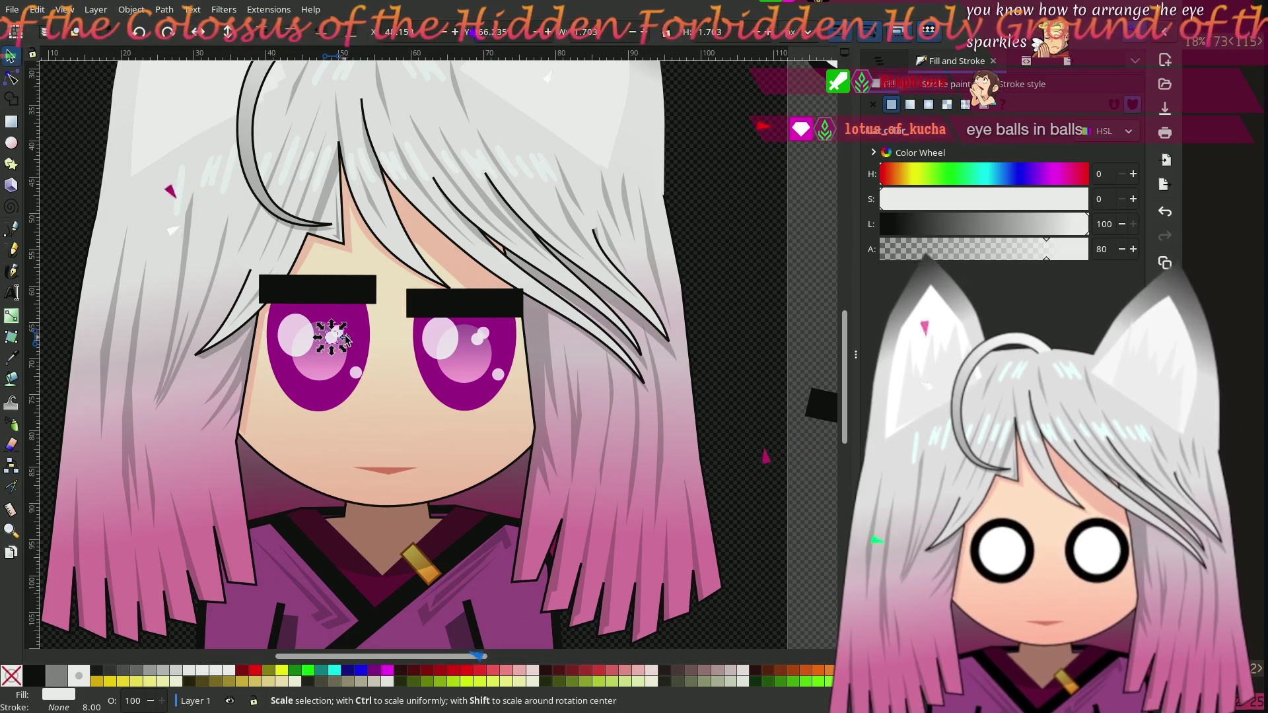
mouse_move(343, 338)
mouse_down()
mouse_move(338, 380)
mouse_move(300, 370)
mouse_move(351, 339)
mouse_up()
click(484, 335)
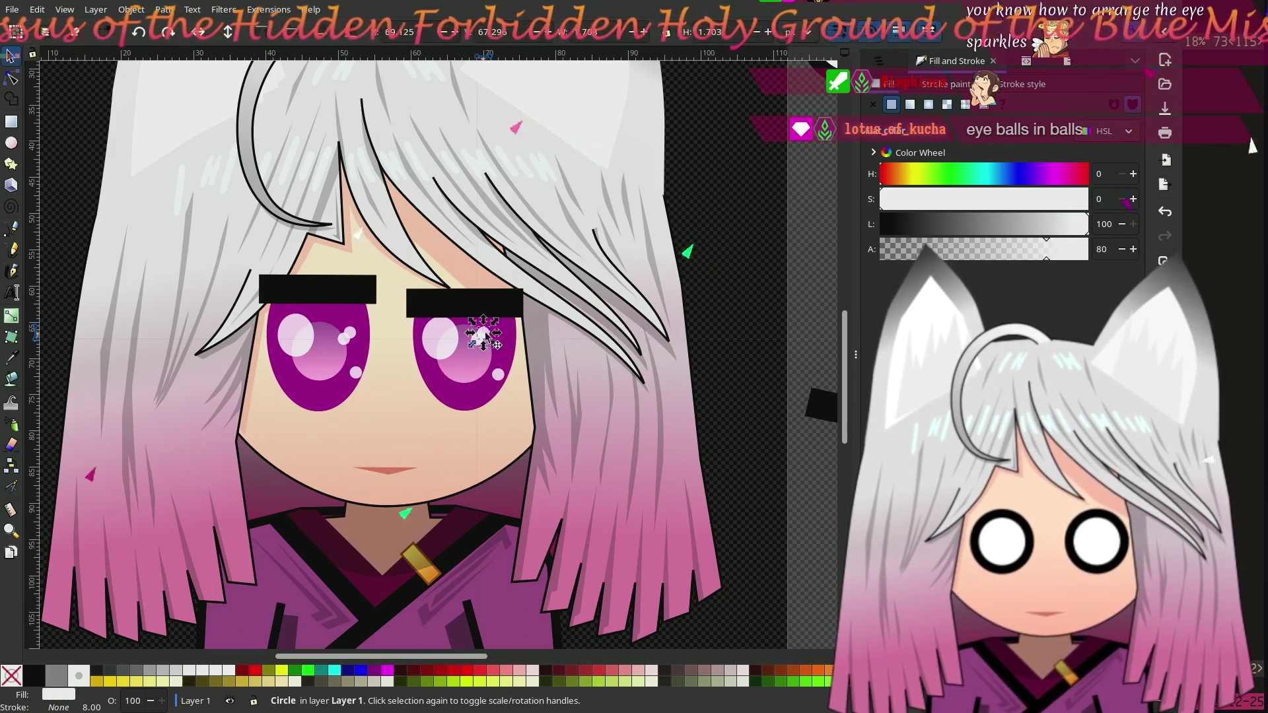
key(Escape)
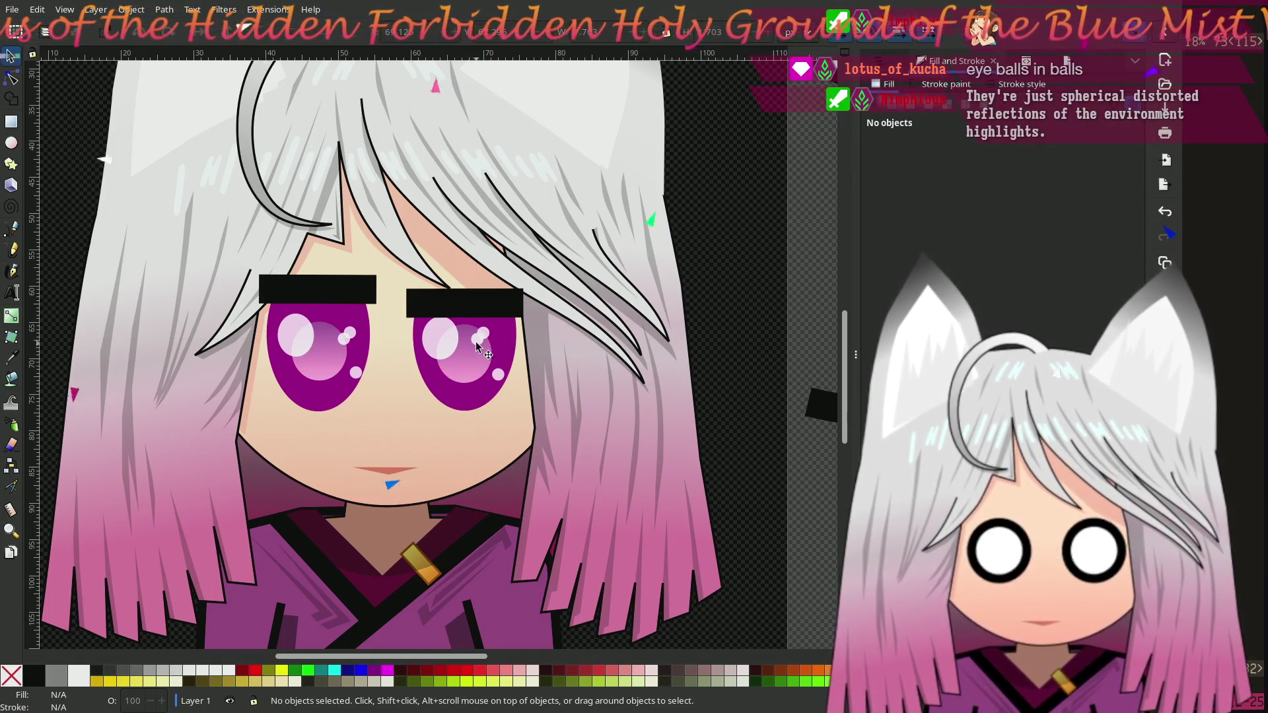
click(482, 336)
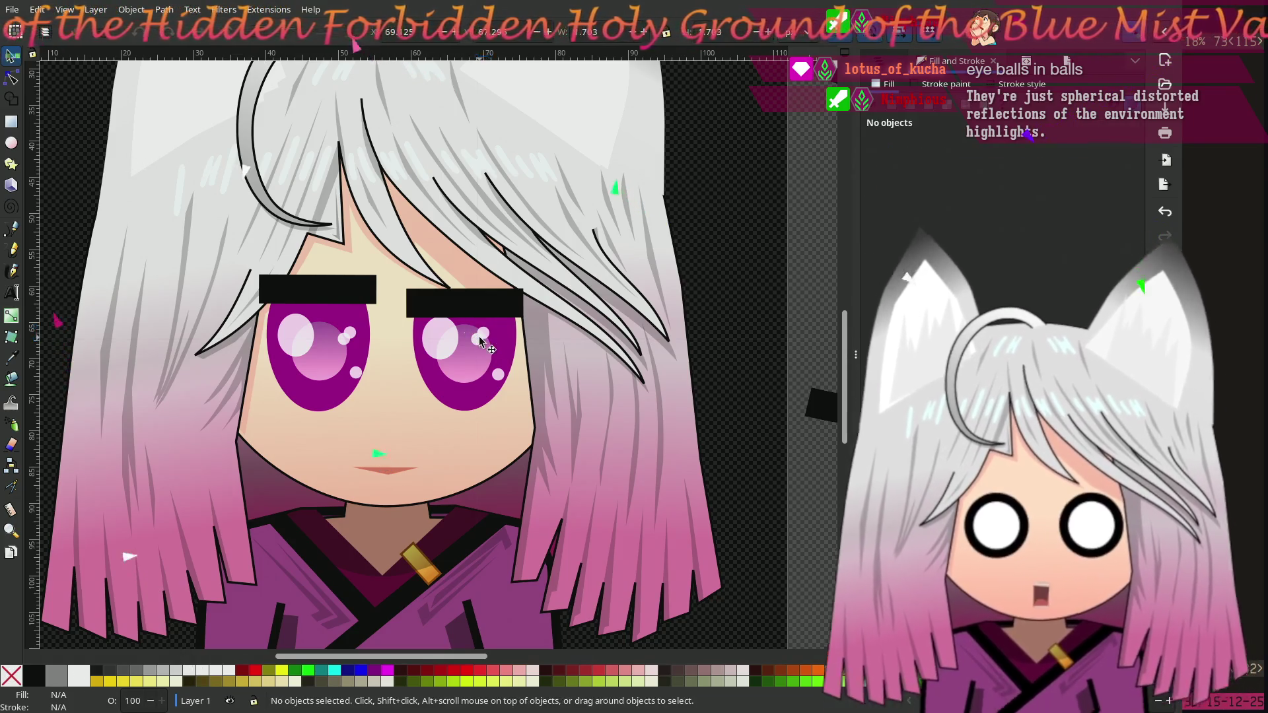
click(478, 343)
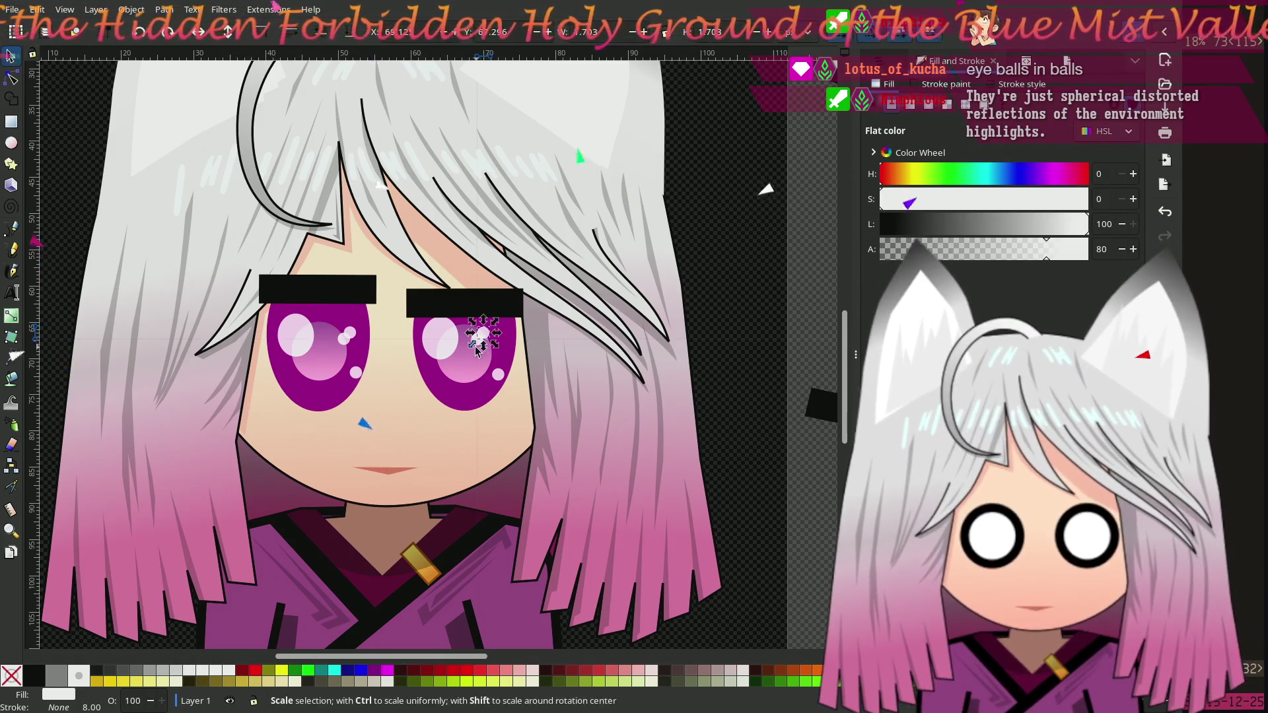
ctrl+scroll(477, 350, up, 3)
Step: Move each eye's pair of sparkles up and left toward the big highlight
click(495, 322)
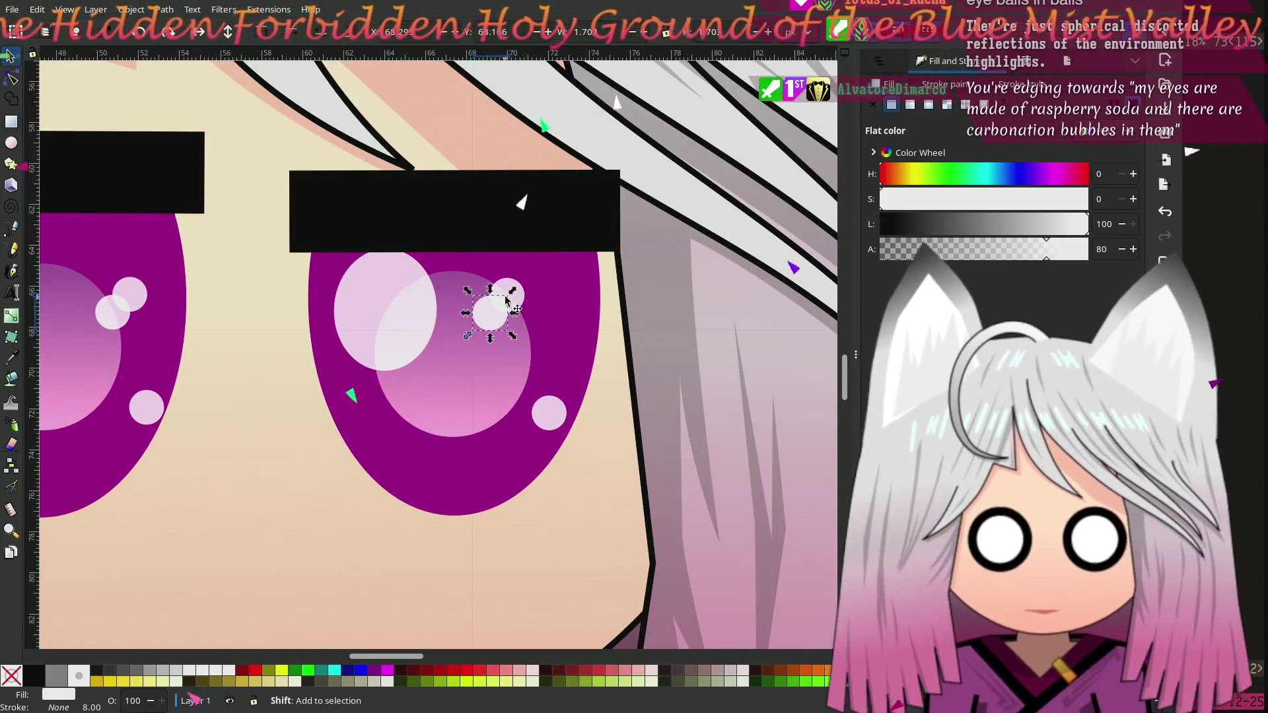
shift+click(509, 289)
drag(505, 294, 447, 297)
scroll(371, 350, left, 5)
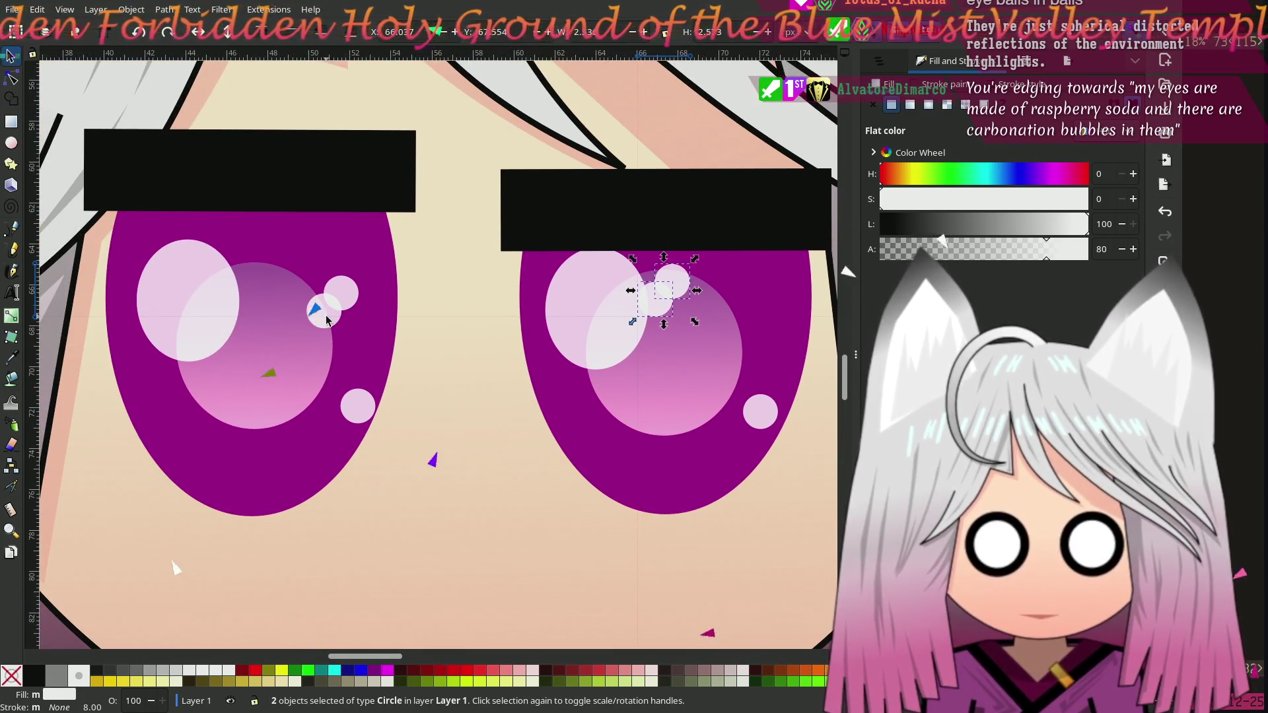
key(Escape)
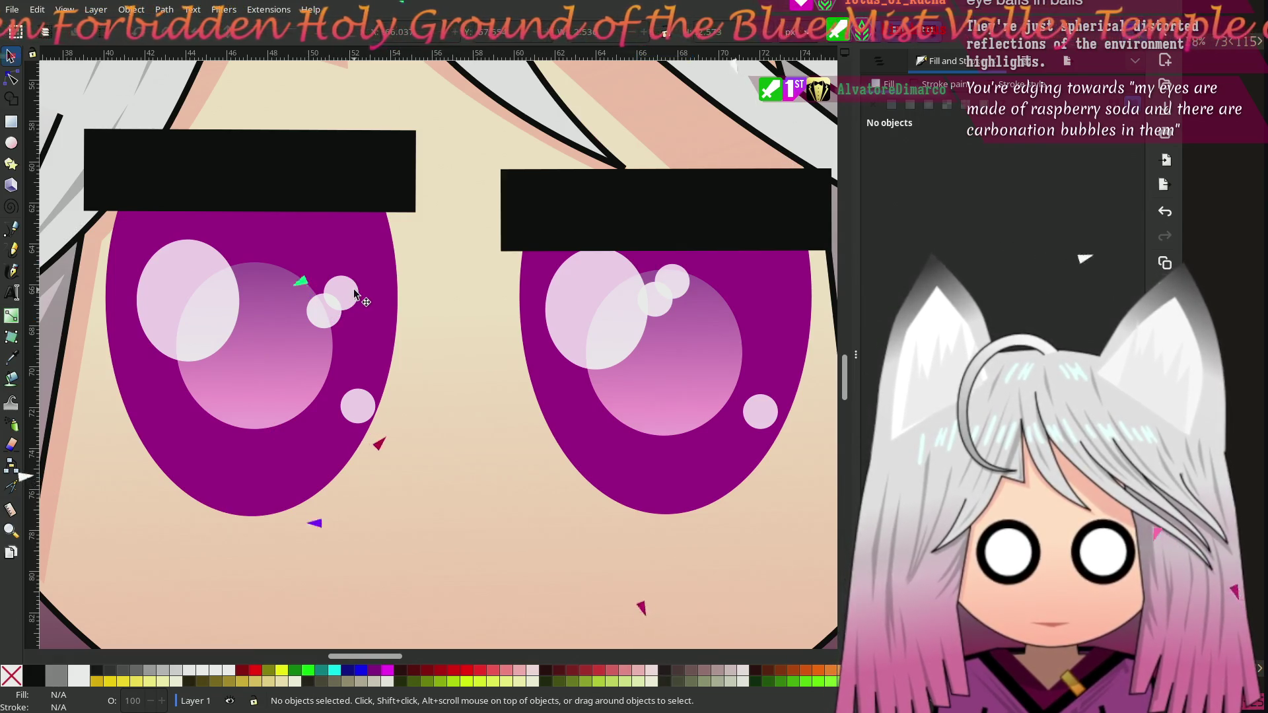
click(342, 294)
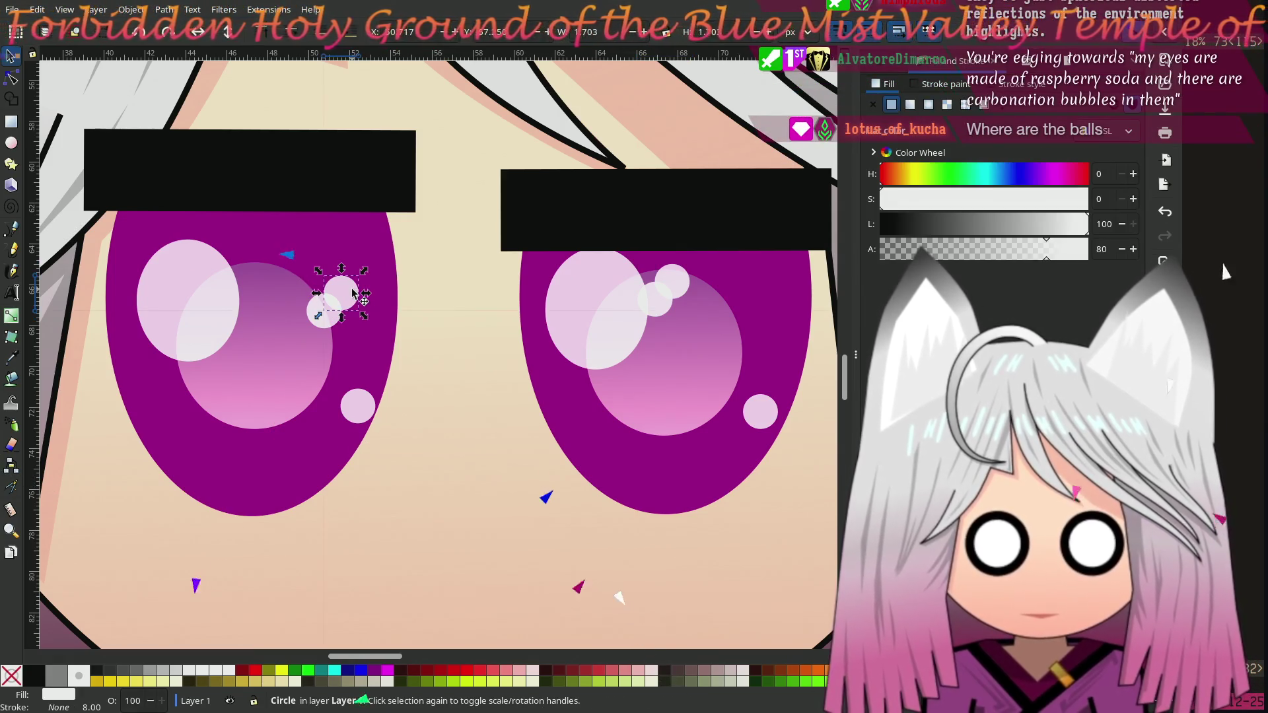
shift+click(327, 327)
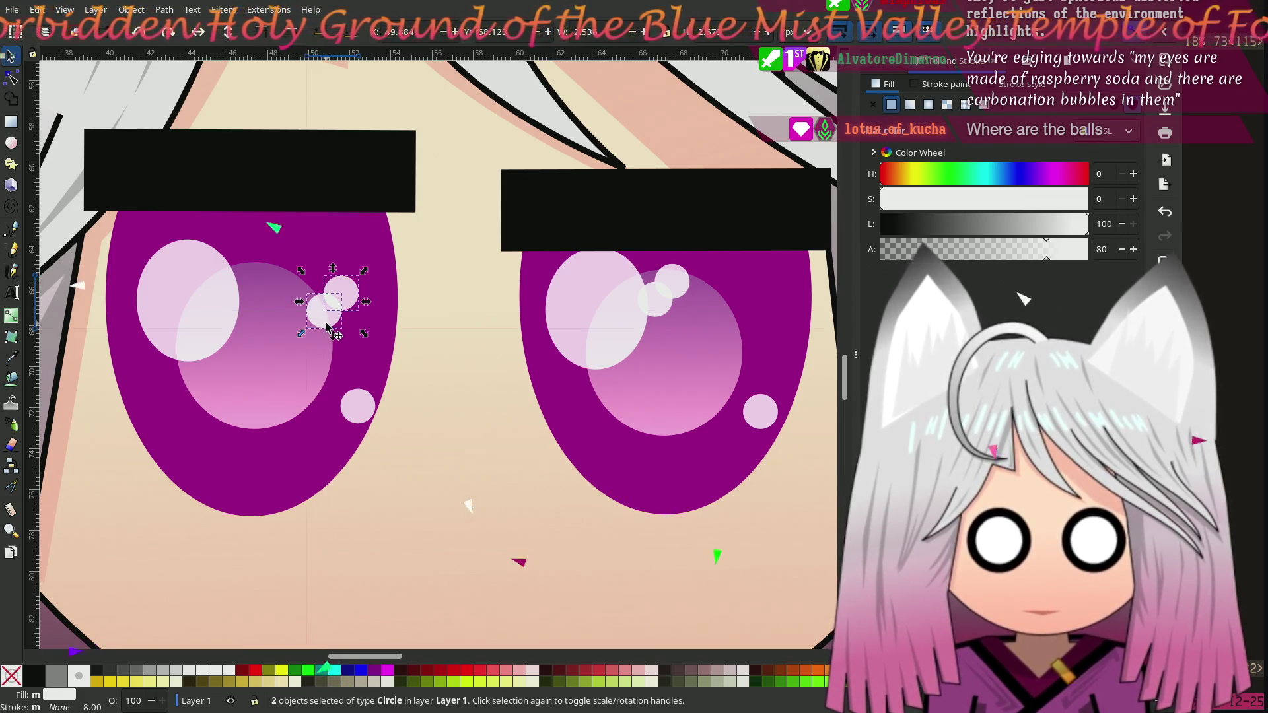
drag(333, 302, 243, 281)
Step: Delete the two duplicate sparkles and nudge the remaining upper sparkles into place
click(663, 285)
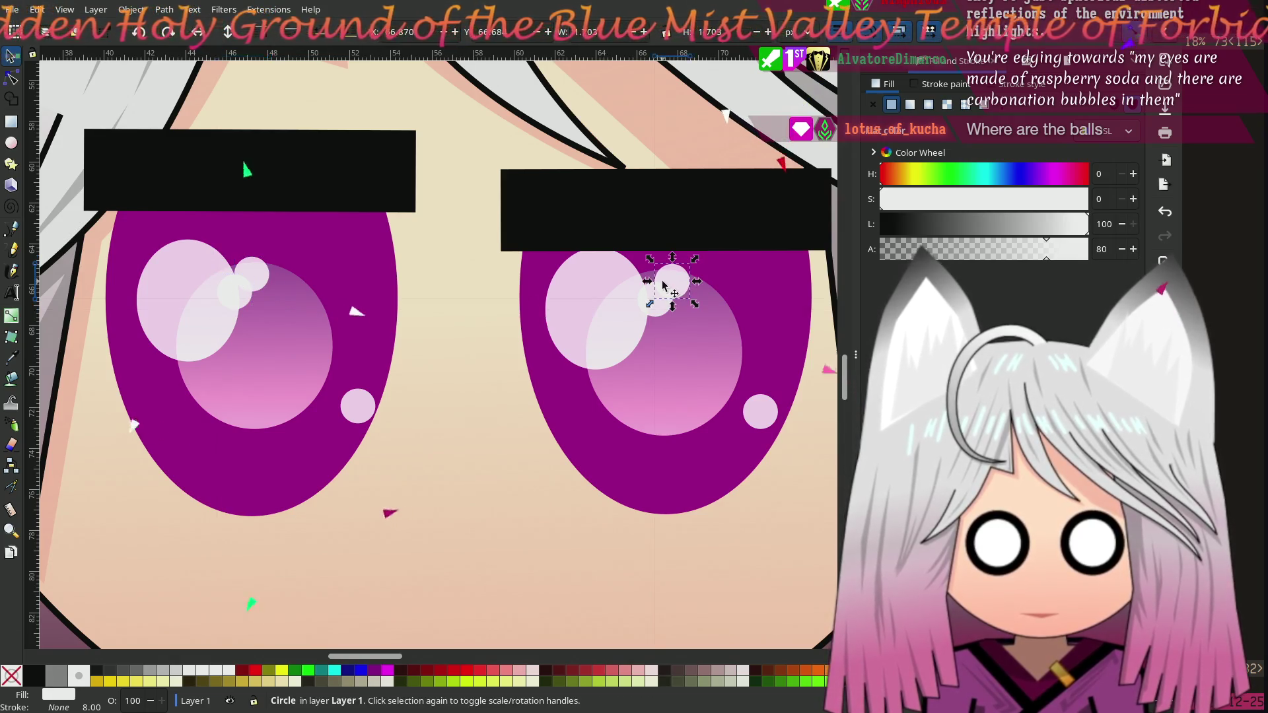
shift+click(261, 272)
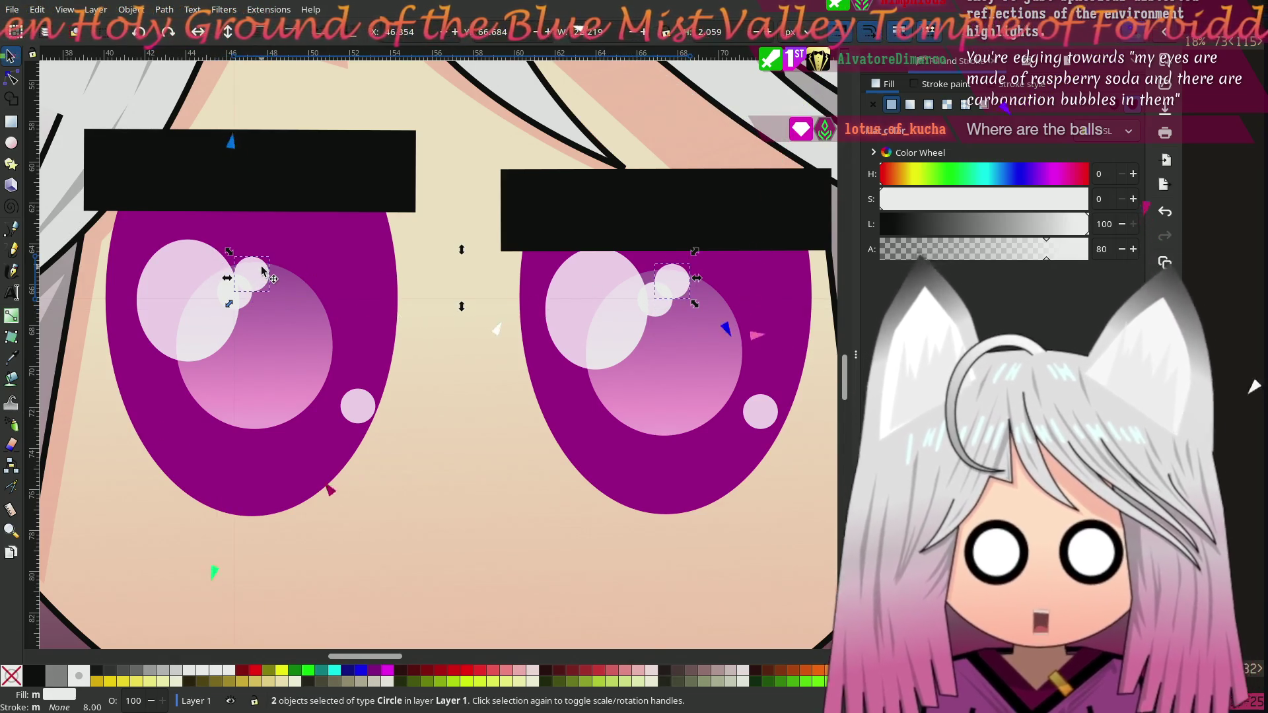
key(Delete)
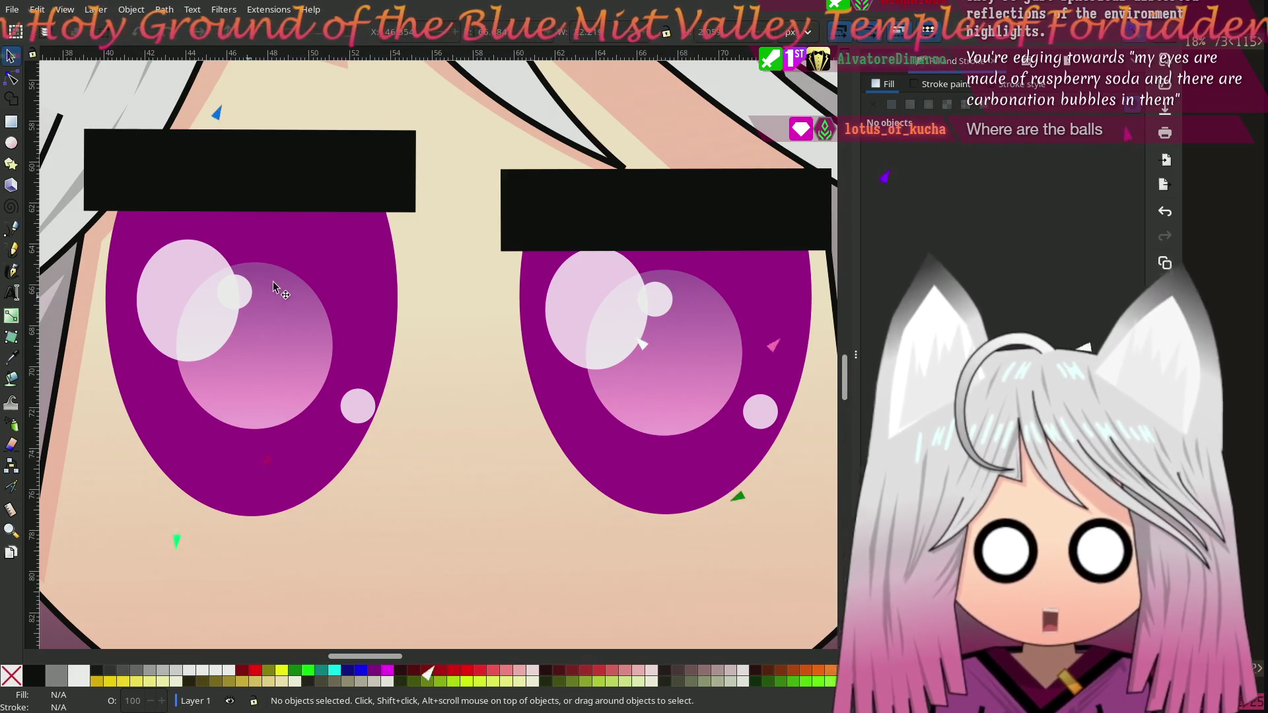
click(232, 288)
shift+click(656, 296)
drag(657, 295, 649, 288)
click(231, 272)
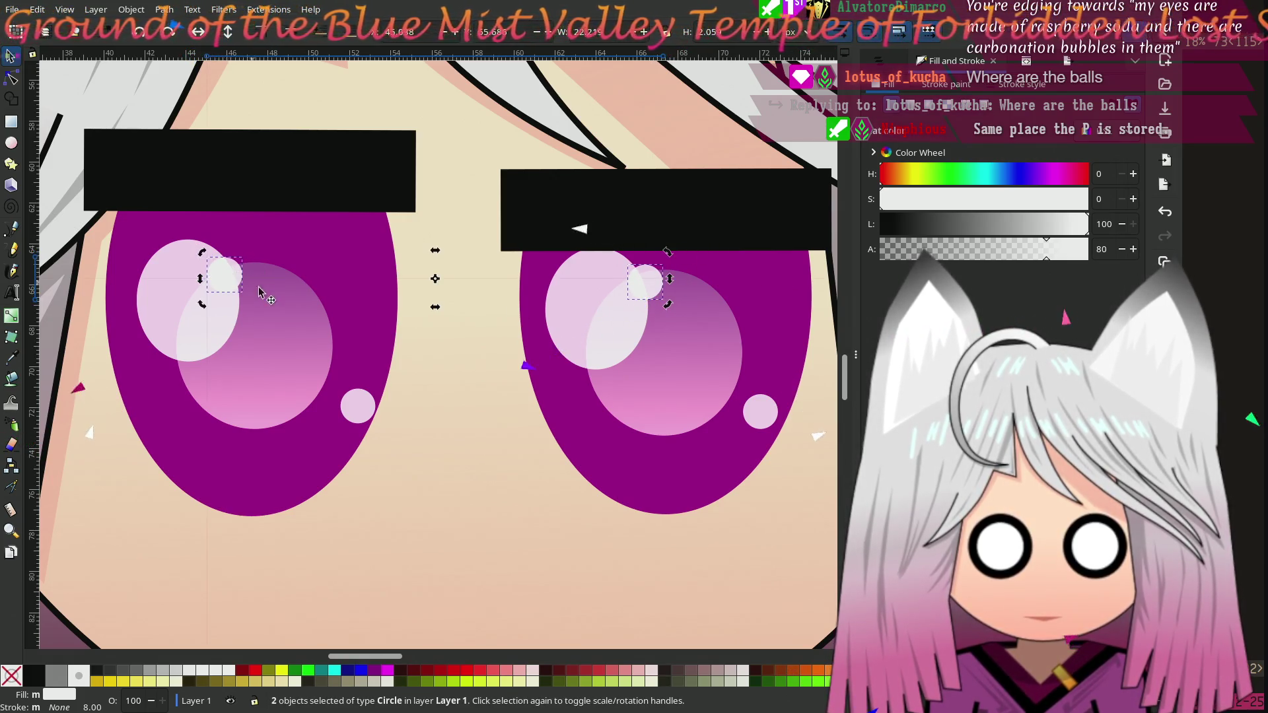
Step: Shift the left eye's upper sparkle slightly to the right
click(163, 345)
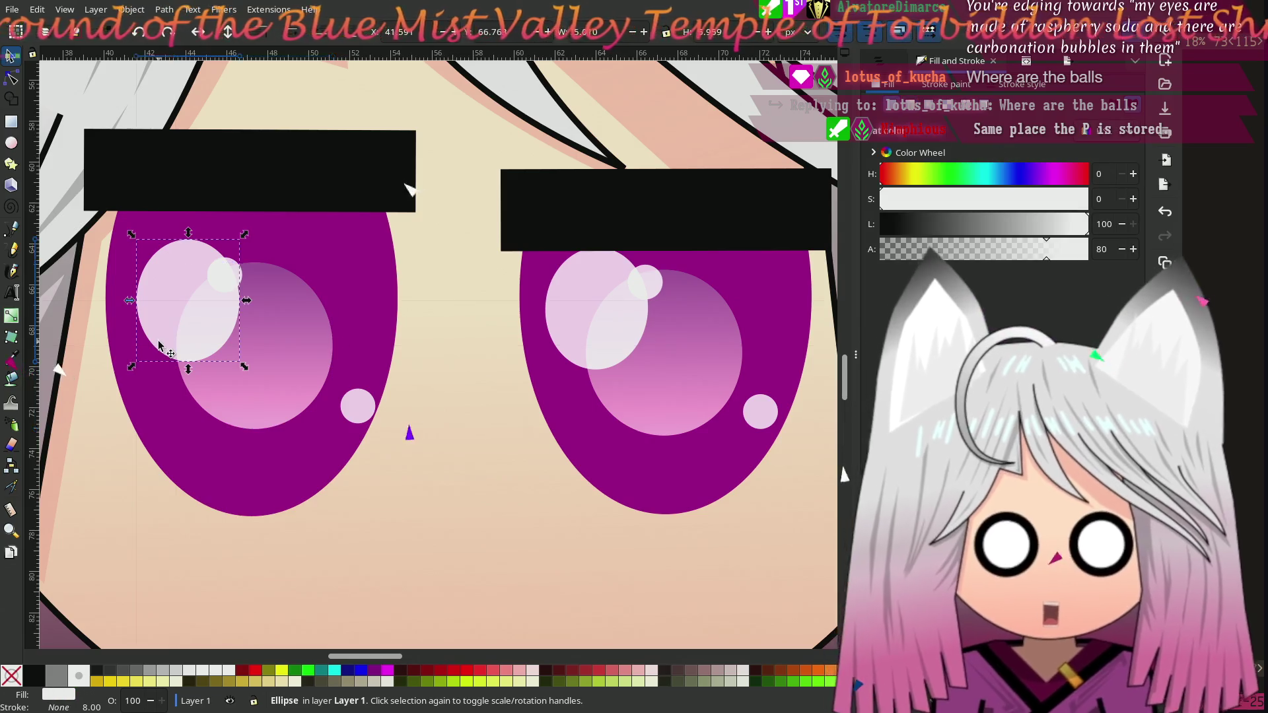
click(212, 274)
drag(212, 273, 226, 273)
scroll(197, 357, down, 2)
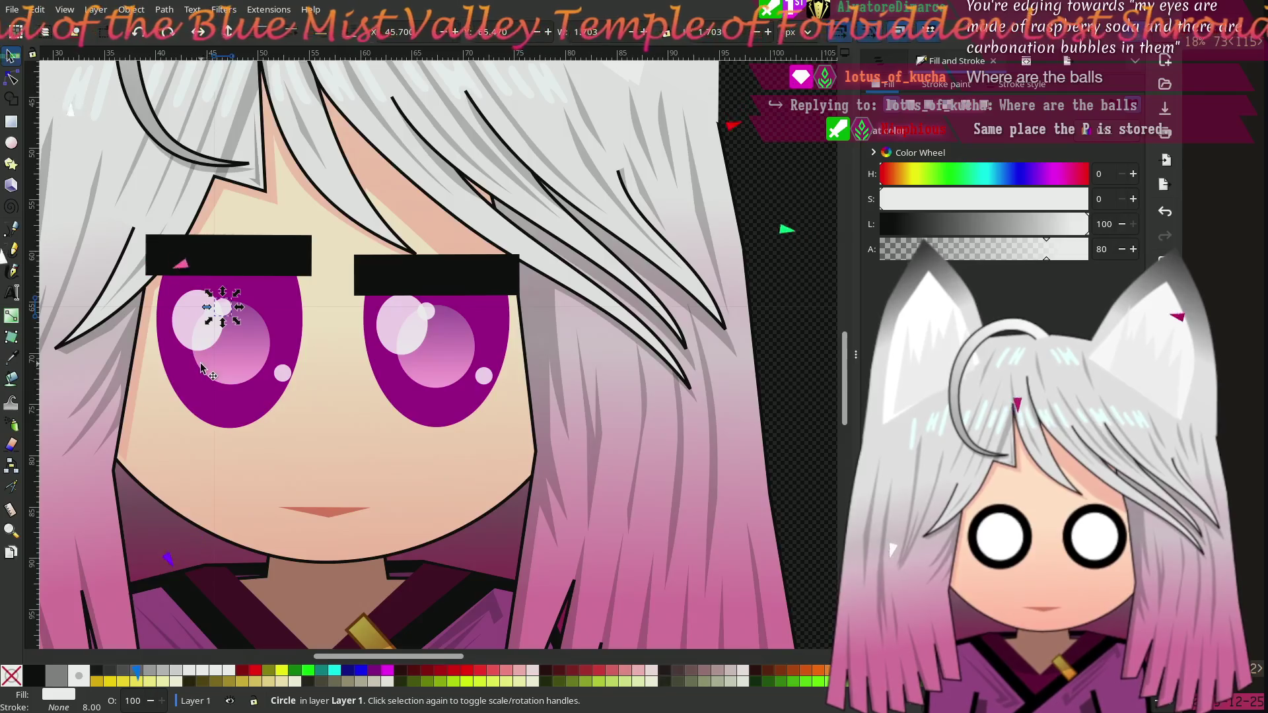
Step: Move both lower sparkles left and down toward the bottom of the iris
drag(211, 354, 343, 384)
click(63, 153)
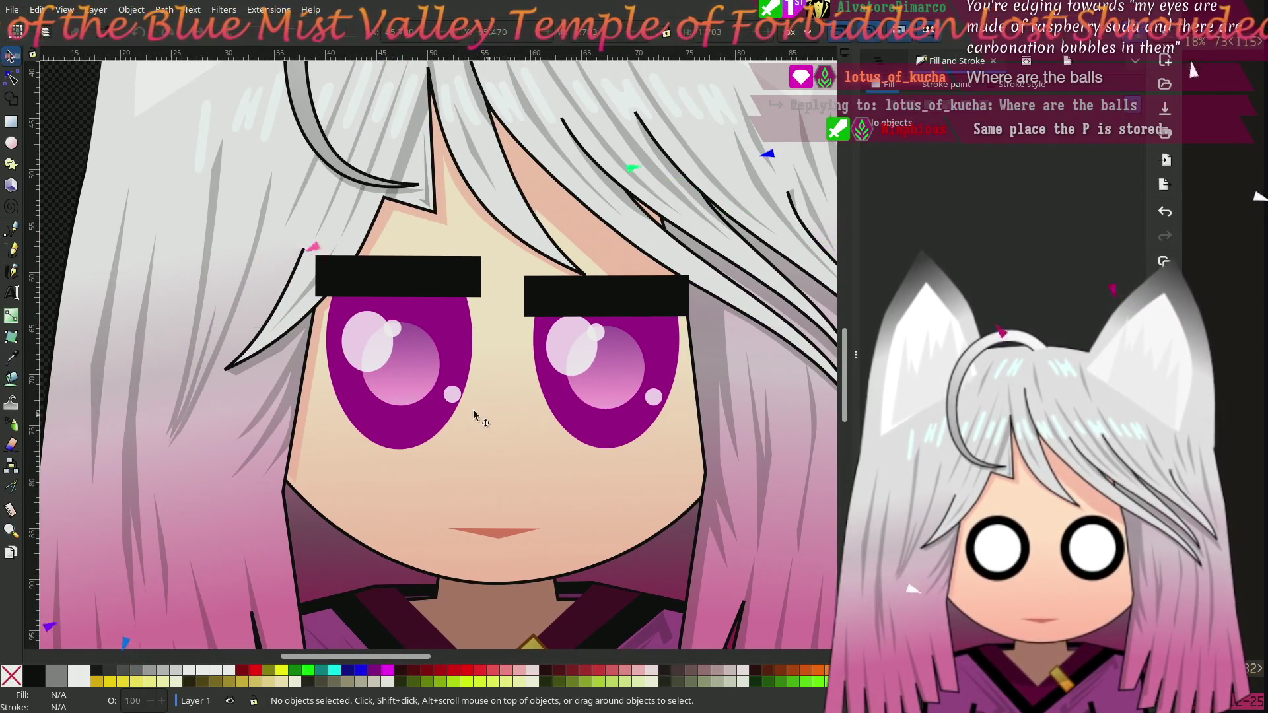
click(455, 397)
drag(460, 400, 419, 407)
drag(652, 399, 620, 411)
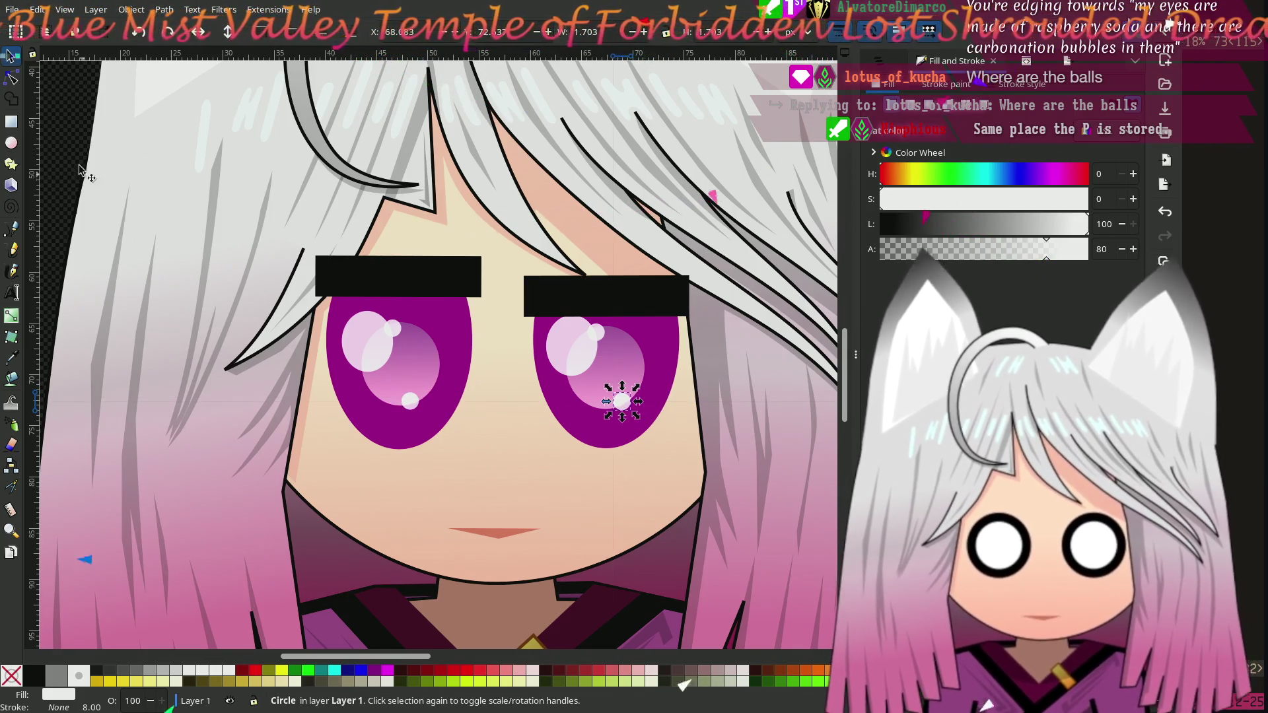
key(Escape)
scroll(153, 212, down, 2)
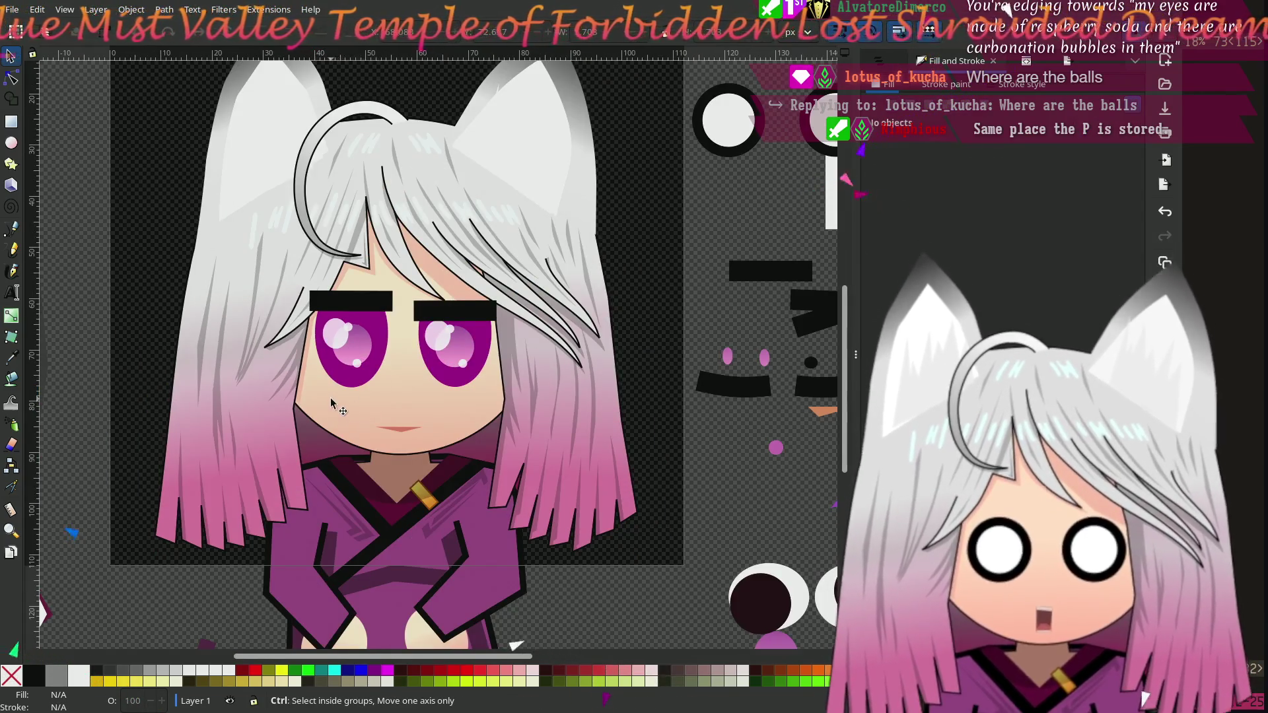
scroll(527, 402, up, 1)
scroll(527, 403, up, 2)
scroll(513, 416, down, 3)
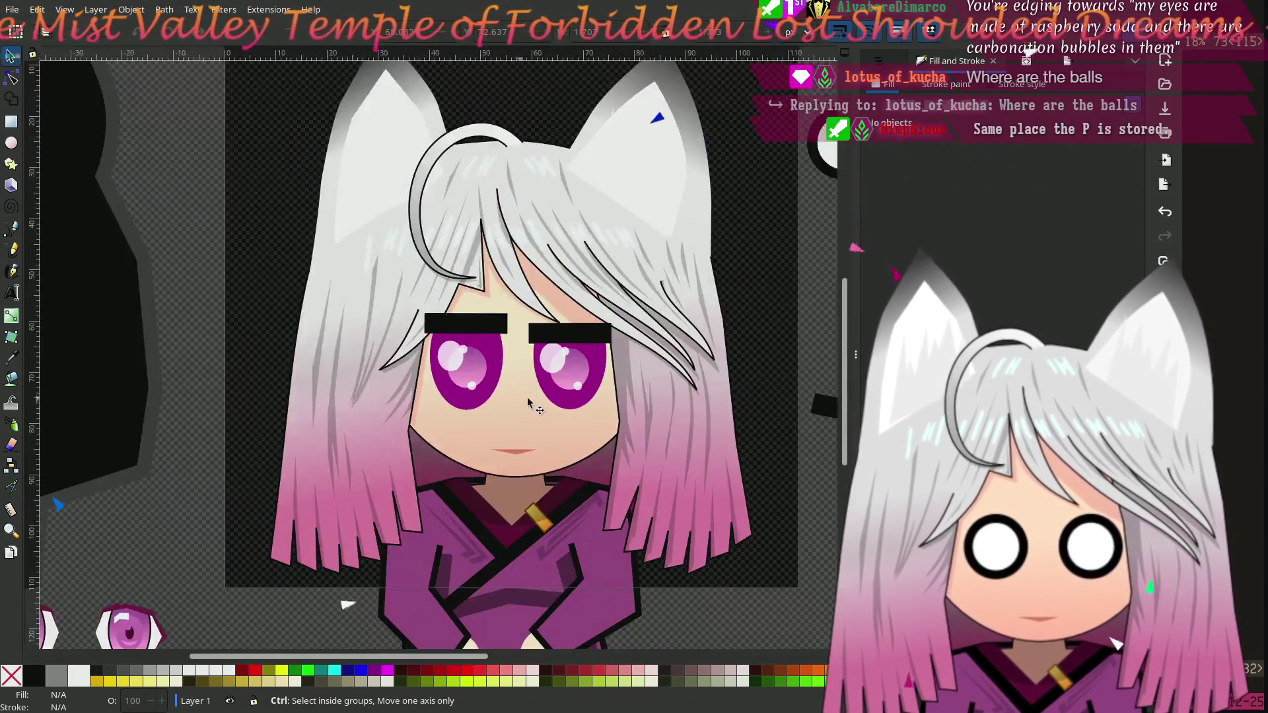
scroll(451, 326, up, 1)
scroll(451, 326, right, 3)
scroll(451, 327, up, 1)
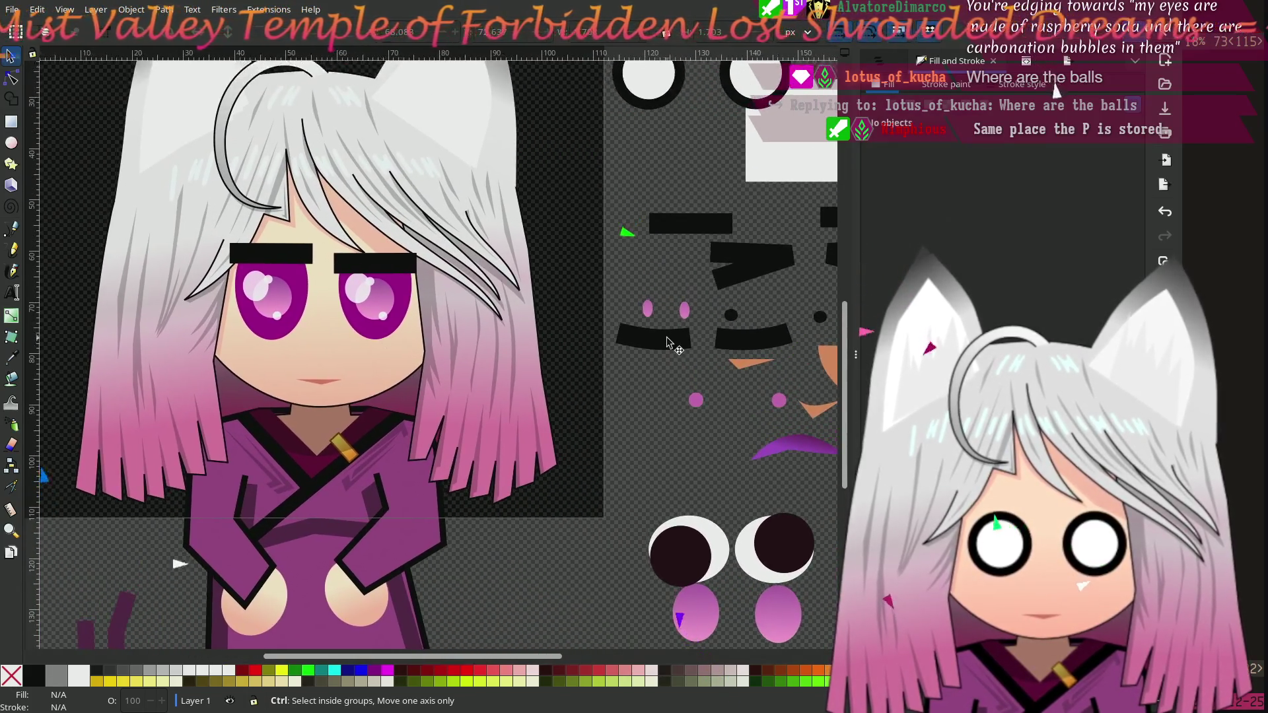
click(731, 320)
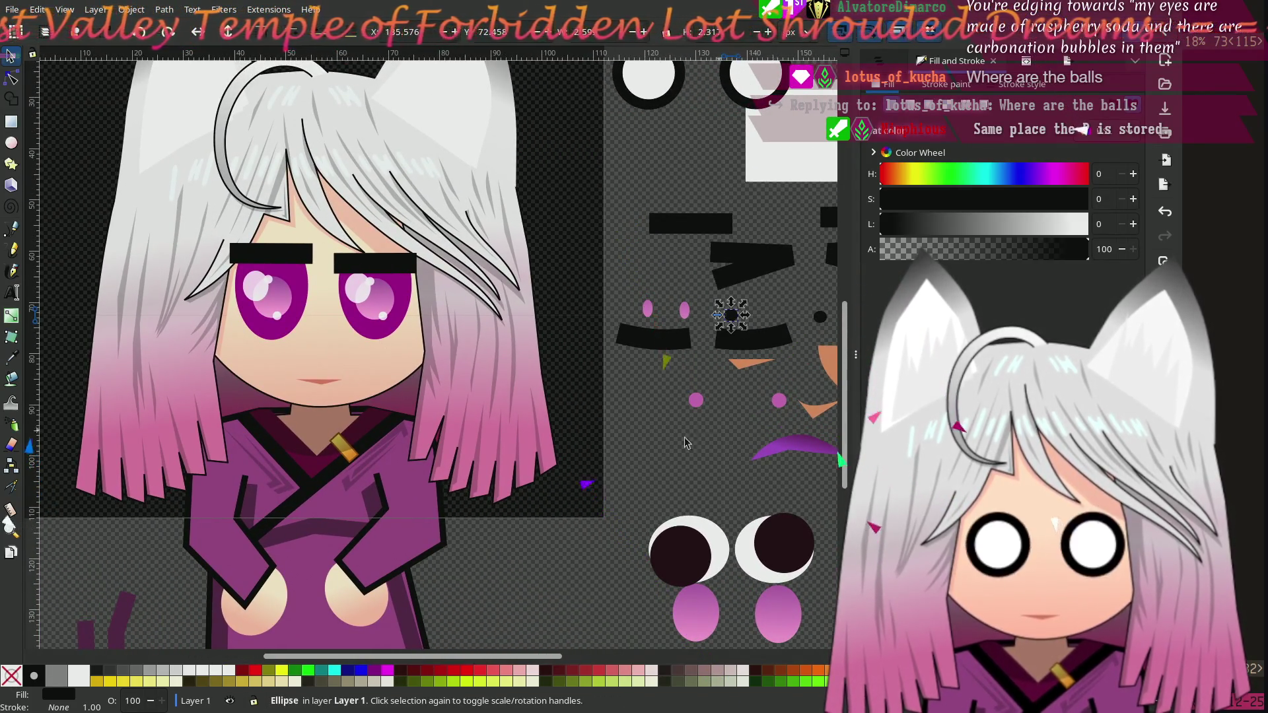
scroll(674, 449, up, 3)
scroll(673, 449, left, 2)
click(704, 384)
shift+click(741, 389)
mouse_move(741, 392)
mouse_down()
mouse_move(476, 370)
mouse_move(742, 377)
mouse_up()
click(722, 478)
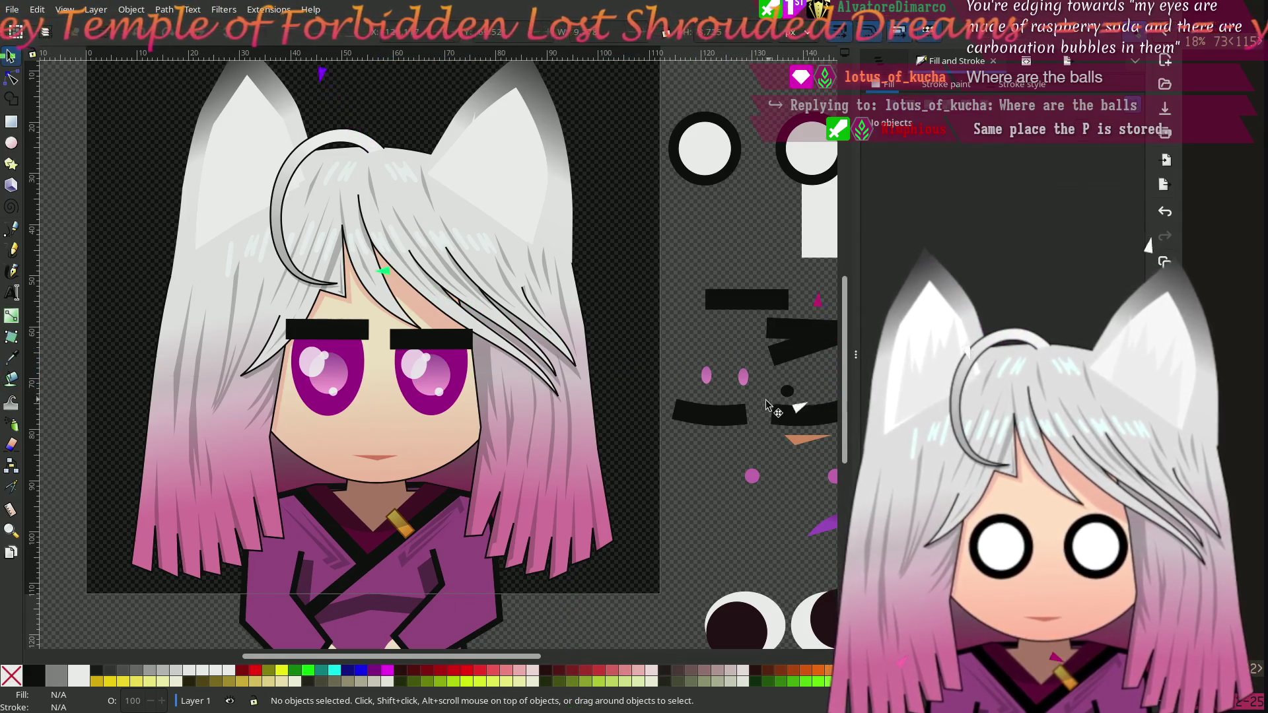
scroll(768, 398, right, 3)
click(664, 384)
shift+click(752, 386)
drag(757, 387, 313, 367)
key(Escape)
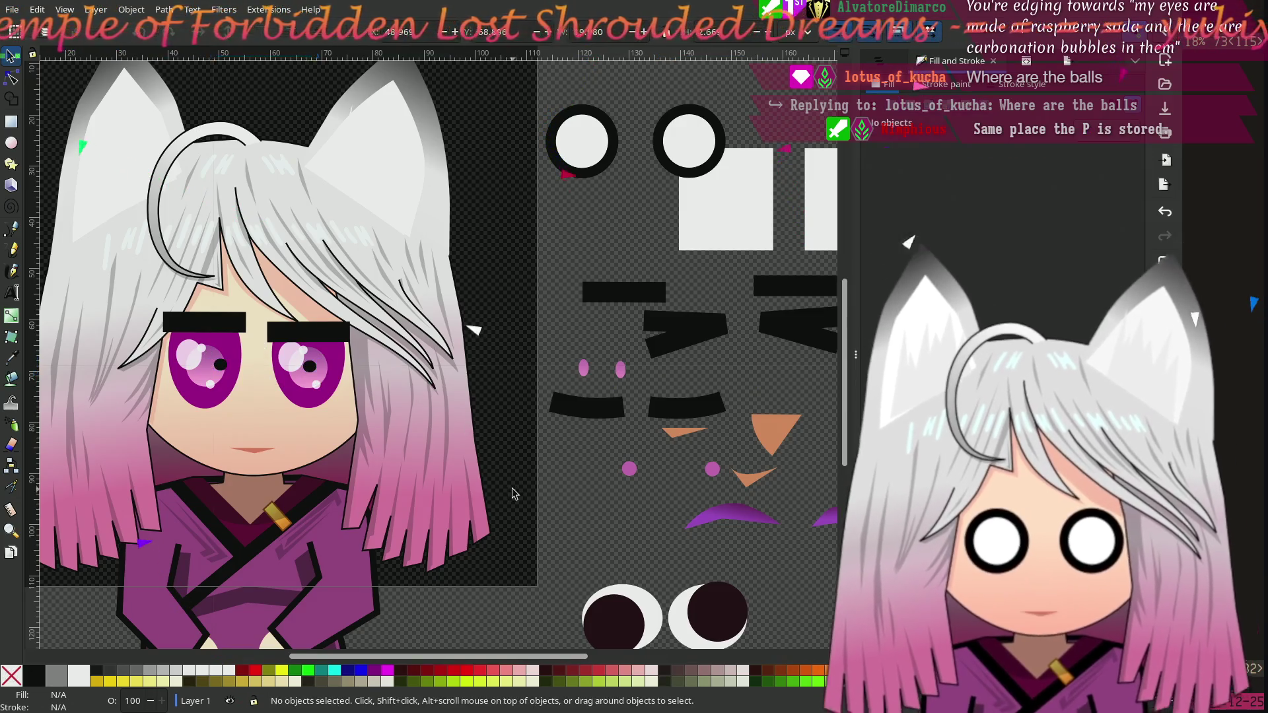
scroll(462, 356, up, 5)
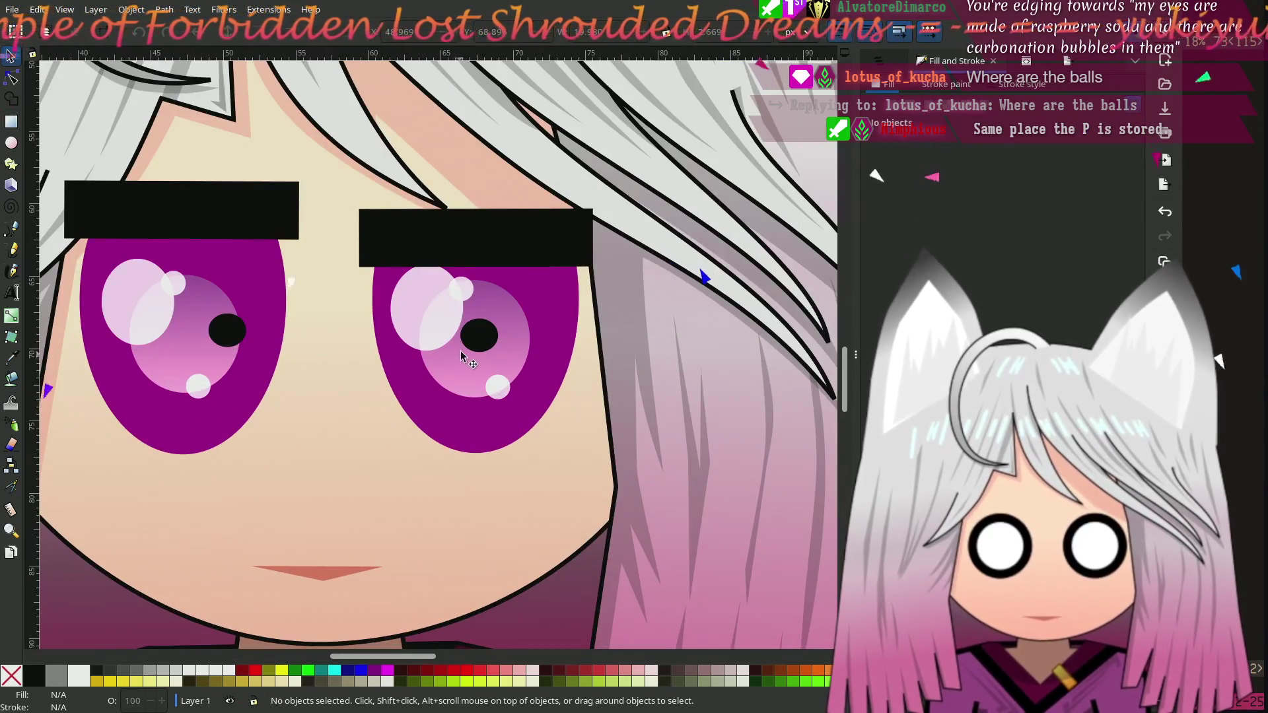
mouse_move(222, 334)
mouse_down()
mouse_move(184, 339)
mouse_move(354, 327)
mouse_move(437, 409)
mouse_move(285, 387)
mouse_move(192, 331)
mouse_up()
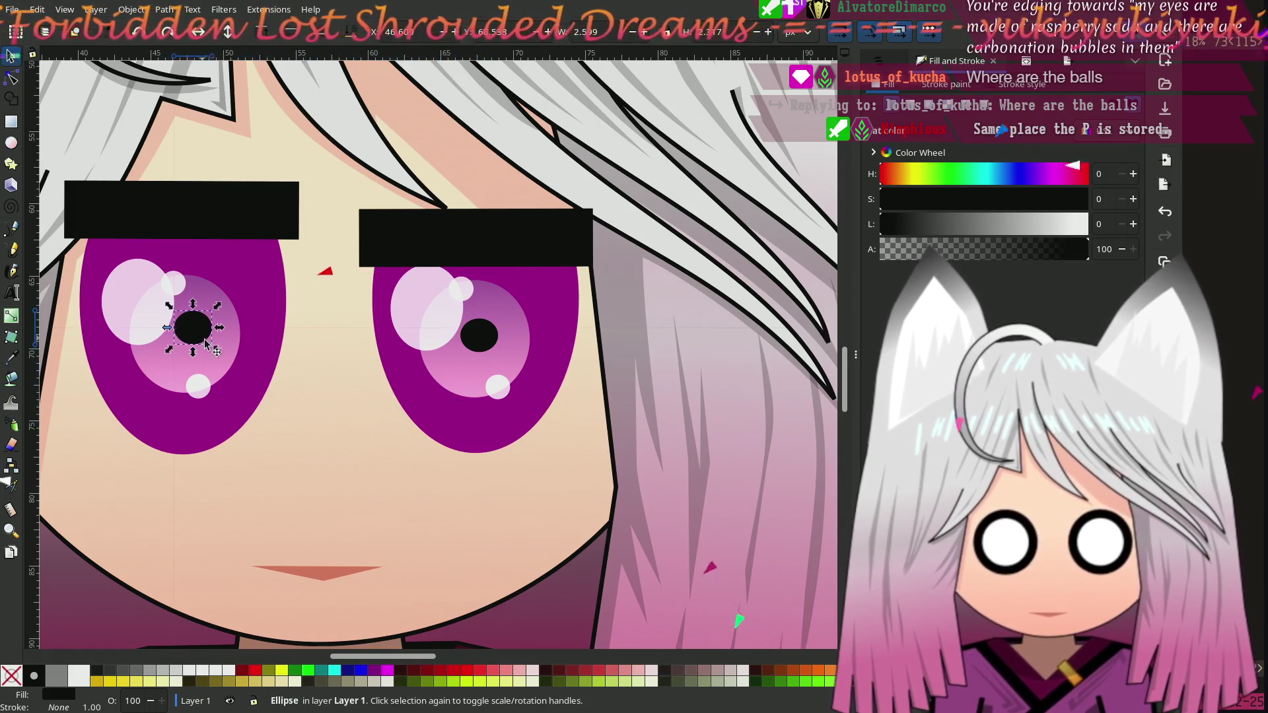
shift+click(478, 336)
ctrl+scroll(412, 367, down, 3)
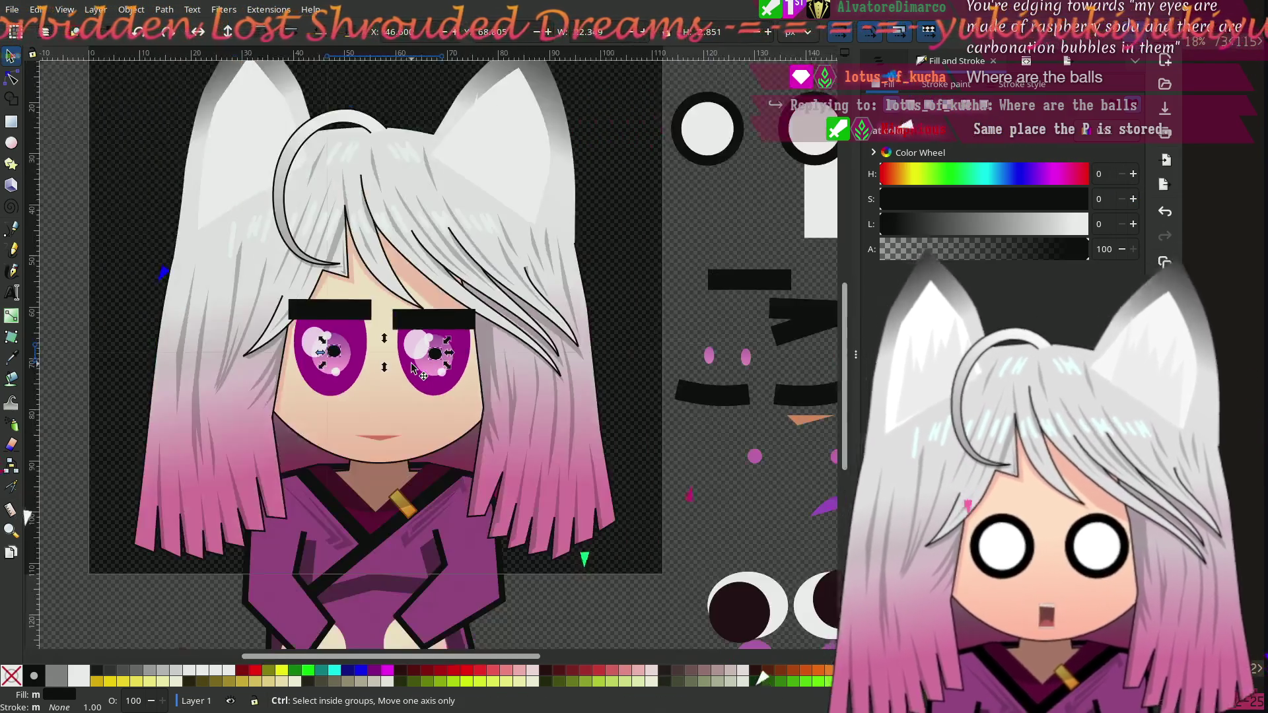
drag(413, 367, 743, 462)
key(Escape)
scroll(436, 446, left, 6)
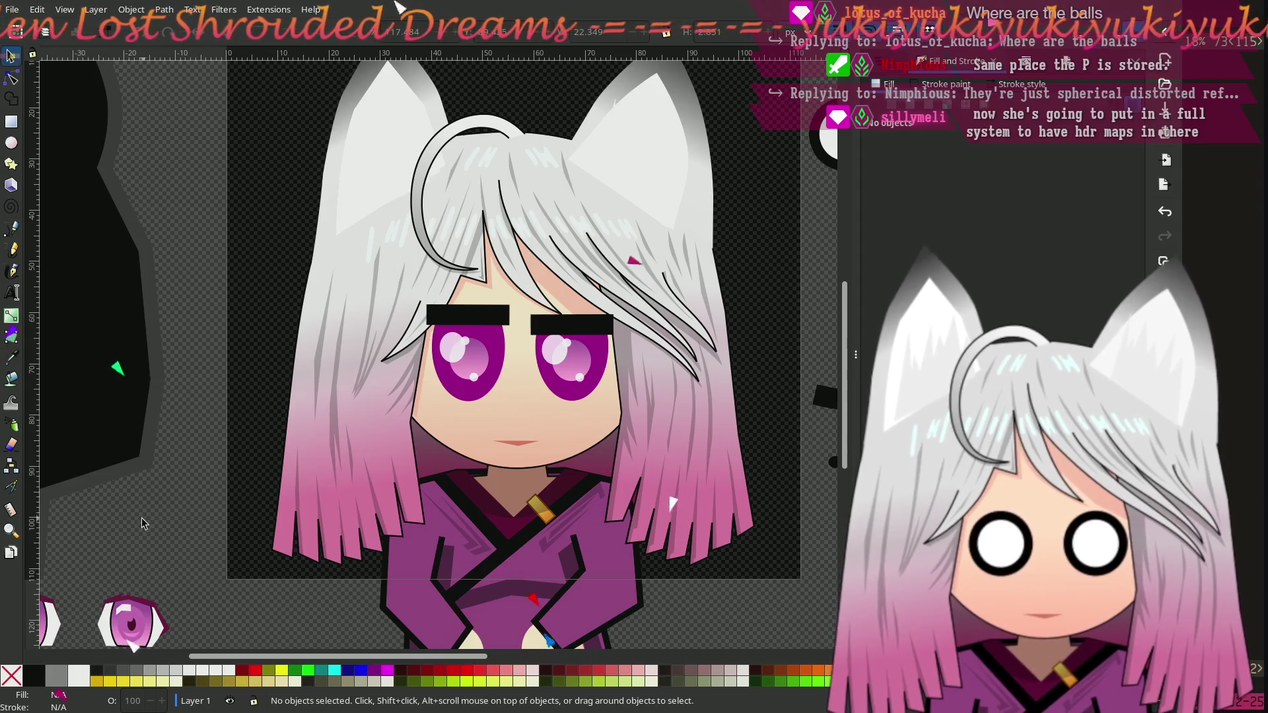
ctrl+scroll(308, 442, up, 3)
scroll(249, 524, left, 6)
scroll(248, 524, up, 1)
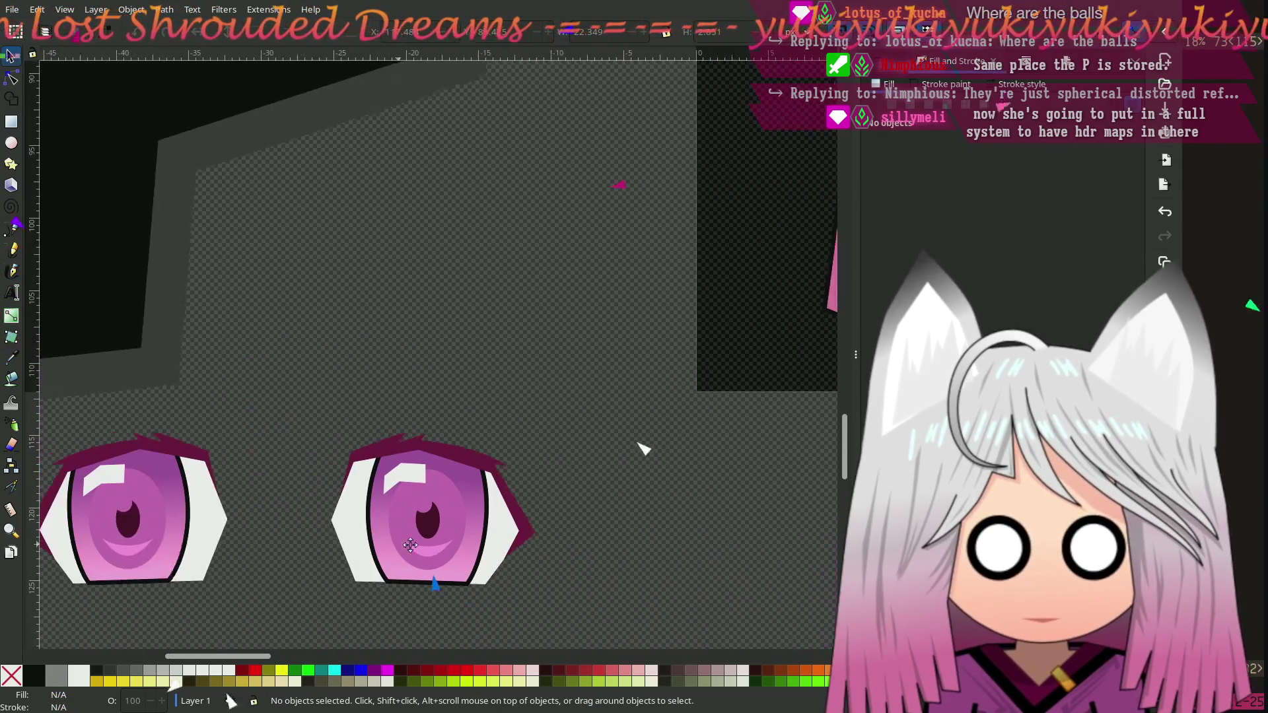
Step: Move the two spare dark pupils from the lower left into both eyes
click(199, 456)
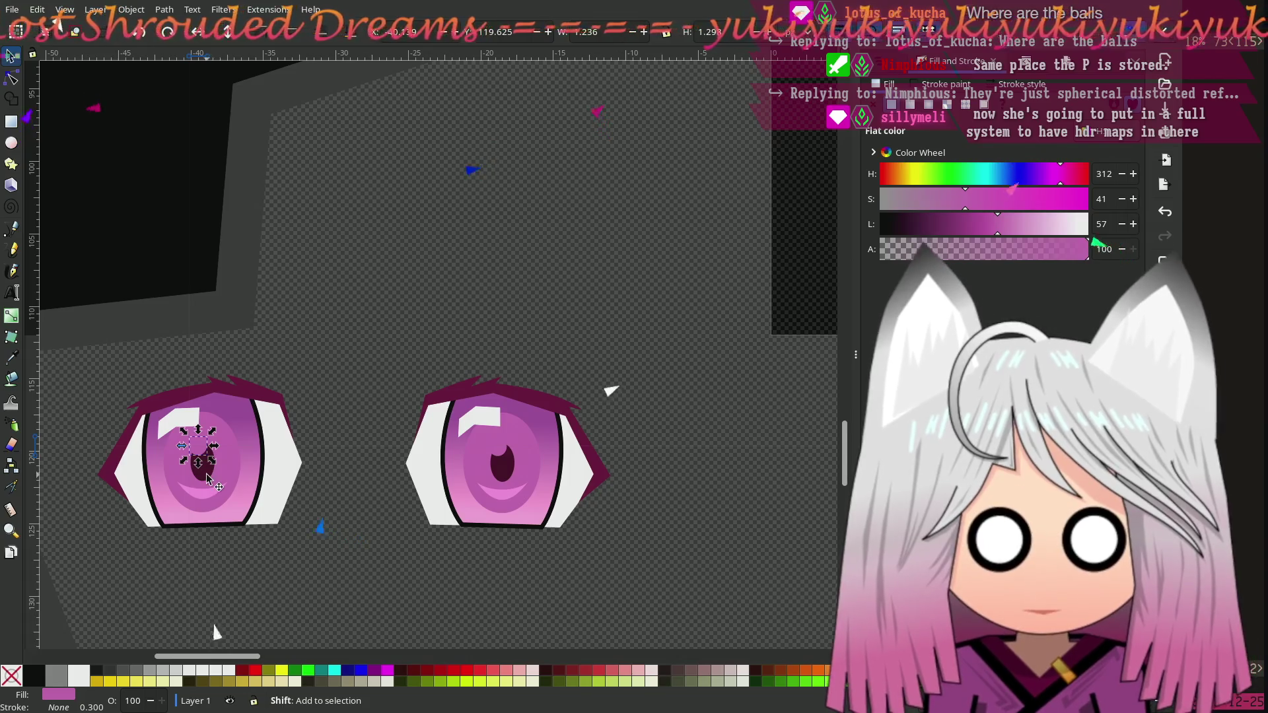
shift+click(502, 456)
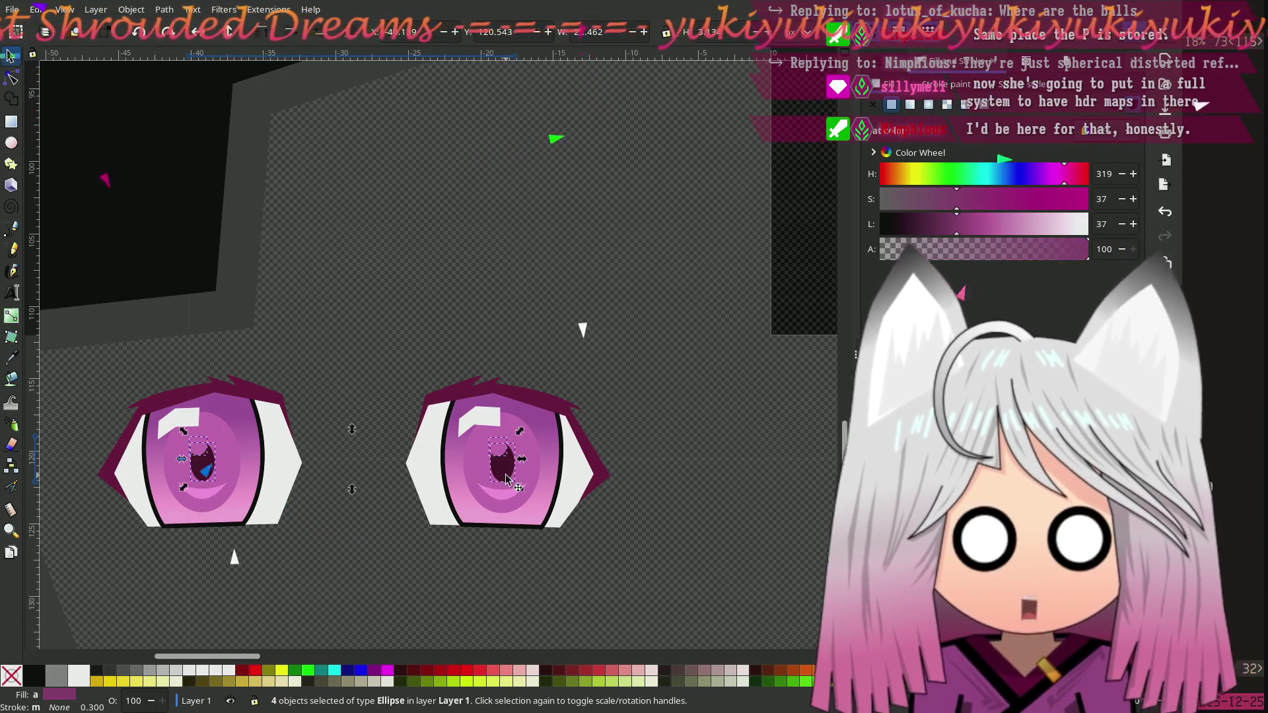
mouse_move(502, 479)
mouse_down()
mouse_move(617, 404)
mouse_move(704, 246)
mouse_up()
scroll(322, 539, right, 5)
scroll(322, 538, up, 2)
scroll(322, 539, up, 3)
scroll(322, 538, right, 3)
ctrl+scroll(196, 530, down, 2)
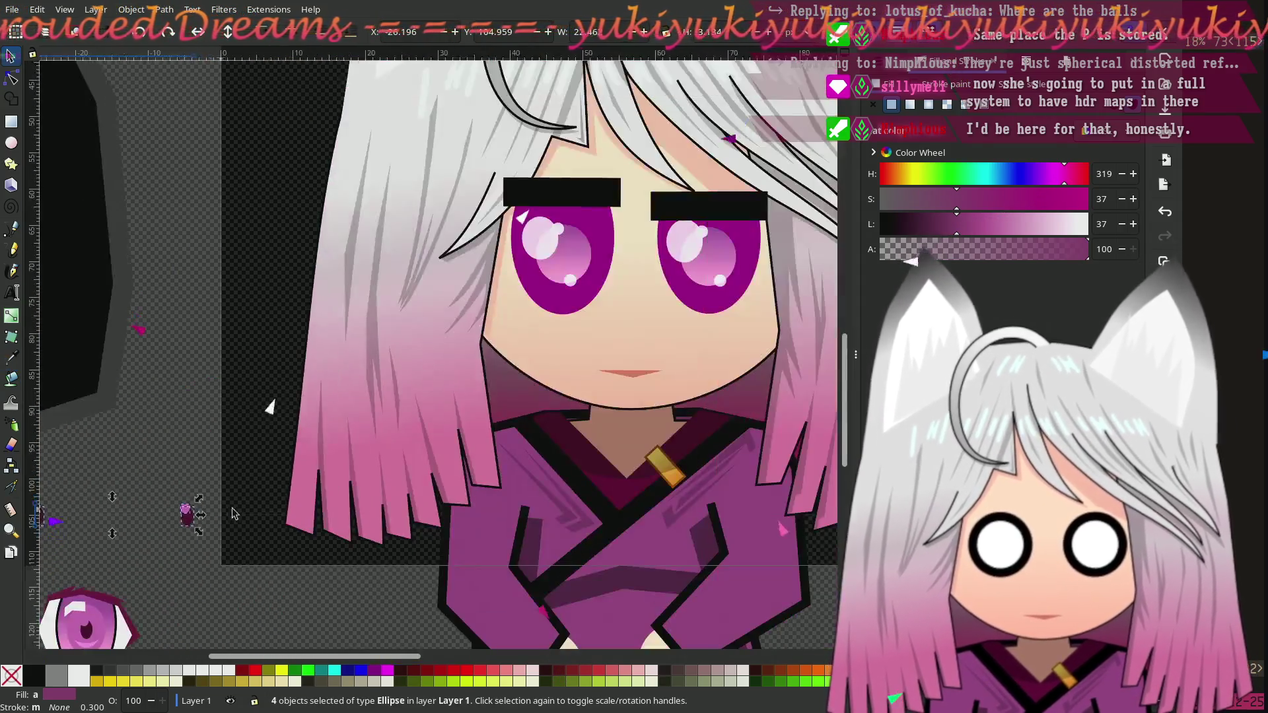
drag(196, 531, 722, 261)
key(Escape)
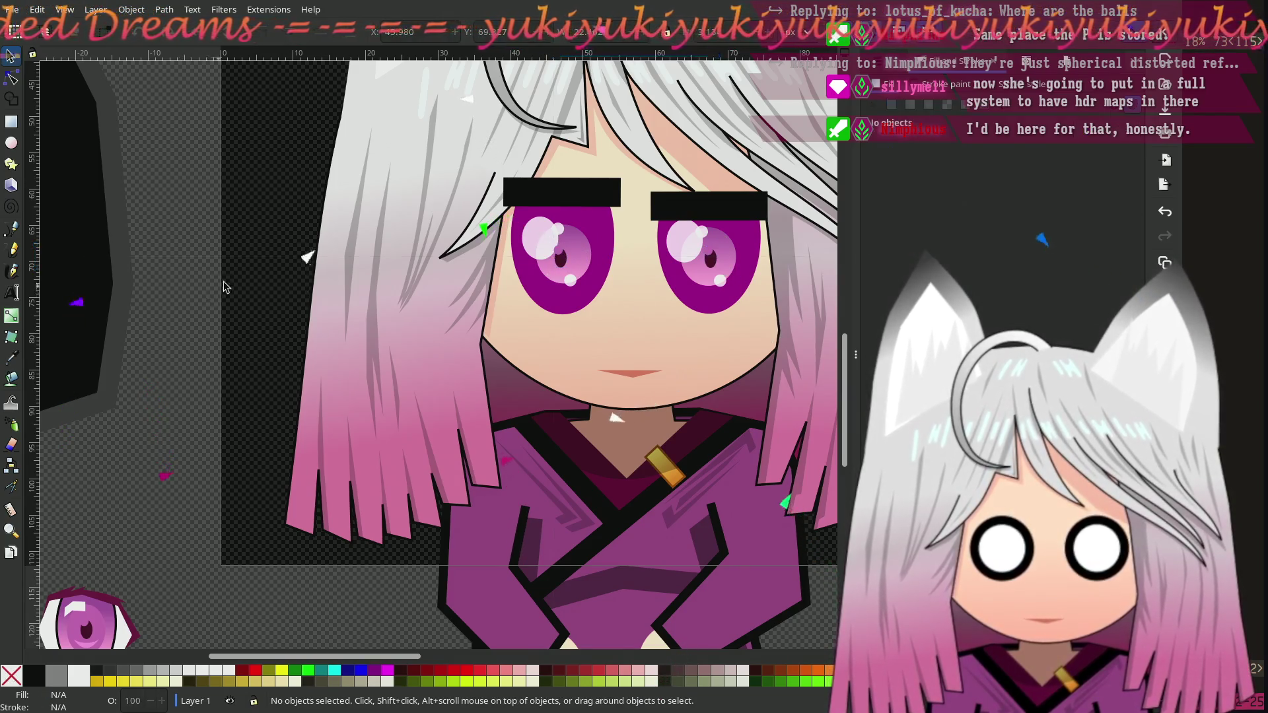
Step: Select the right eye's pupil and start enlarging it into a tall oval
scroll(201, 395, right, 6)
scroll(202, 394, up, 3)
ctrl+scroll(439, 453, up, 3)
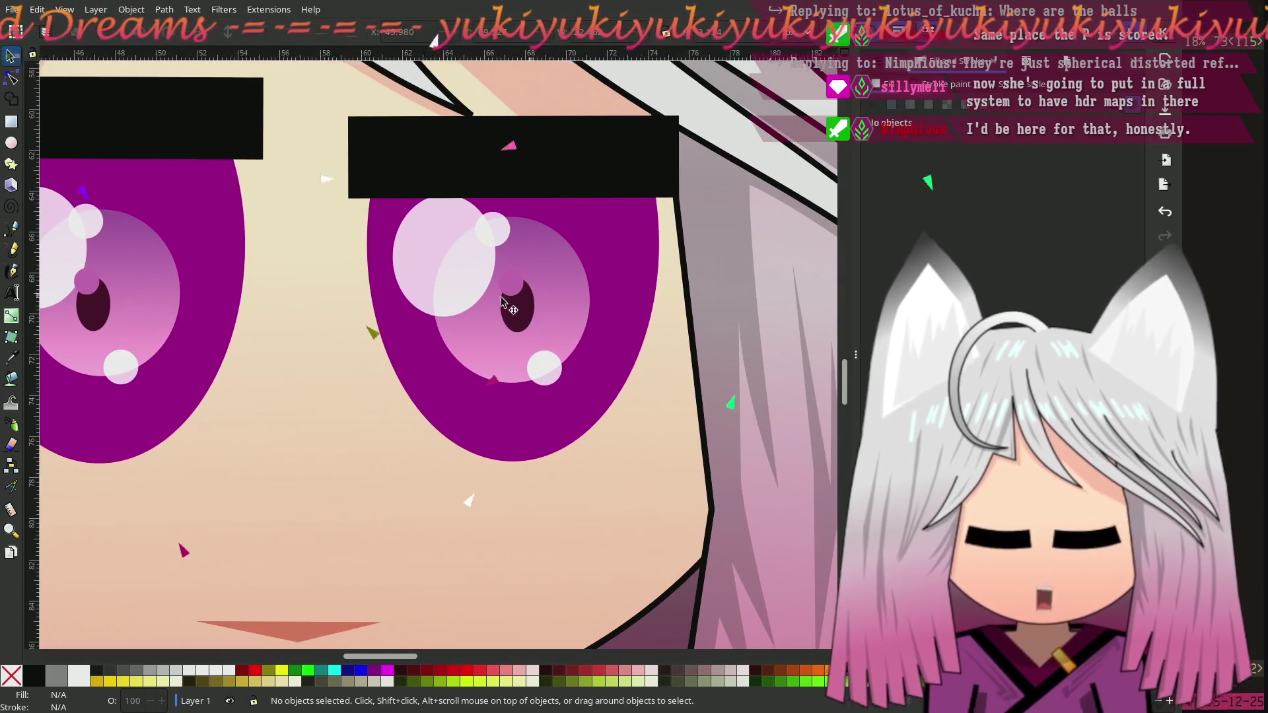
click(508, 285)
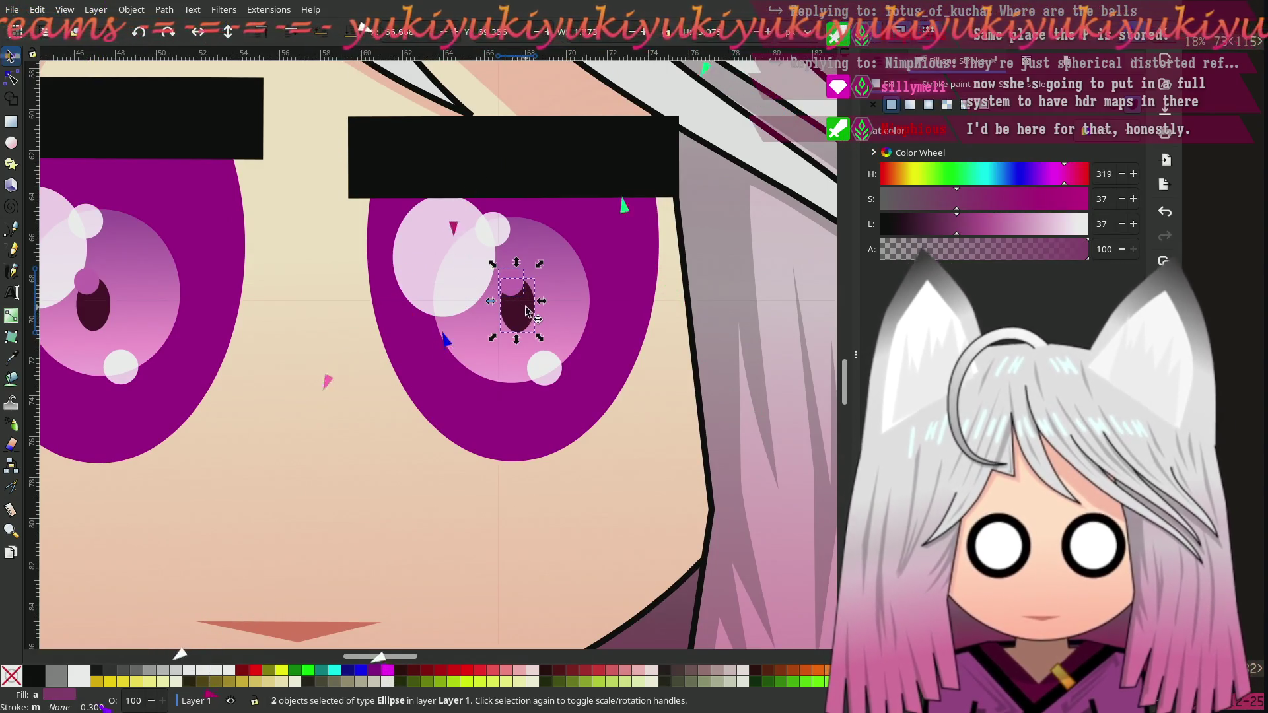
click(526, 311)
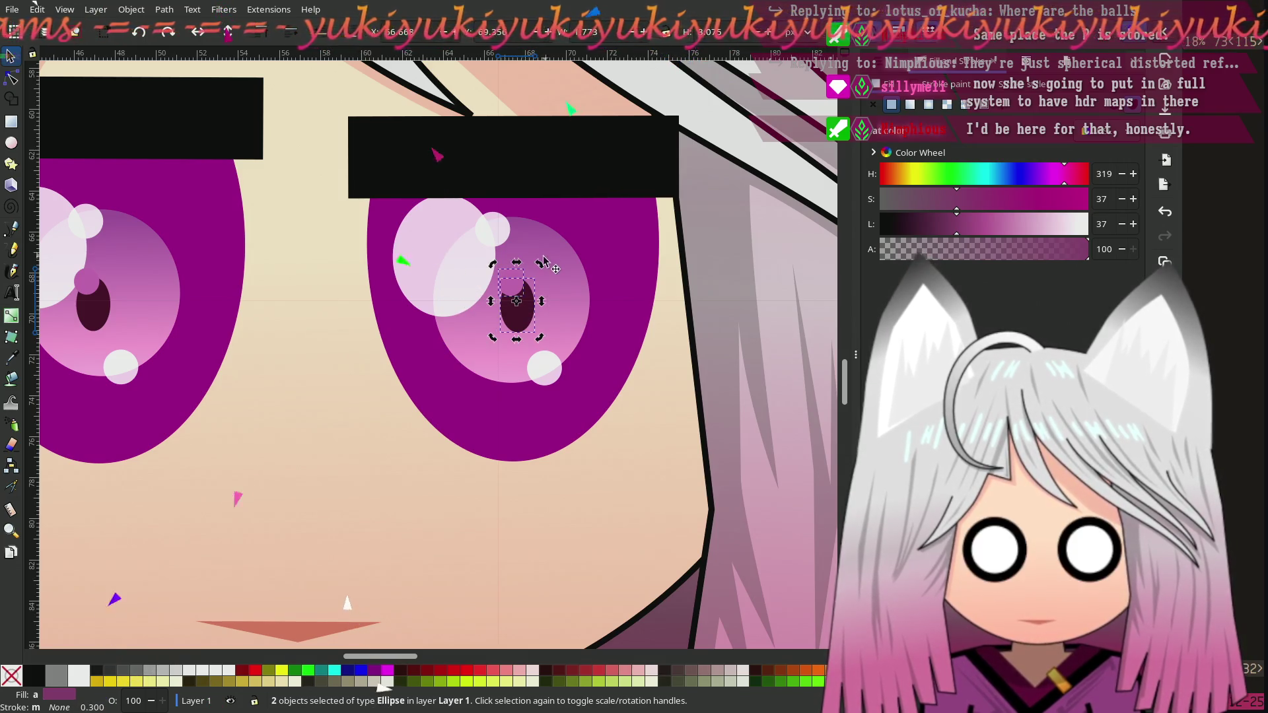
click(522, 322)
Step: Enlarge the right eye's pupil, keep it above the iris, and raise the white highlight over it
drag(539, 265, 585, 207)
drag(543, 292, 522, 321)
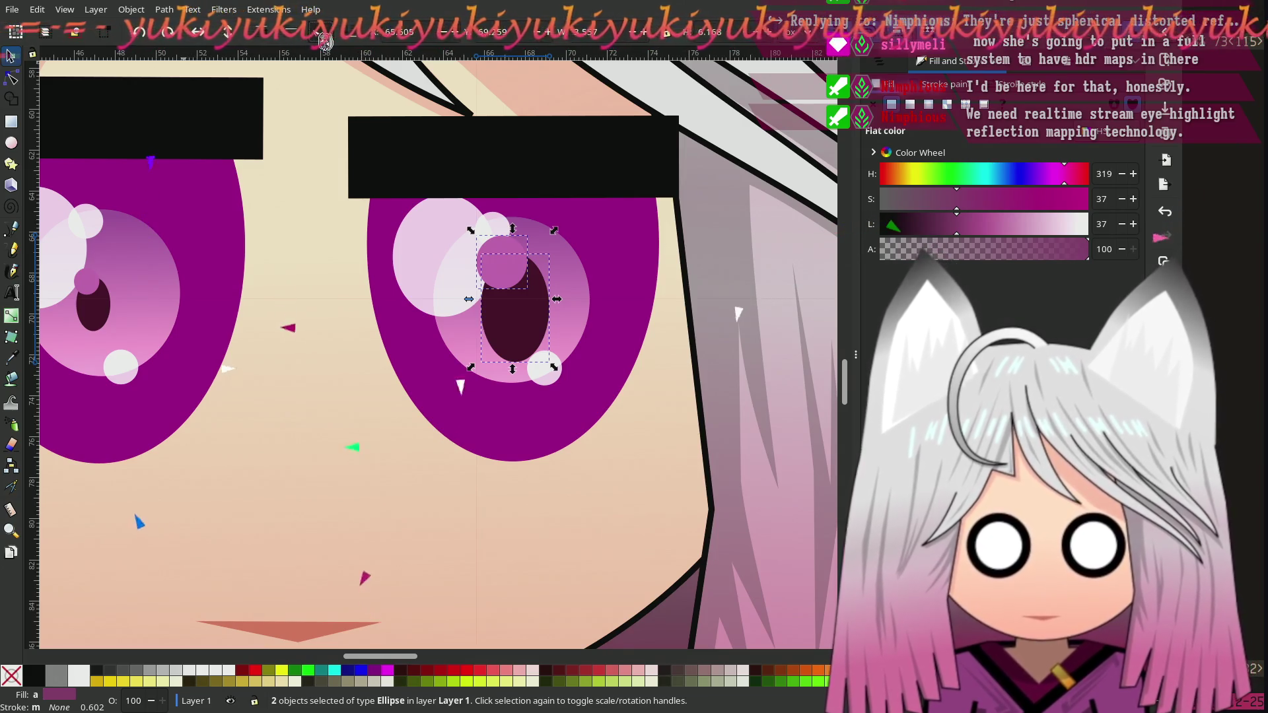
key(Page_Down)
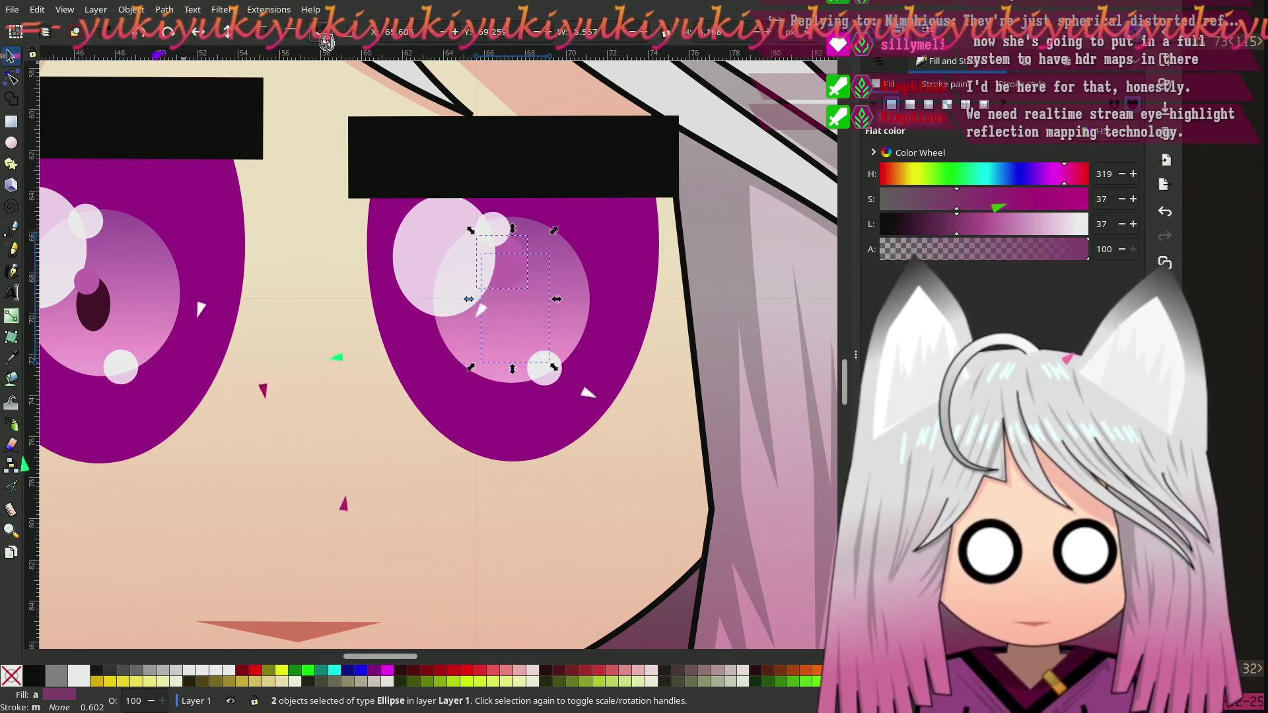
key(Page_Up)
click(441, 295)
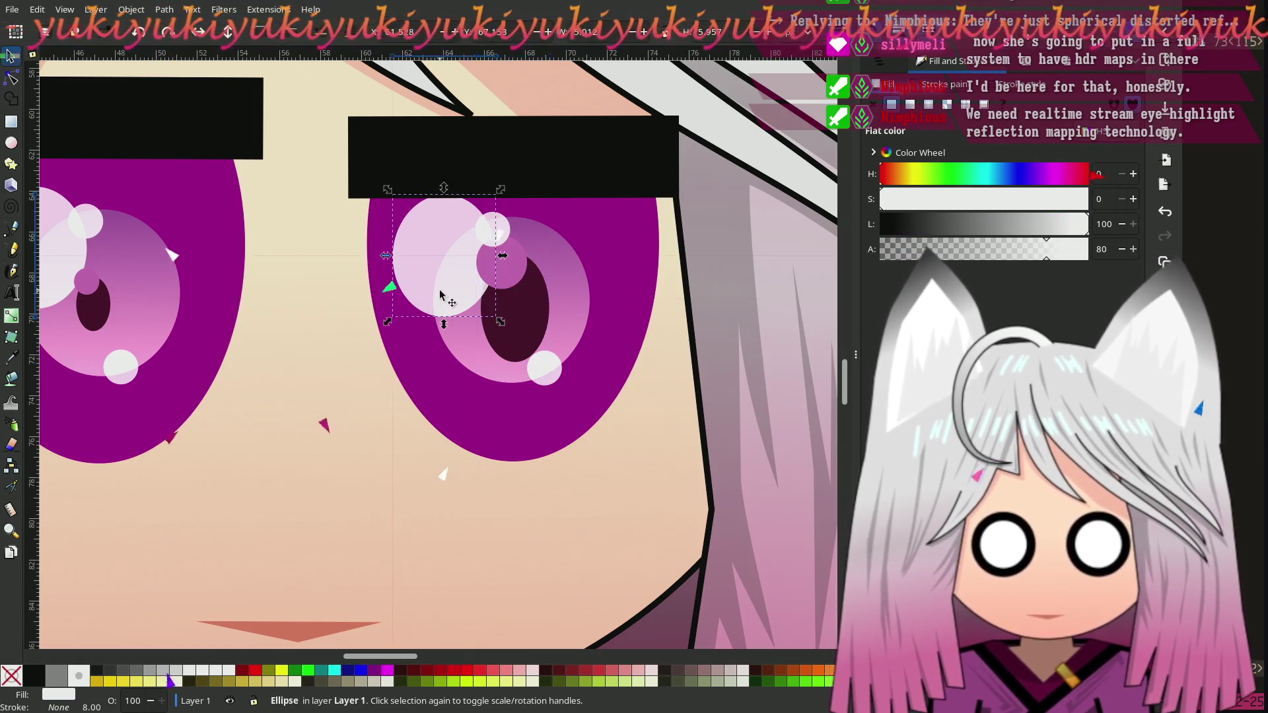
key(Page_Up)
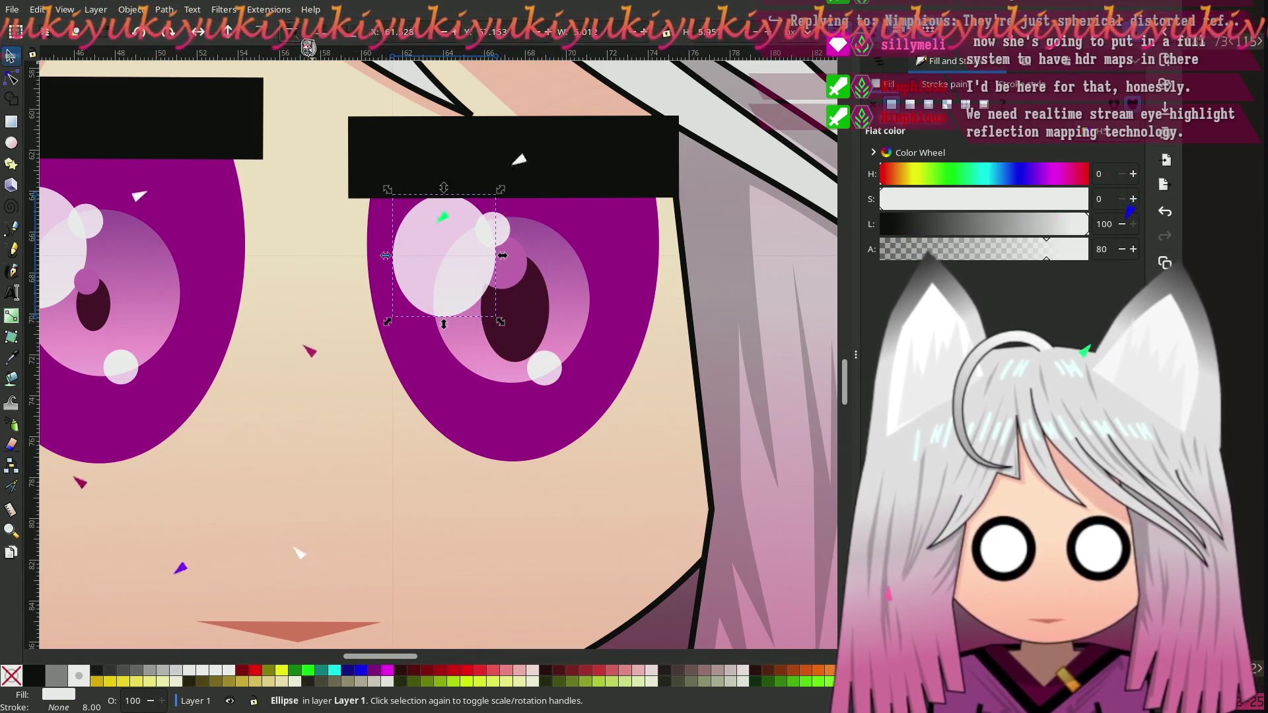
Step: Delete the left eye's old pupil and small pink circle
click(90, 280)
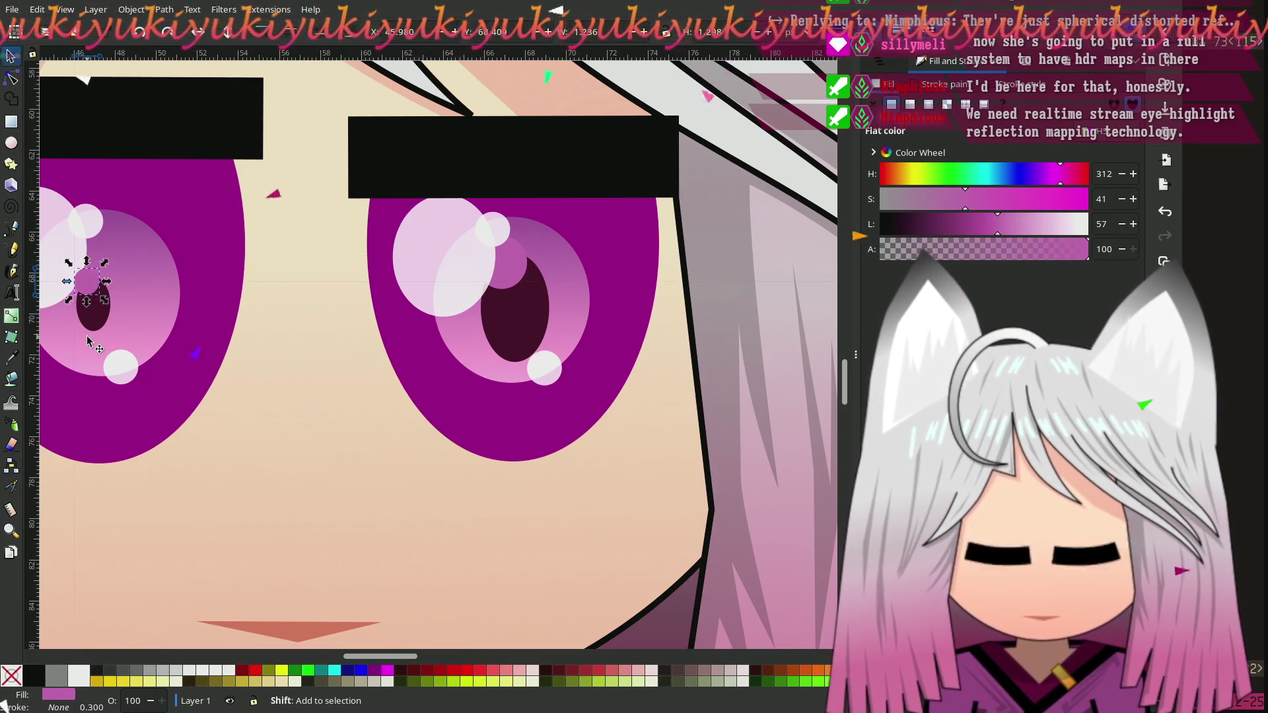
shift+click(100, 316)
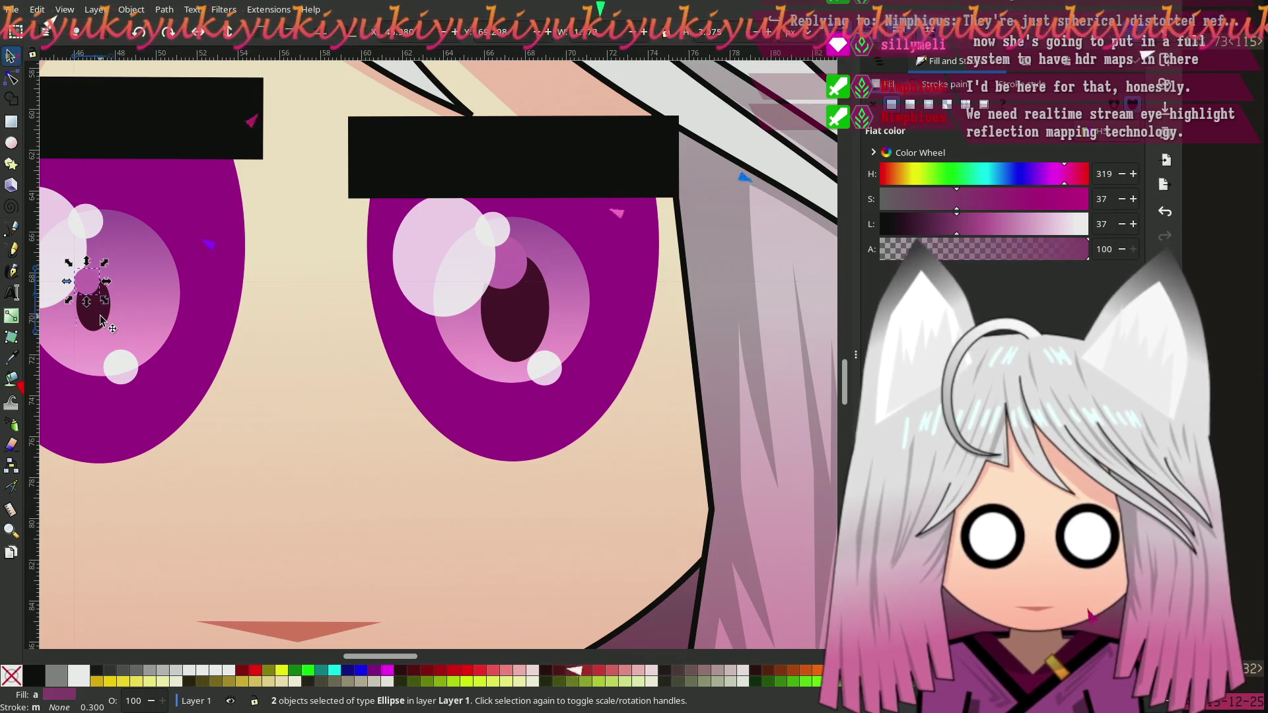
key(Delete)
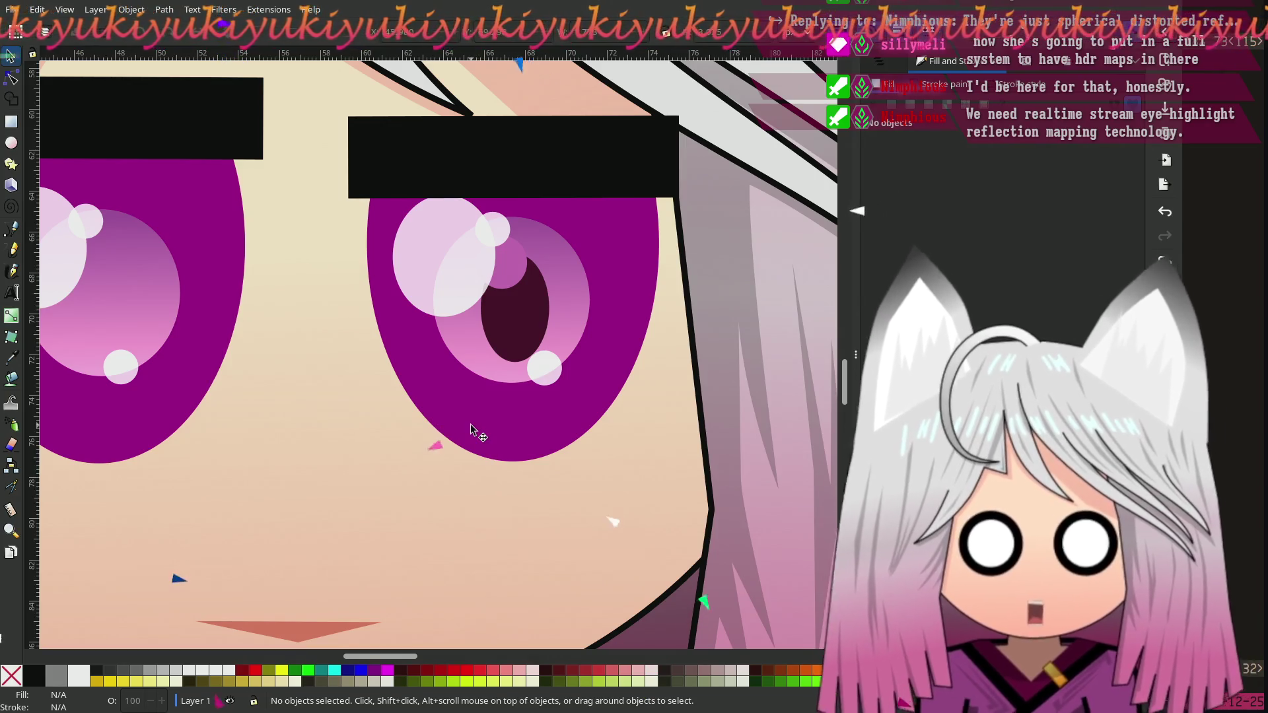
Step: Nudge the pink circle, then move the pupil and pink circle up-left
click(508, 281)
shift+click(515, 328)
click(517, 280)
click(508, 281)
drag(506, 280, 505, 283)
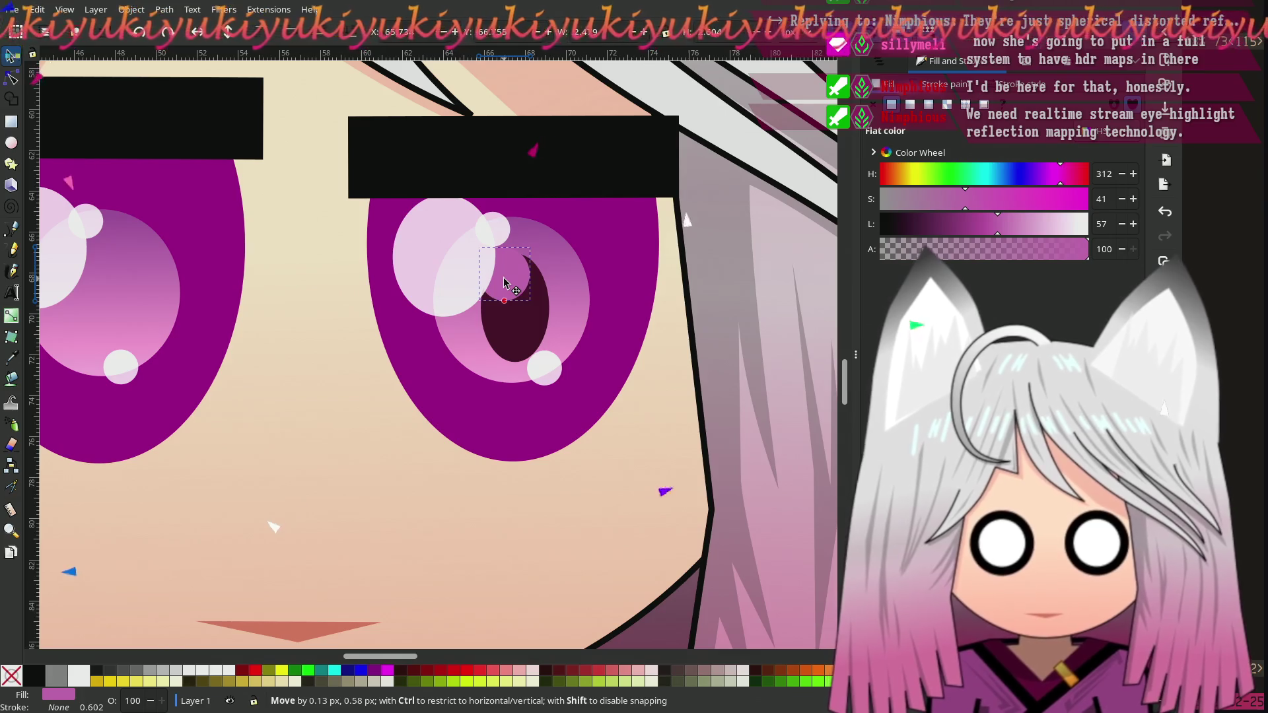
shift+click(517, 334)
mouse_move(519, 324)
mouse_down()
mouse_move(363, 331)
mouse_move(105, 305)
mouse_up()
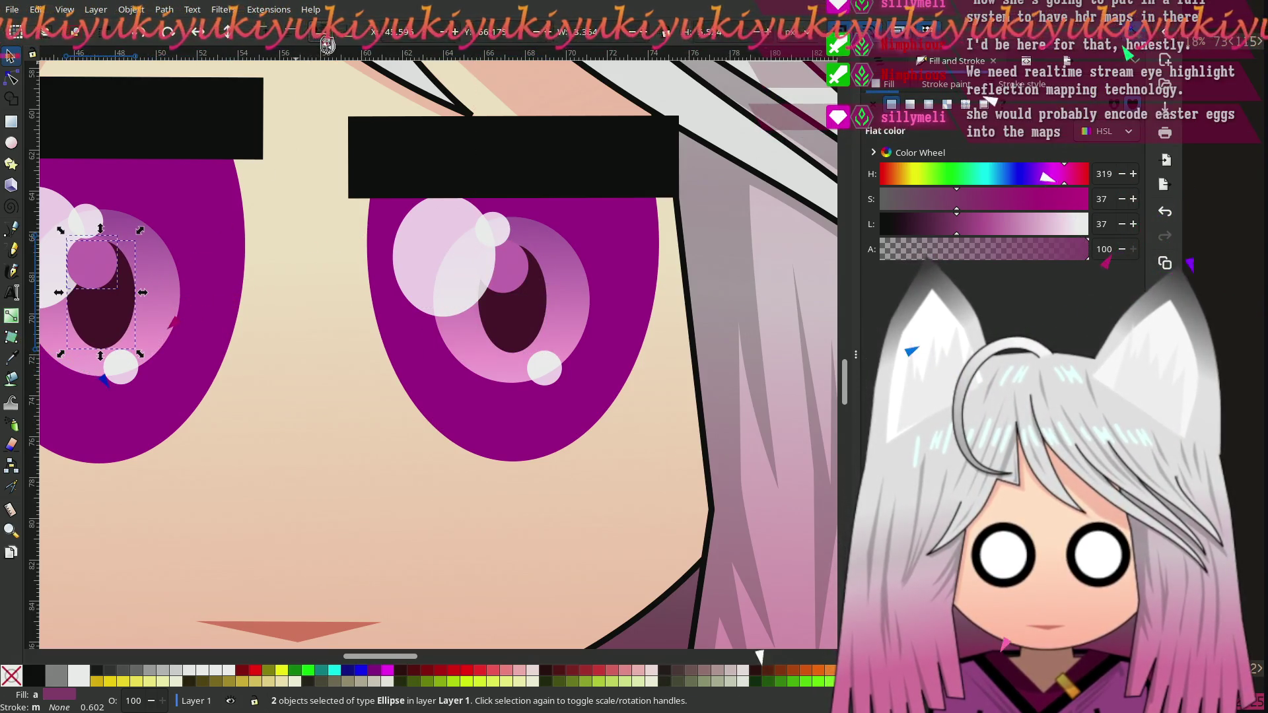
Step: Send the pupil and pink circle behind the iris and bring the white highlight above them
key(Page_Down)
click(302, 42)
key(Tab)
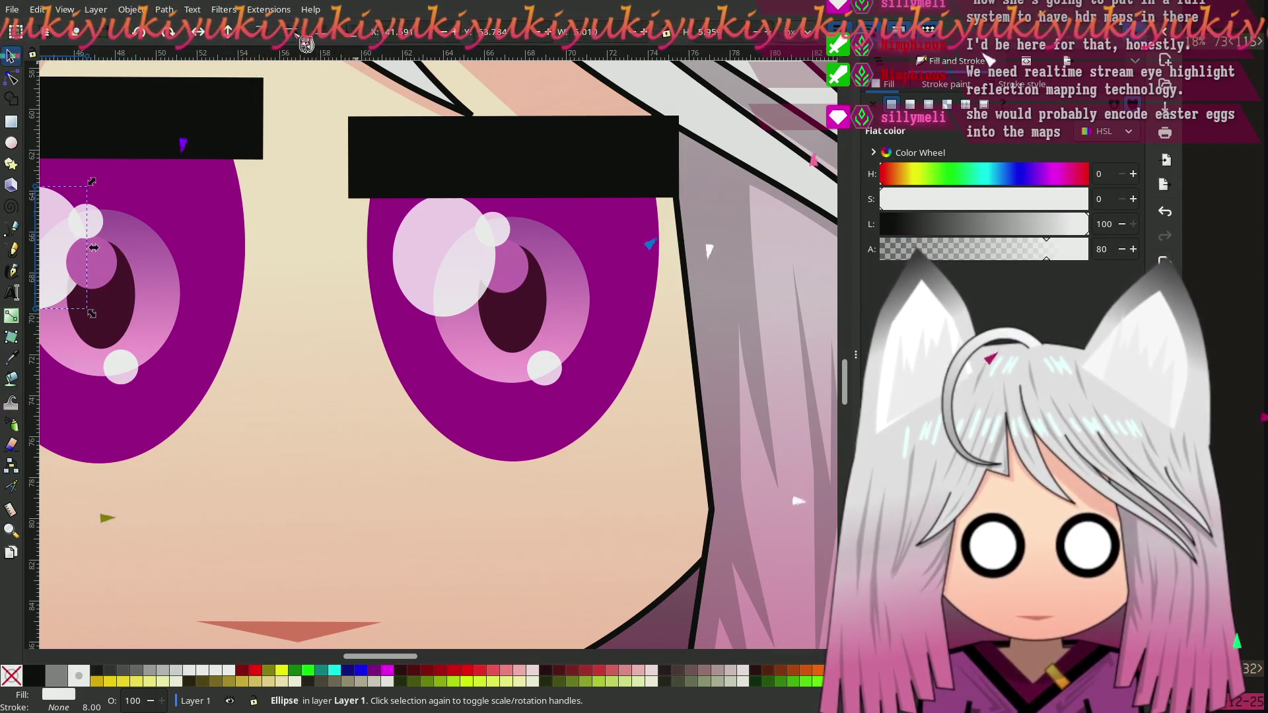
scroll(115, 339, down, 3)
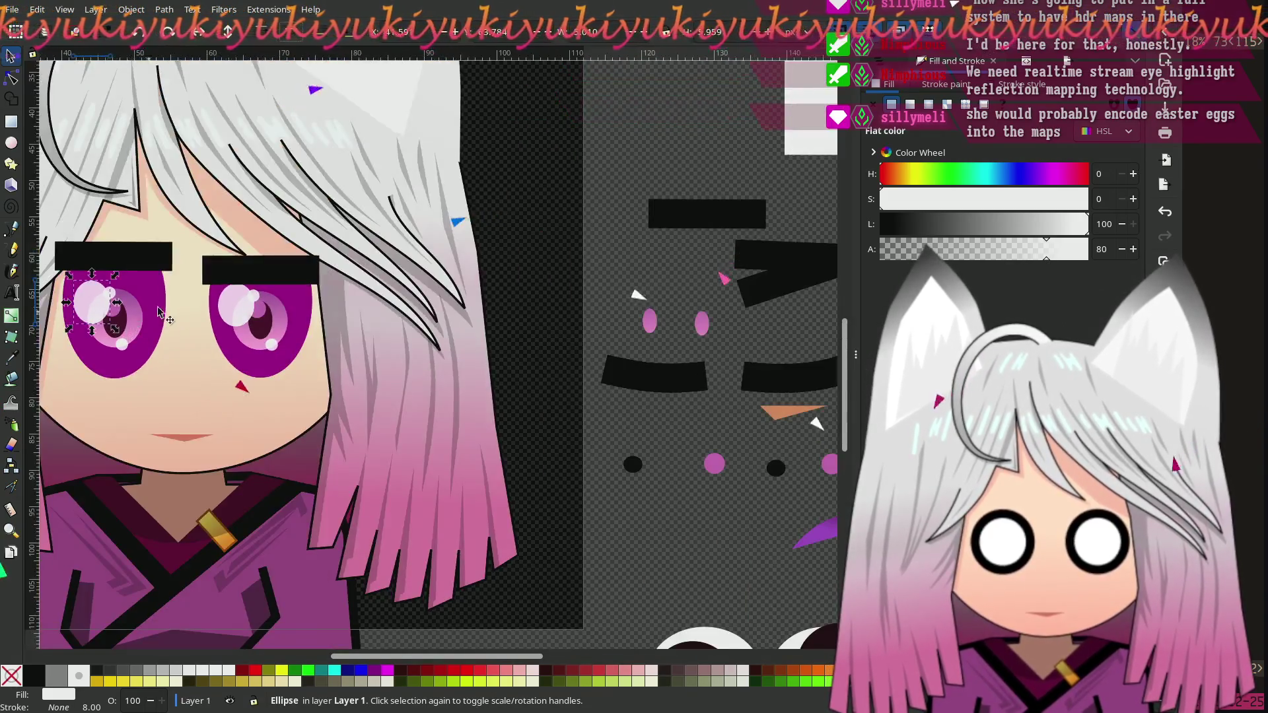
Step: Centre the face in view and select both magenta eye shapes
scroll(148, 235, left, 5)
click(148, 236)
scroll(125, 284, up, 3)
scroll(106, 325, right, 3)
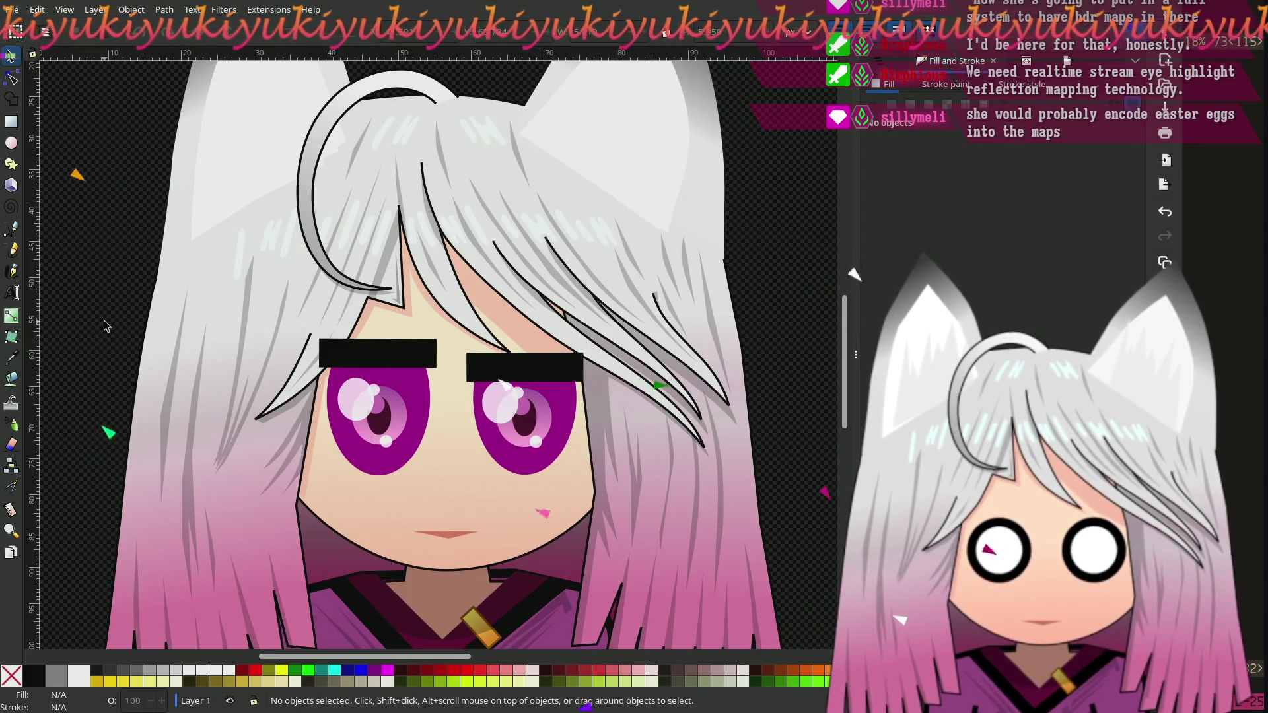
scroll(104, 325, up, 1)
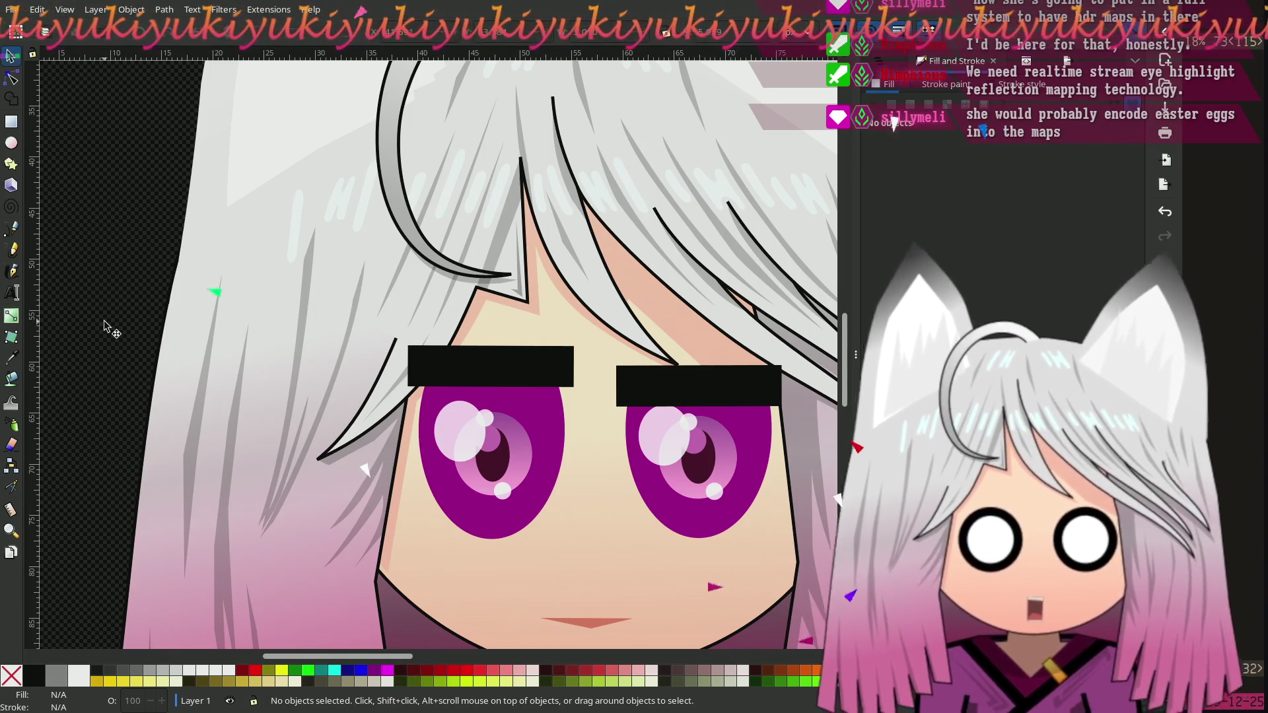
scroll(579, 447, down, 4)
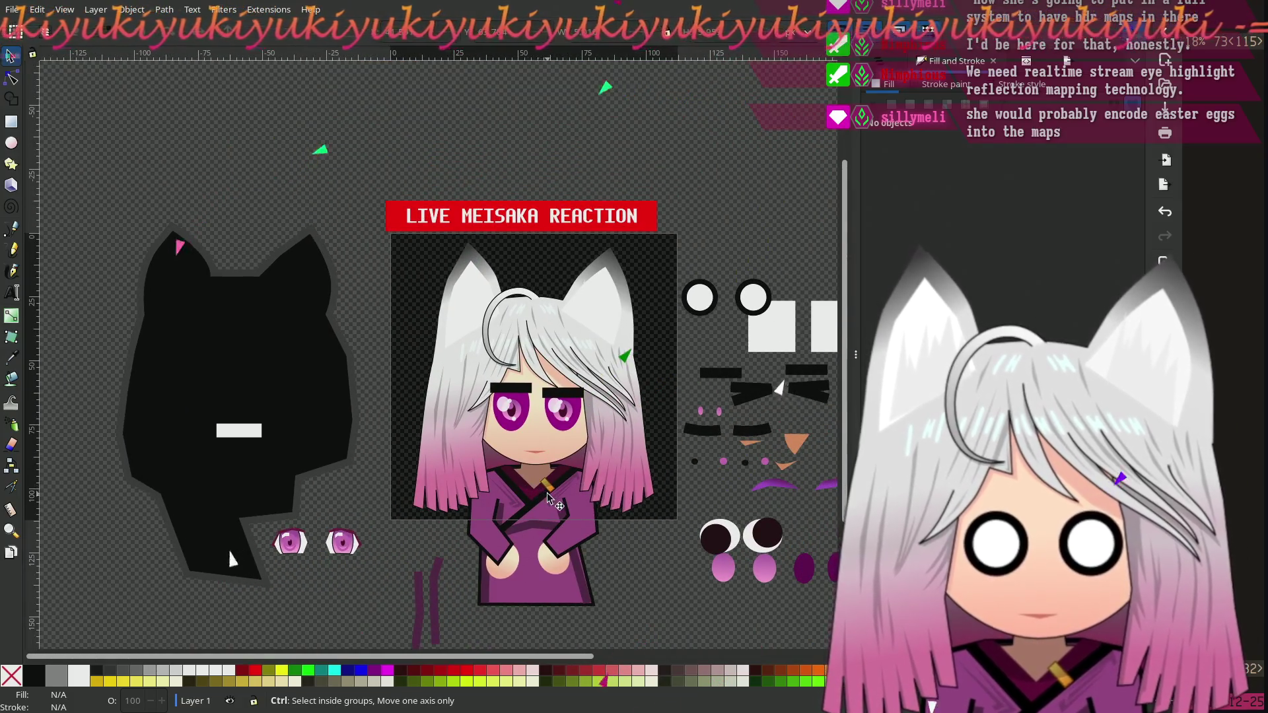
scroll(576, 324, up, 4)
drag(577, 324, 439, 481)
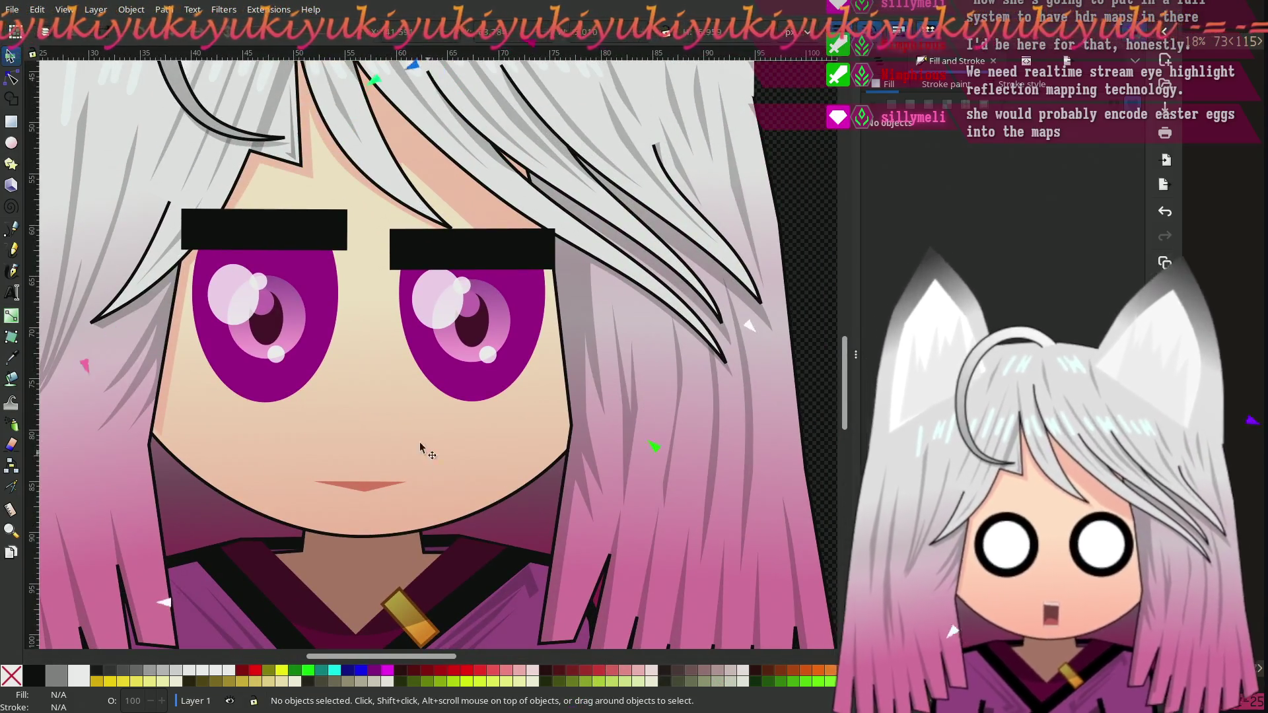
click(324, 327)
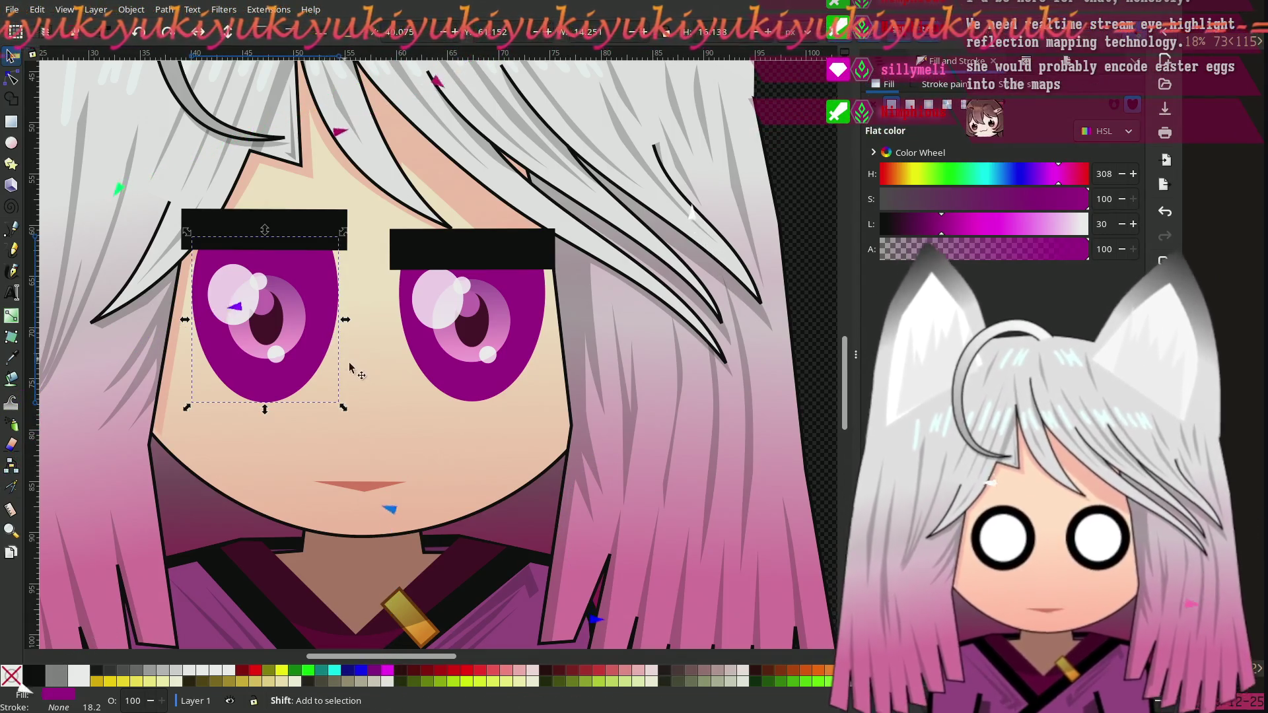
shift+click(469, 382)
scroll(468, 383, down, 5)
scroll(468, 383, up, 3)
ctrl+scroll(468, 383, down, 4)
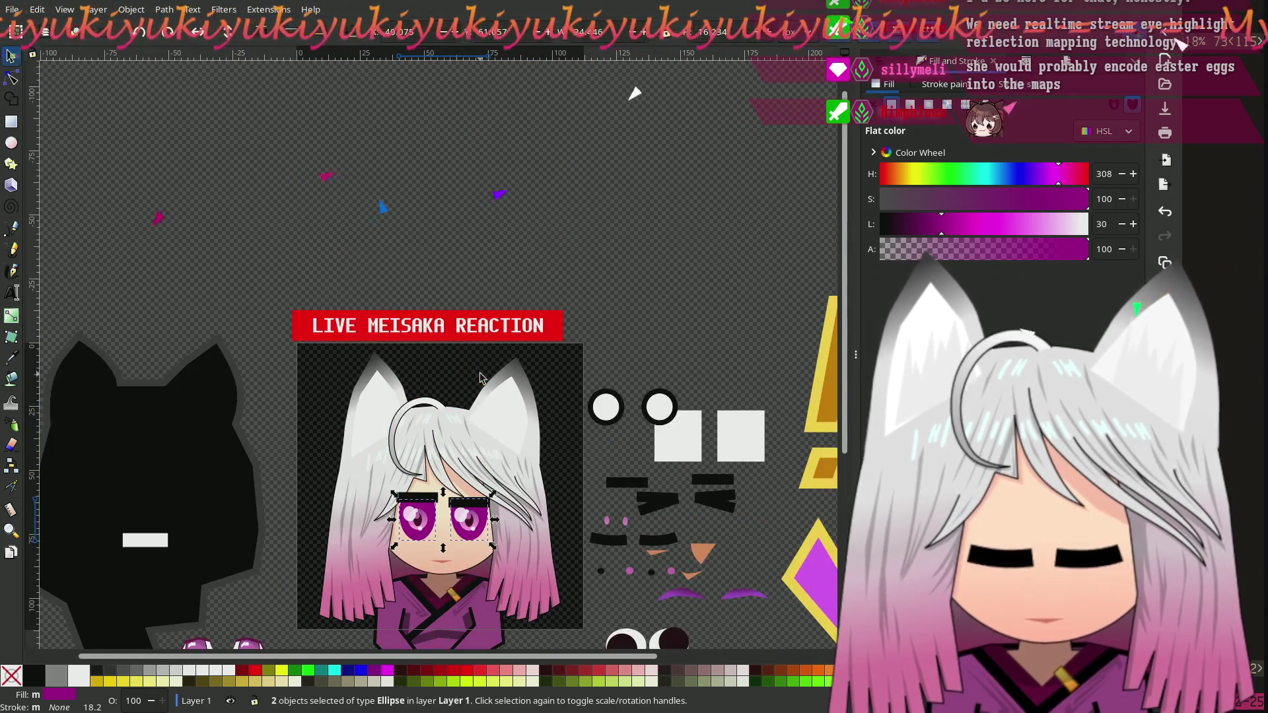
scroll(480, 378, down, 2)
ctrl+scroll(519, 466, up, 3)
ctrl+scroll(520, 465, down, 2)
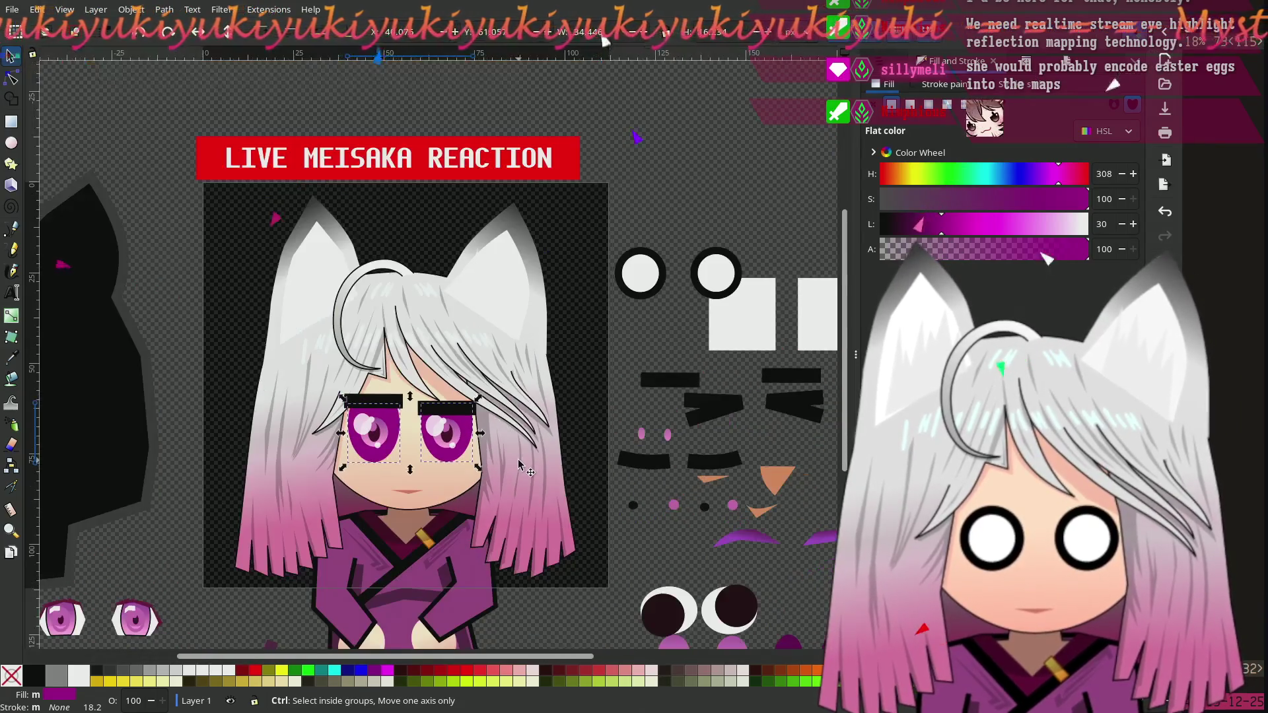
scroll(429, 439, right, 2)
Step: Duplicate both eye shapes and place the copies in the empty area beside the character
key(ctrl+d)
mouse_move(364, 451)
mouse_down()
mouse_move(516, 429)
mouse_move(726, 219)
mouse_move(717, 213)
mouse_up()
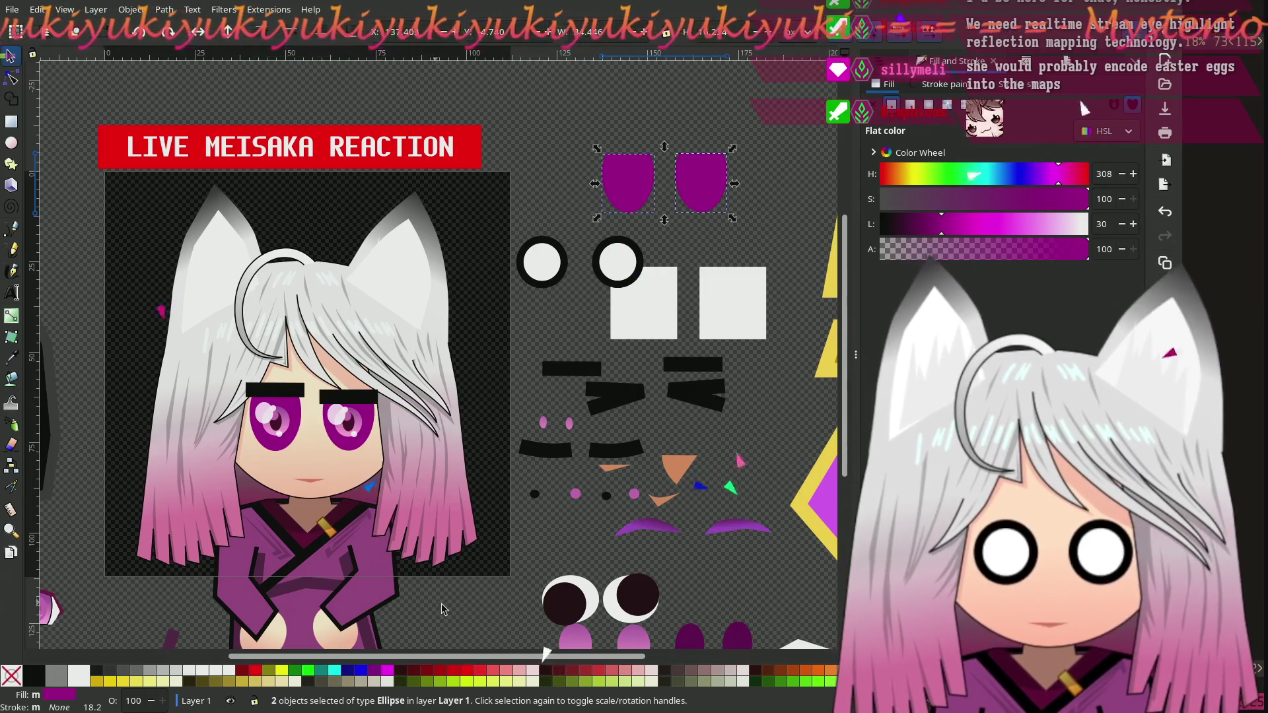
click(449, 597)
scroll(449, 597, left, 2)
ctrl+scroll(373, 456, up, 3)
scroll(373, 456, right, 3)
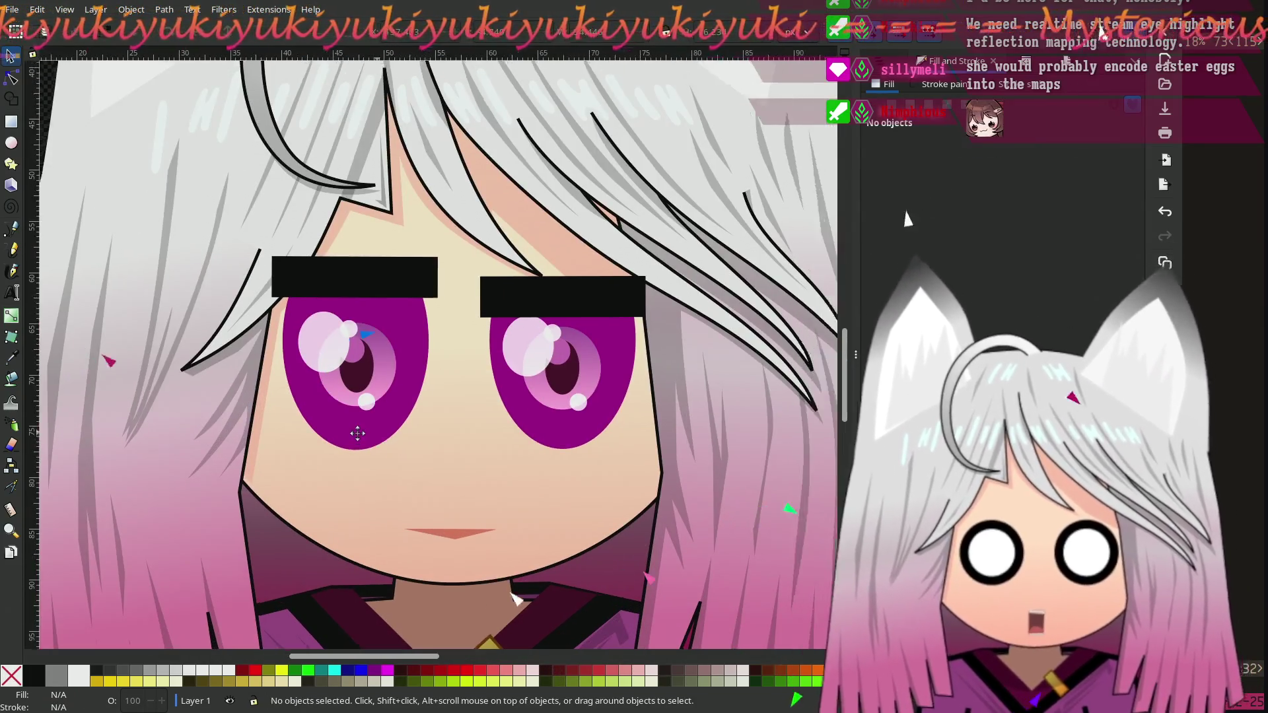
Step: Set both eye shapes' Lightness to 100 so they turn white, then show the whole character
click(299, 422)
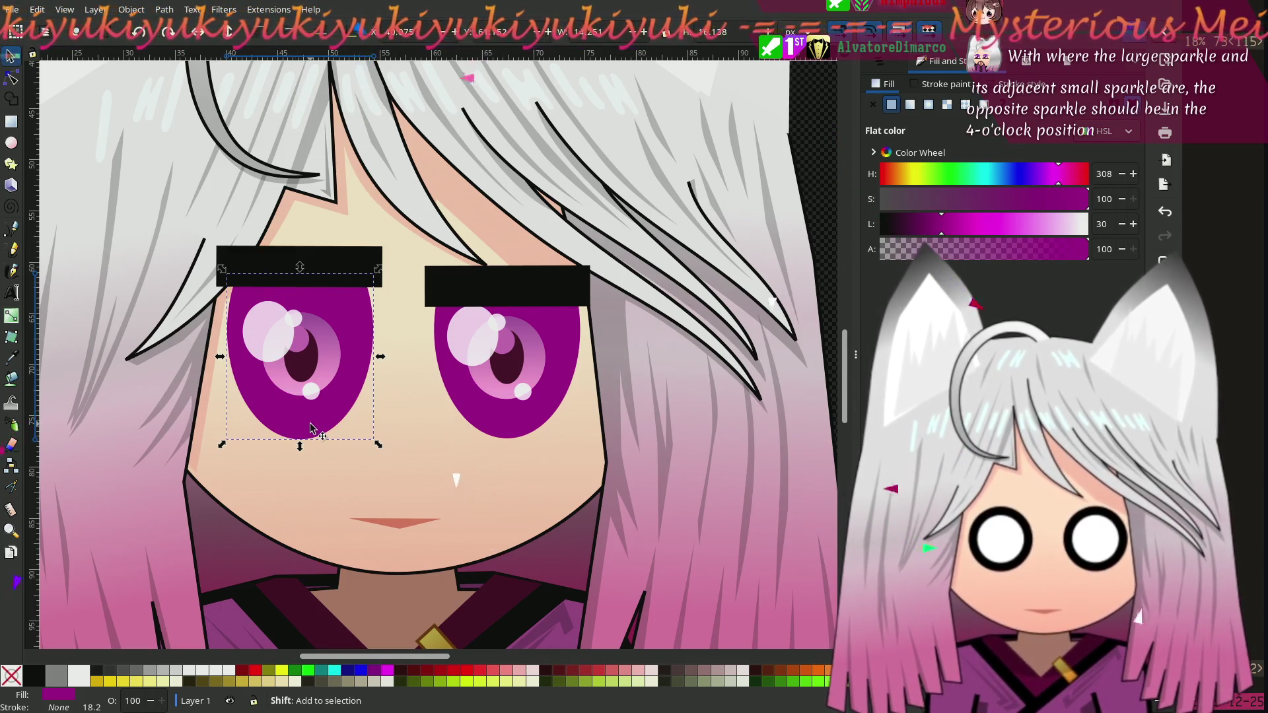
shift+click(495, 401)
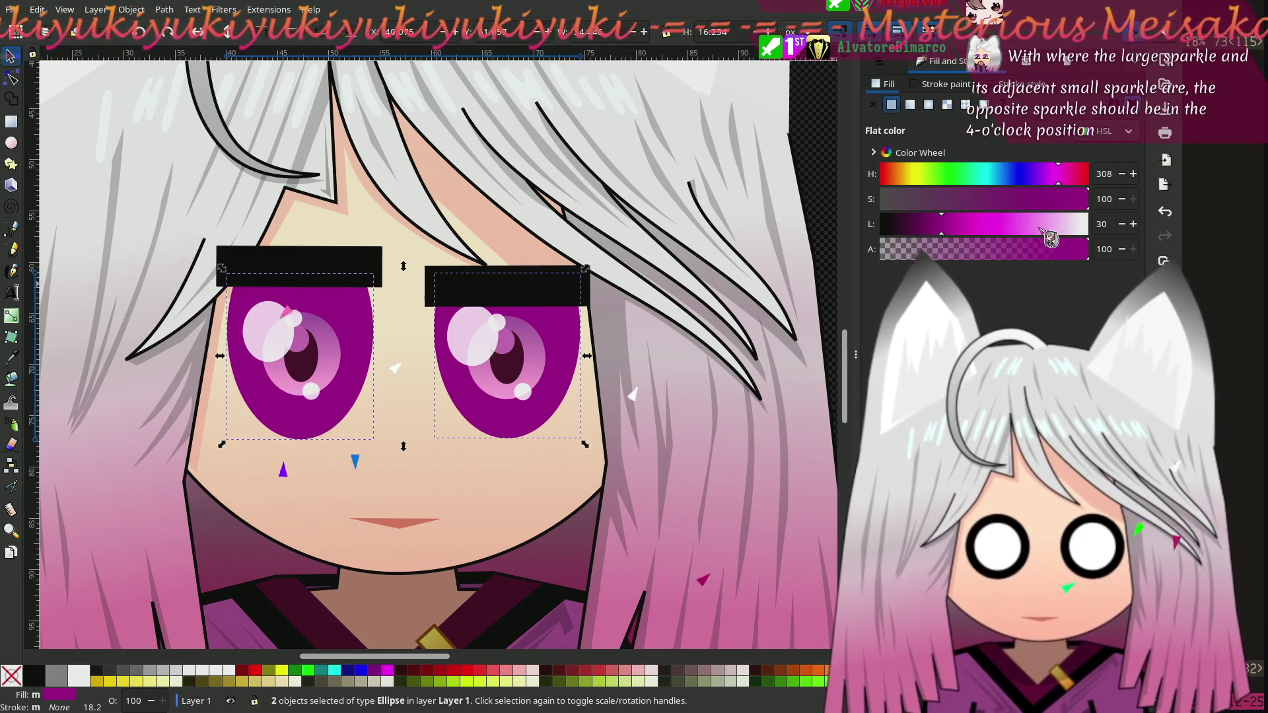
drag(1050, 224, 1088, 225)
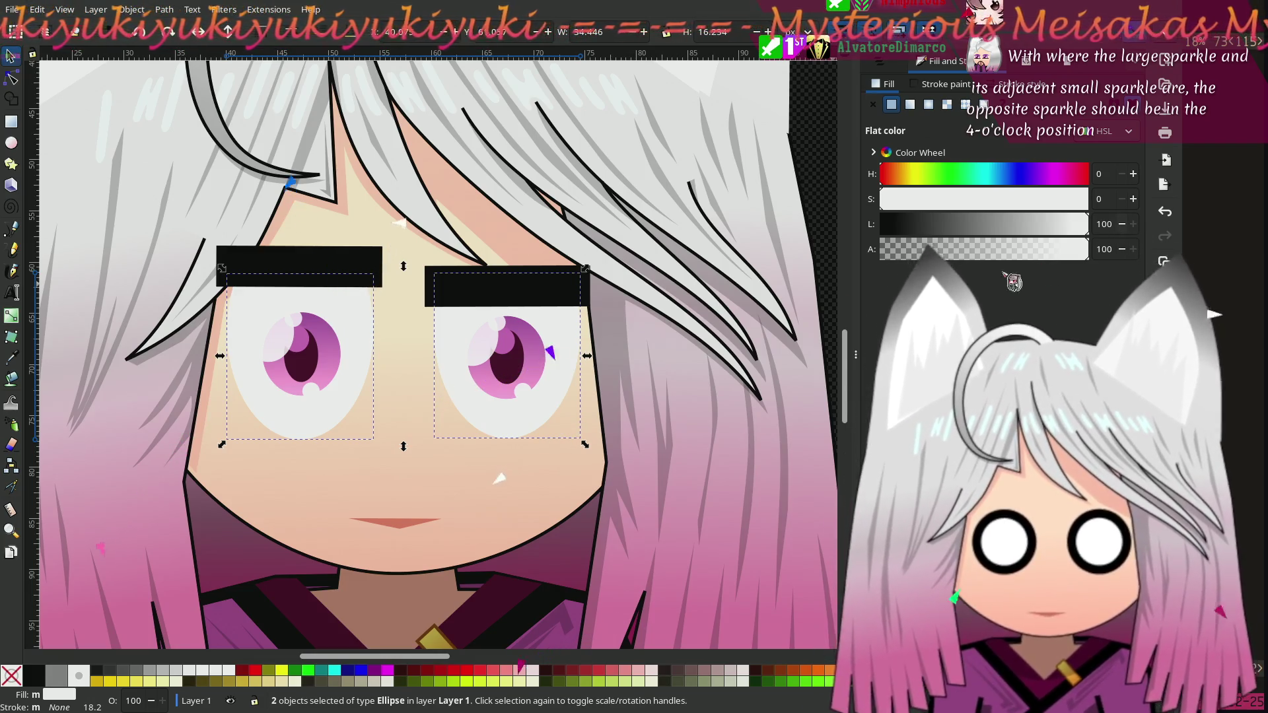
ctrl+scroll(371, 433, down, 3)
click(510, 584)
drag(521, 577, 625, 564)
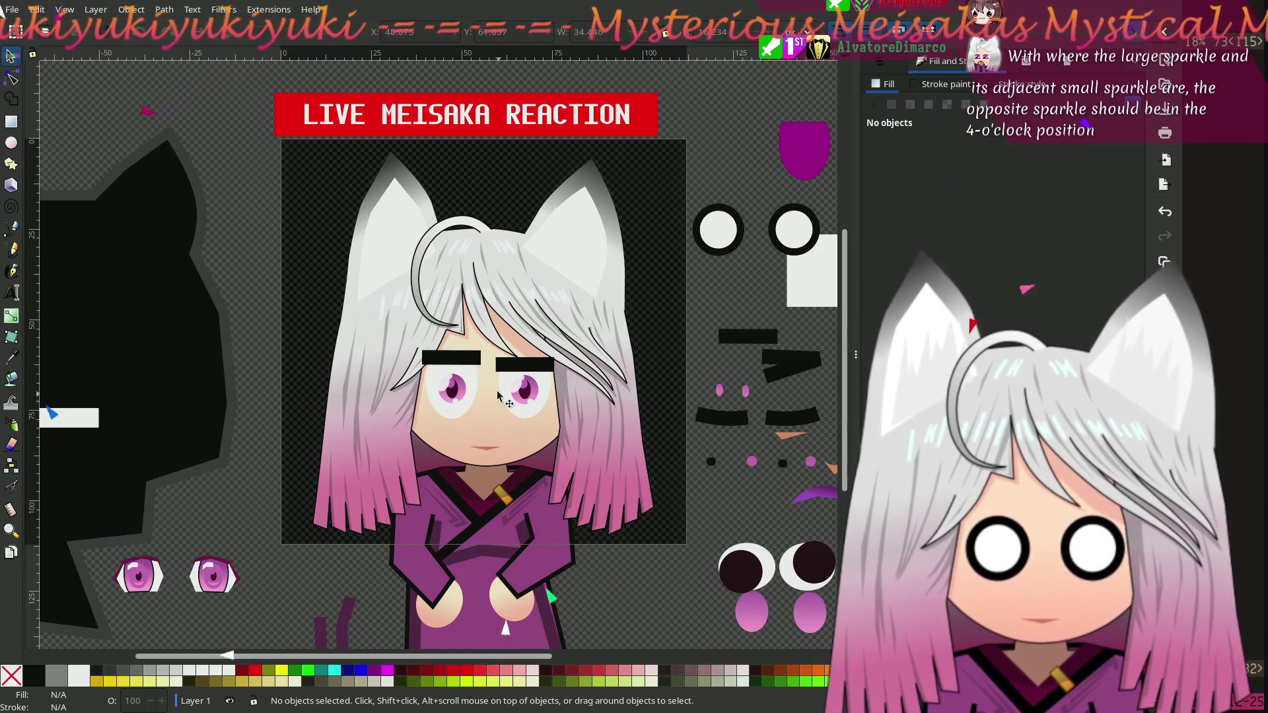
Step: Give the left eye a clipped pink gradient iris like the one at lower right
click(519, 414)
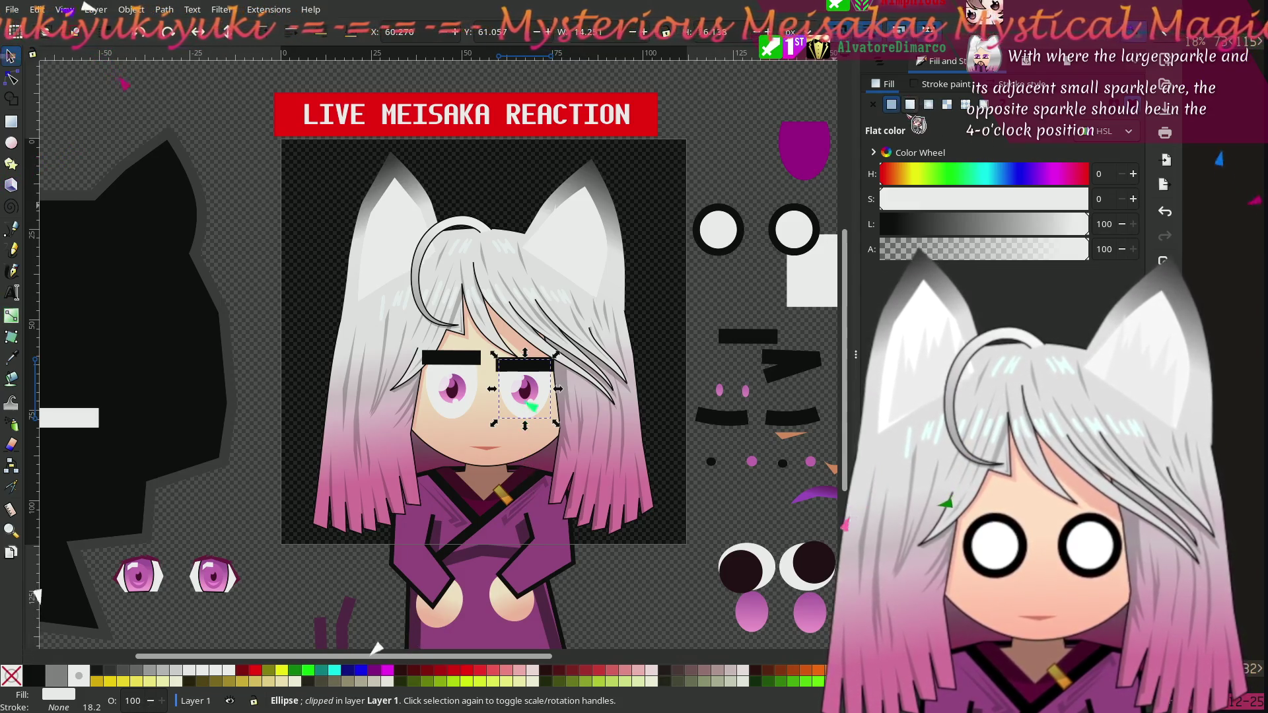
click(757, 611)
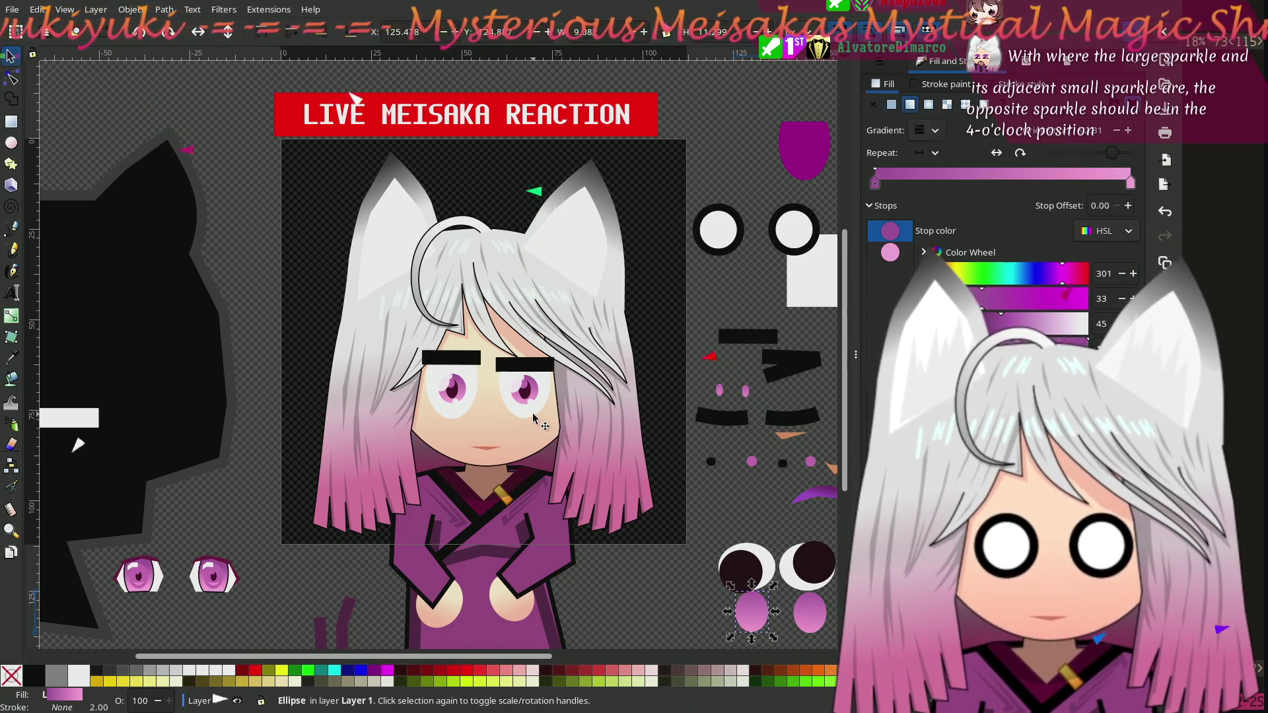
key(ctrl+z)
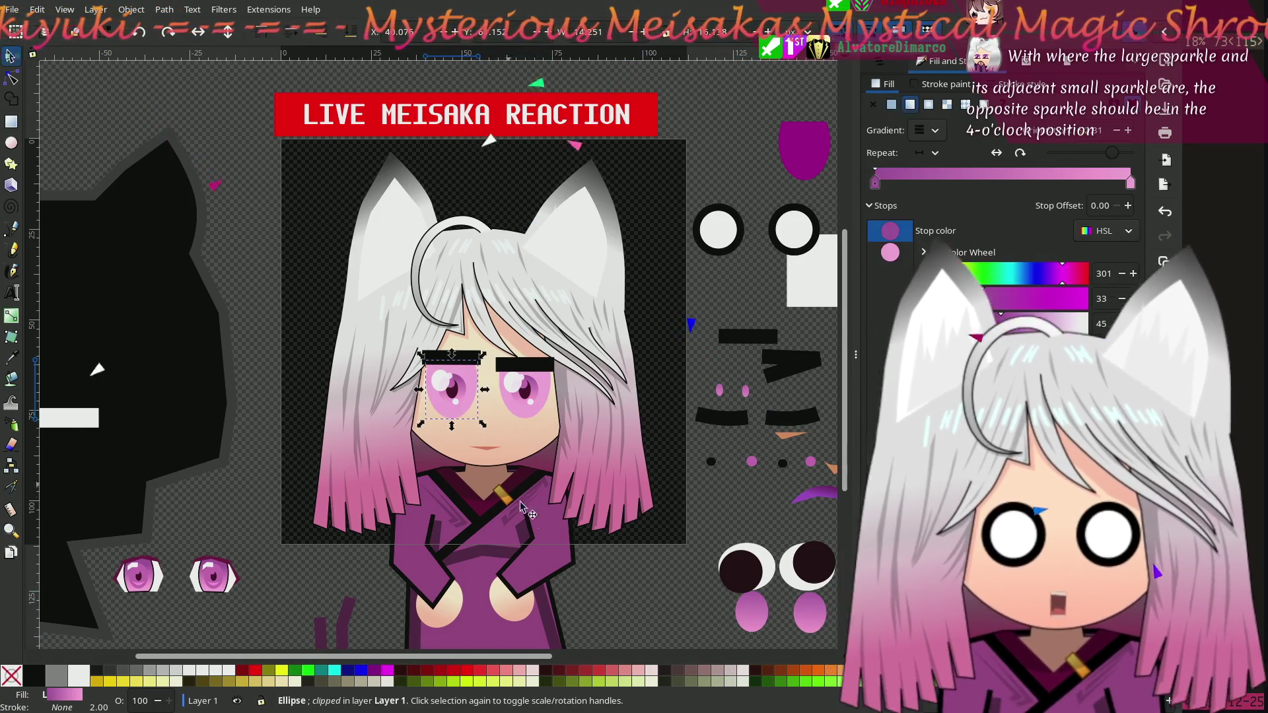
click(645, 582)
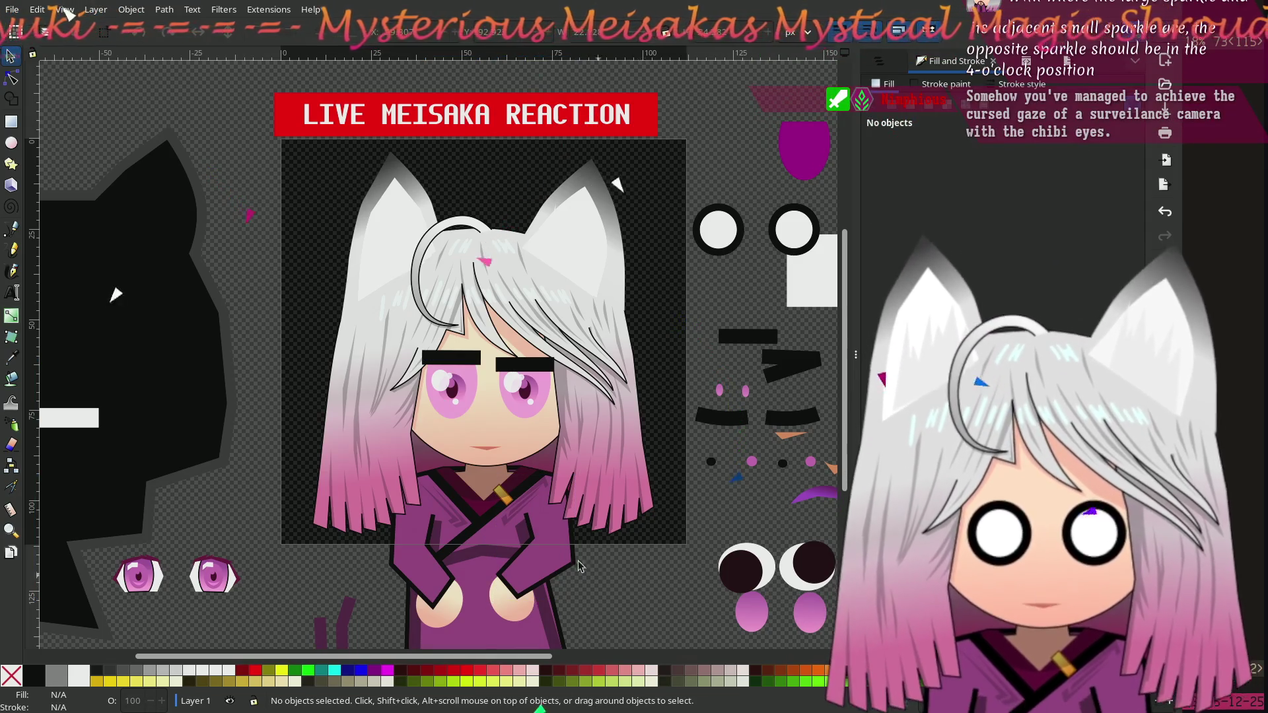
scroll(485, 466, up, 2)
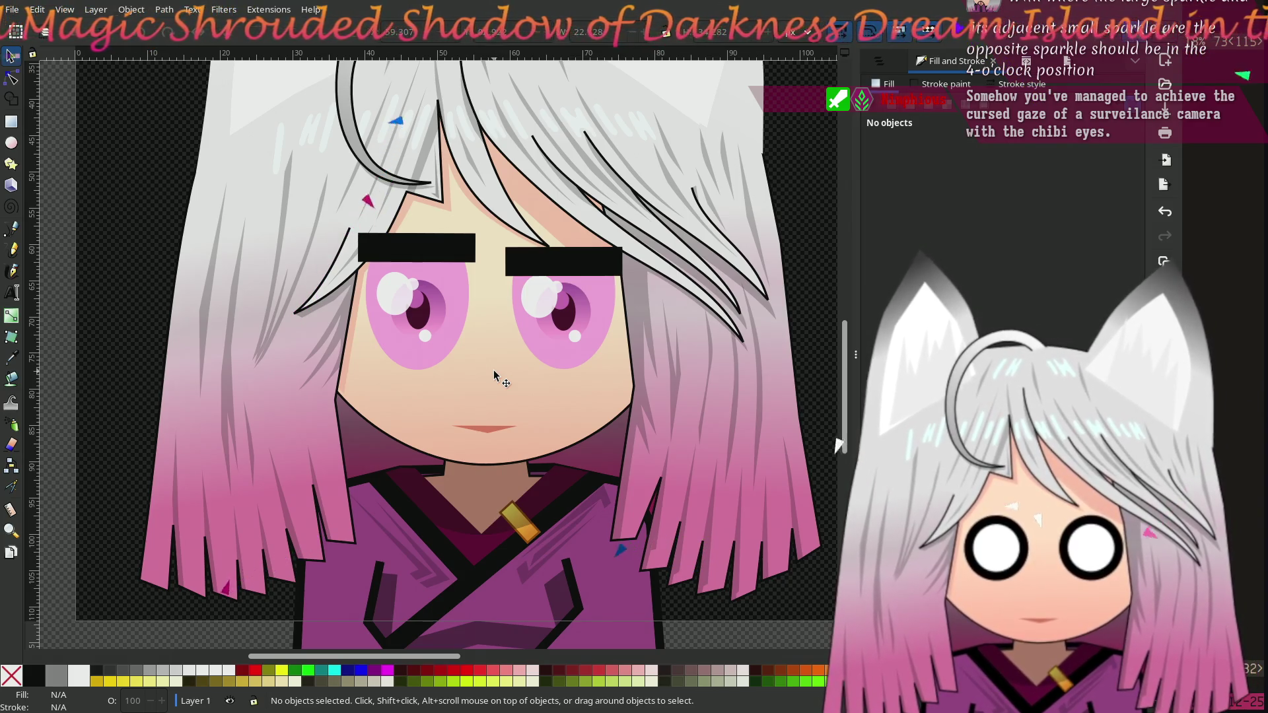
Step: Try turning the first gradient stop of both pink eye ellipses white, then undo it
click(457, 305)
shift+click(560, 363)
mouse_move(1026, 323)
mouse_down()
mouse_move(1088, 323)
mouse_move(978, 323)
mouse_up()
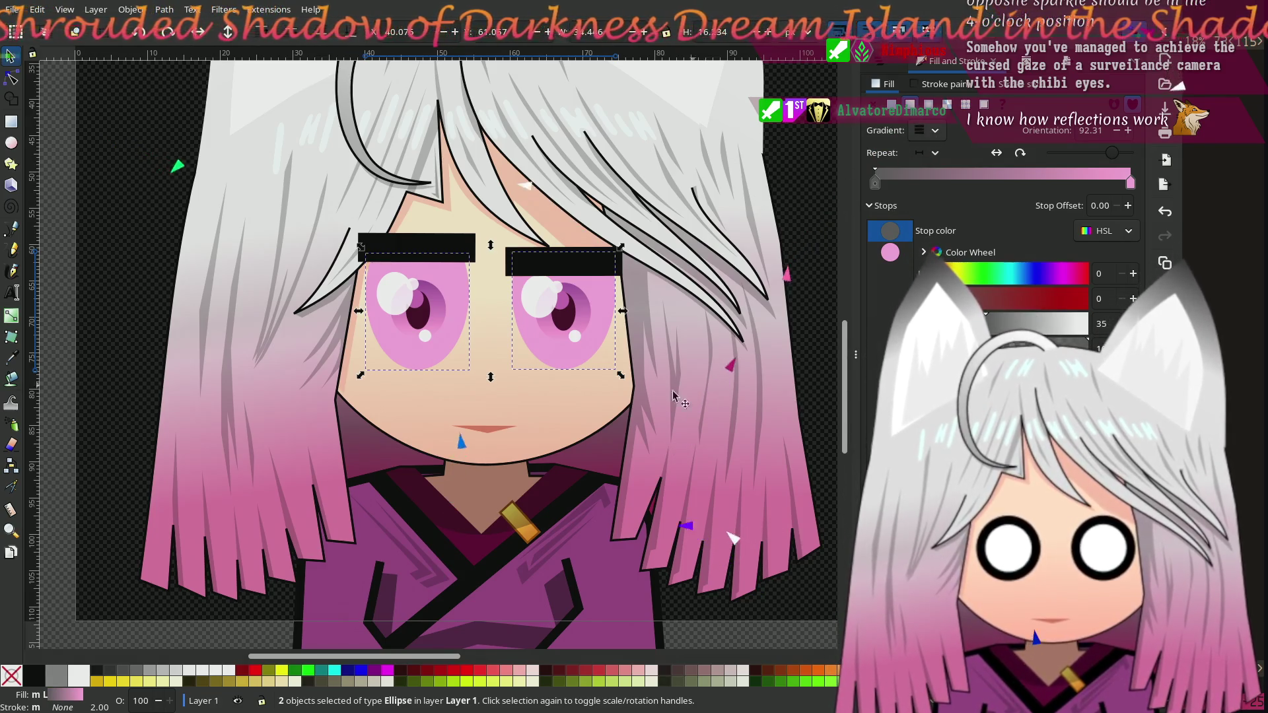
scroll(536, 379, down, 3)
scroll(536, 380, up, 3)
scroll(537, 380, down, 2)
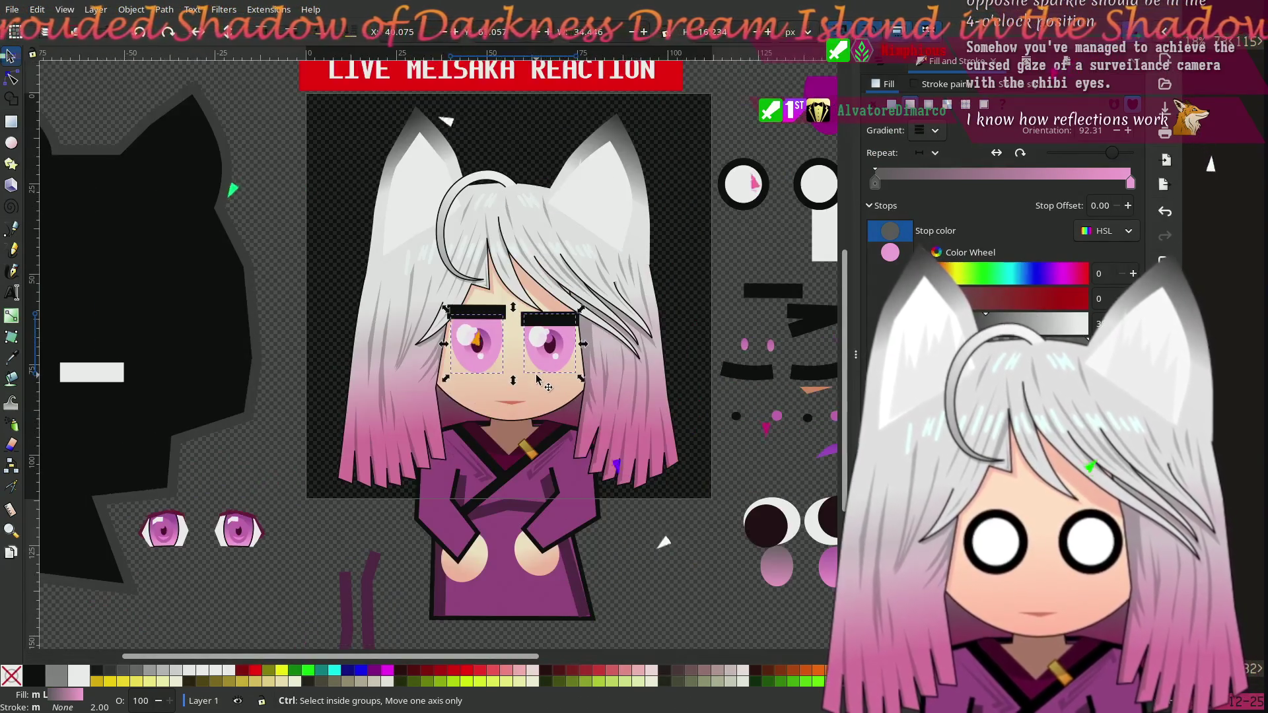
key(ctrl+z)
Step: Give the left eye ellipse a flat white fill, reverting a stray light-grey change
click(661, 593)
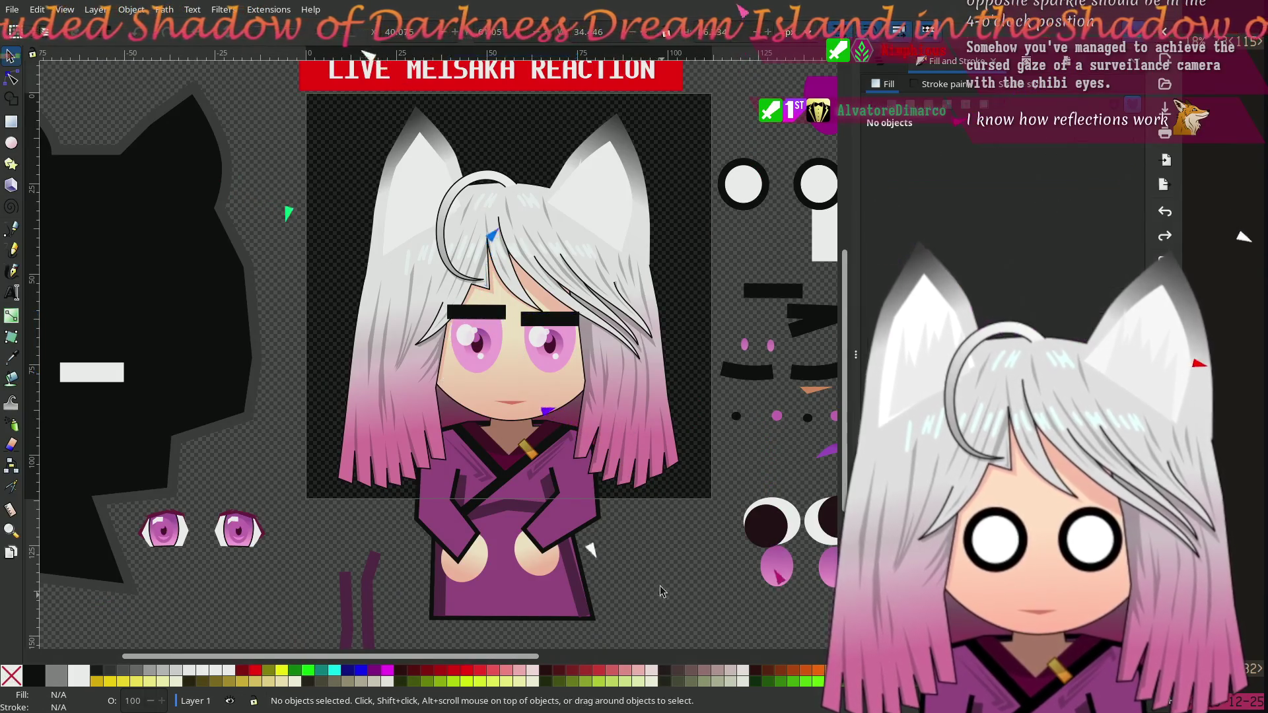
click(478, 378)
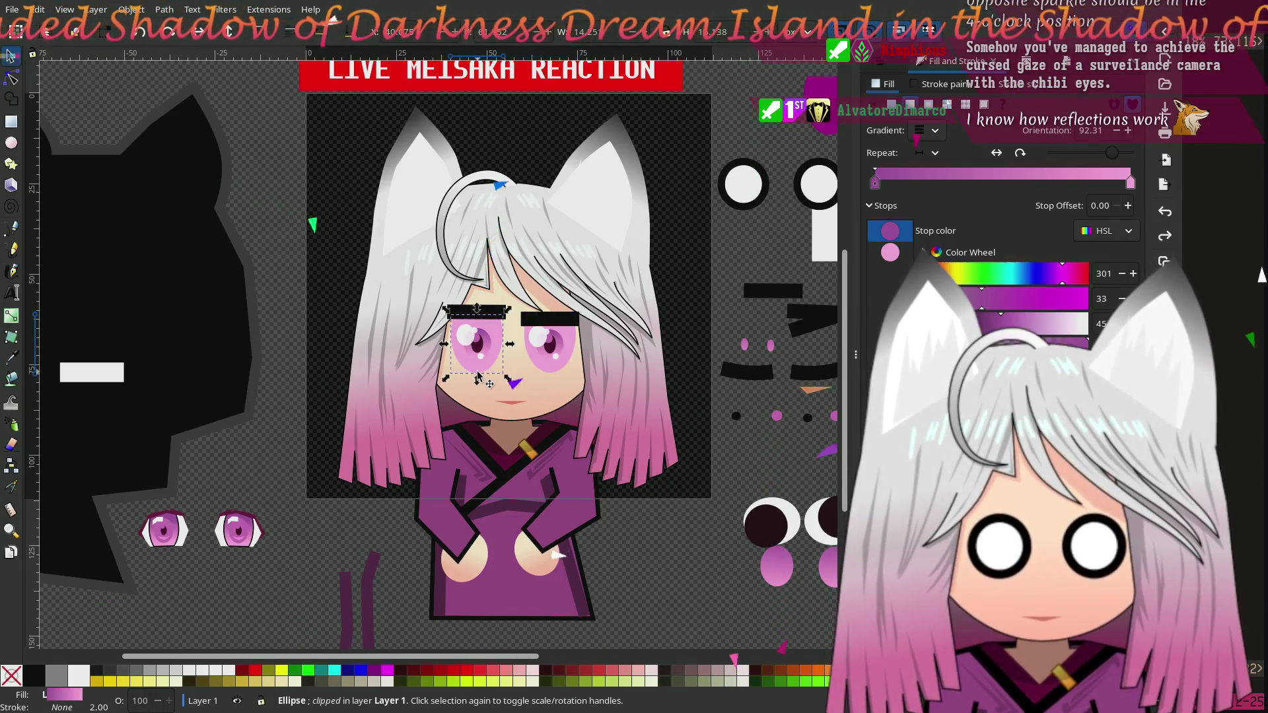
click(891, 104)
click(79, 675)
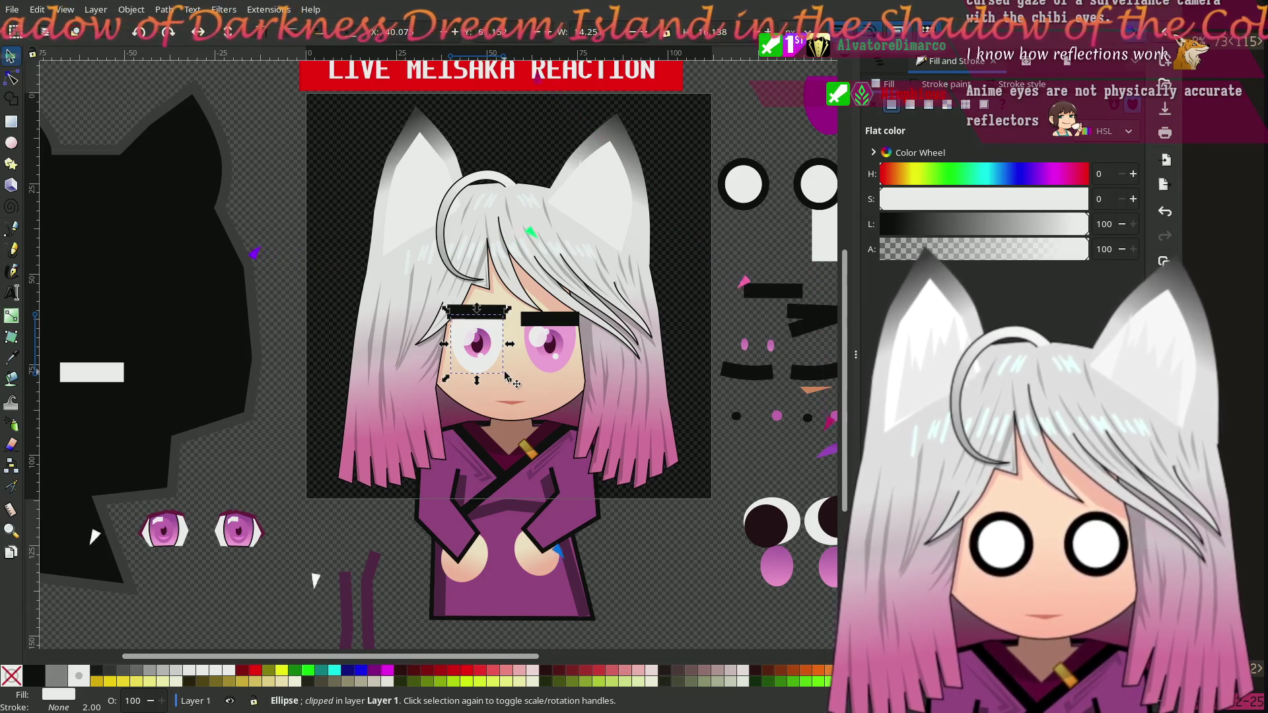
click(1049, 225)
key(ctrl+z)
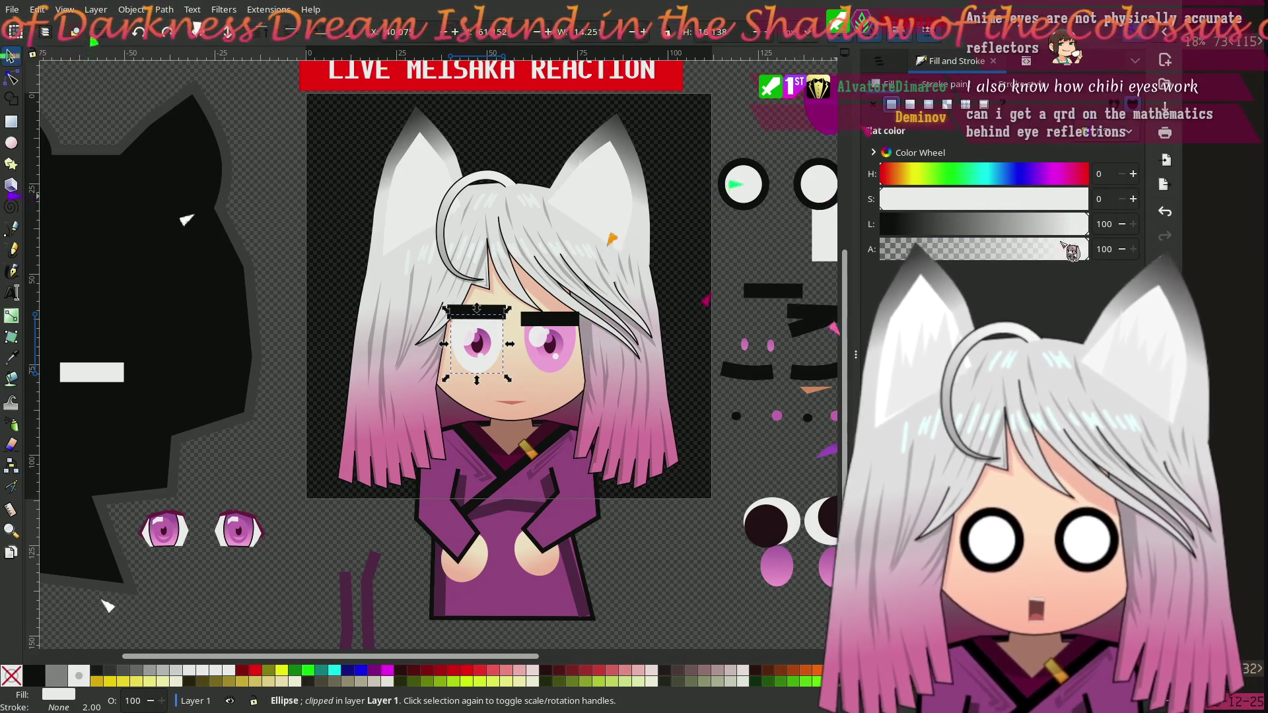
Step: Reselect the left and right eye ellipses to match their white backing, then deselect
click(649, 536)
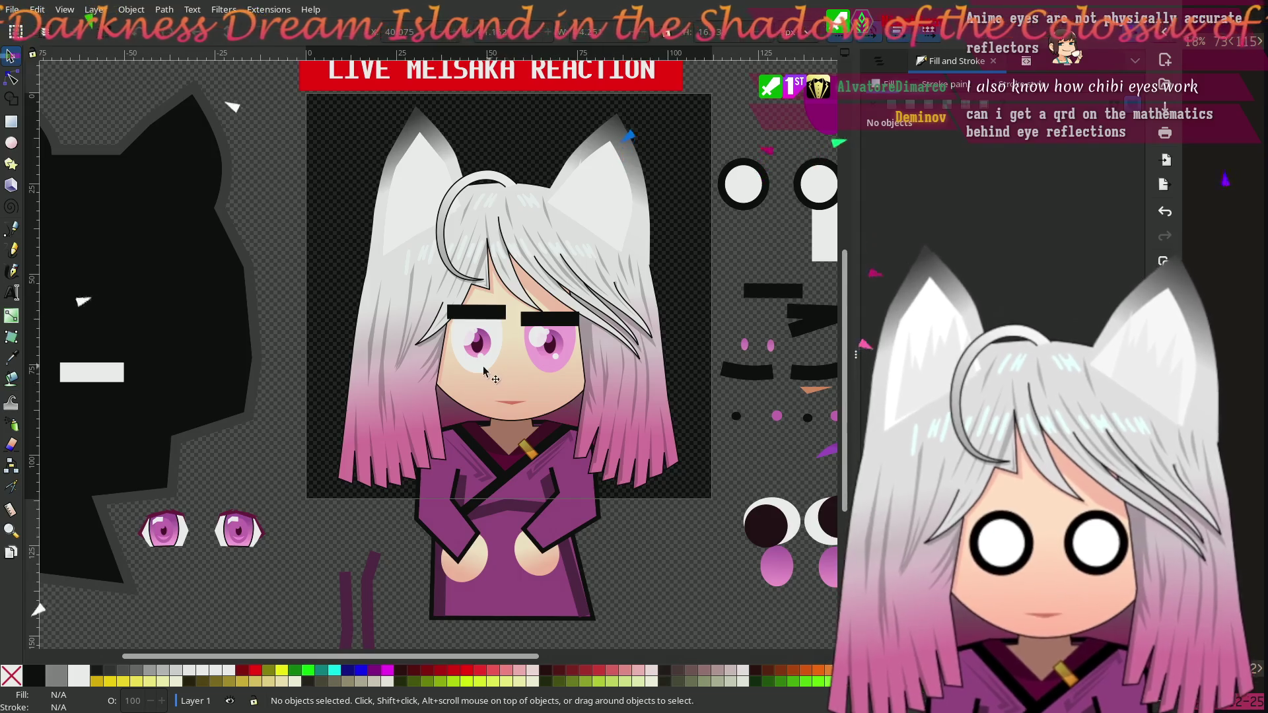
click(484, 372)
click(548, 347)
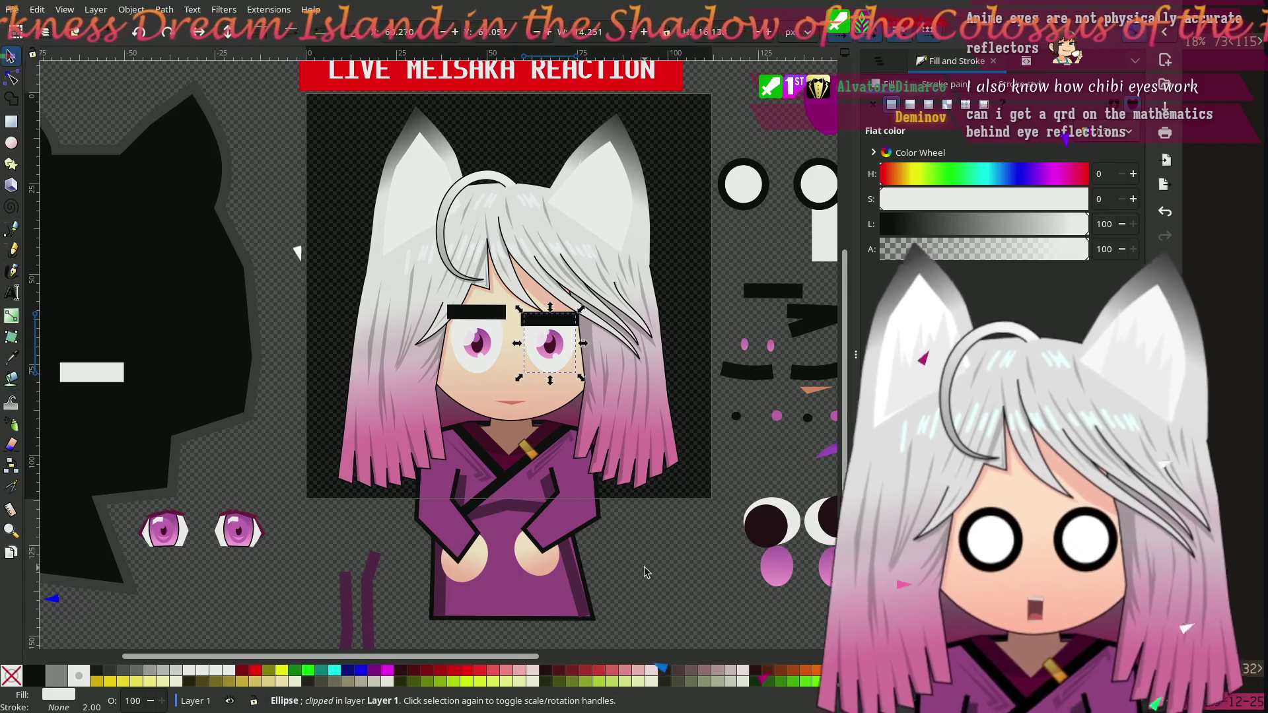
click(628, 565)
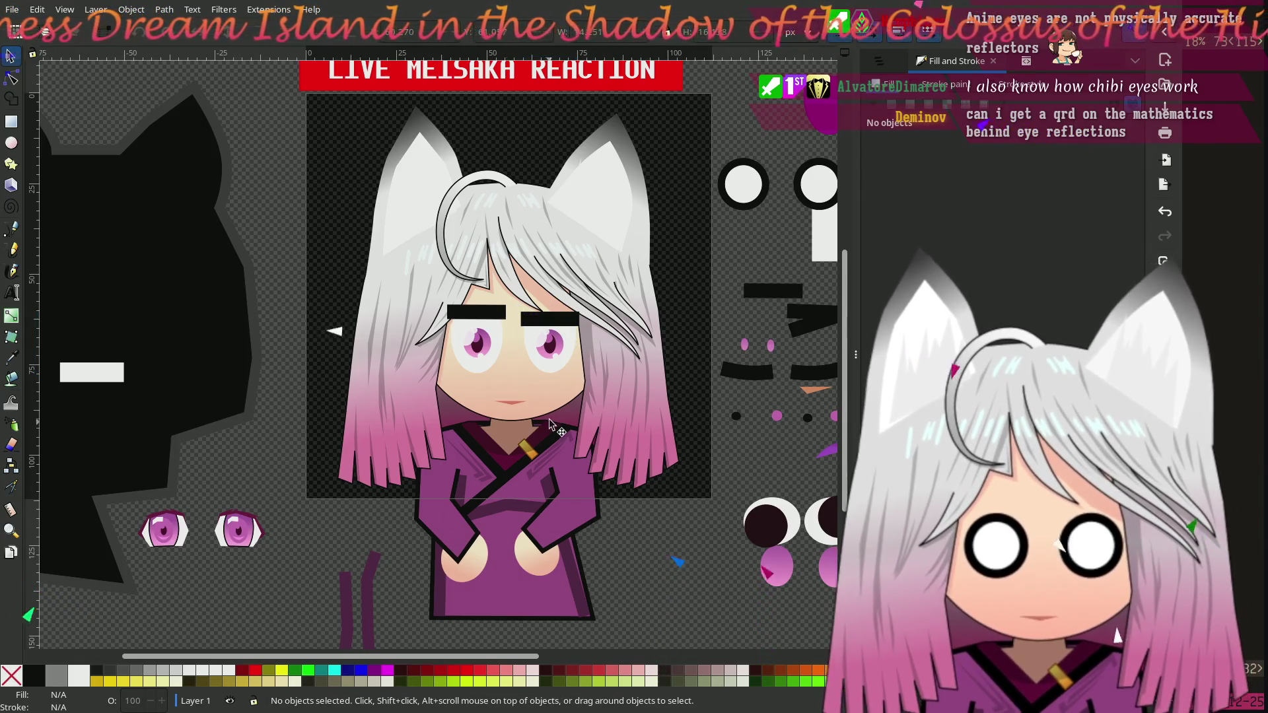
ctrl+scroll(541, 423, up, 3)
scroll(506, 430, up, 5)
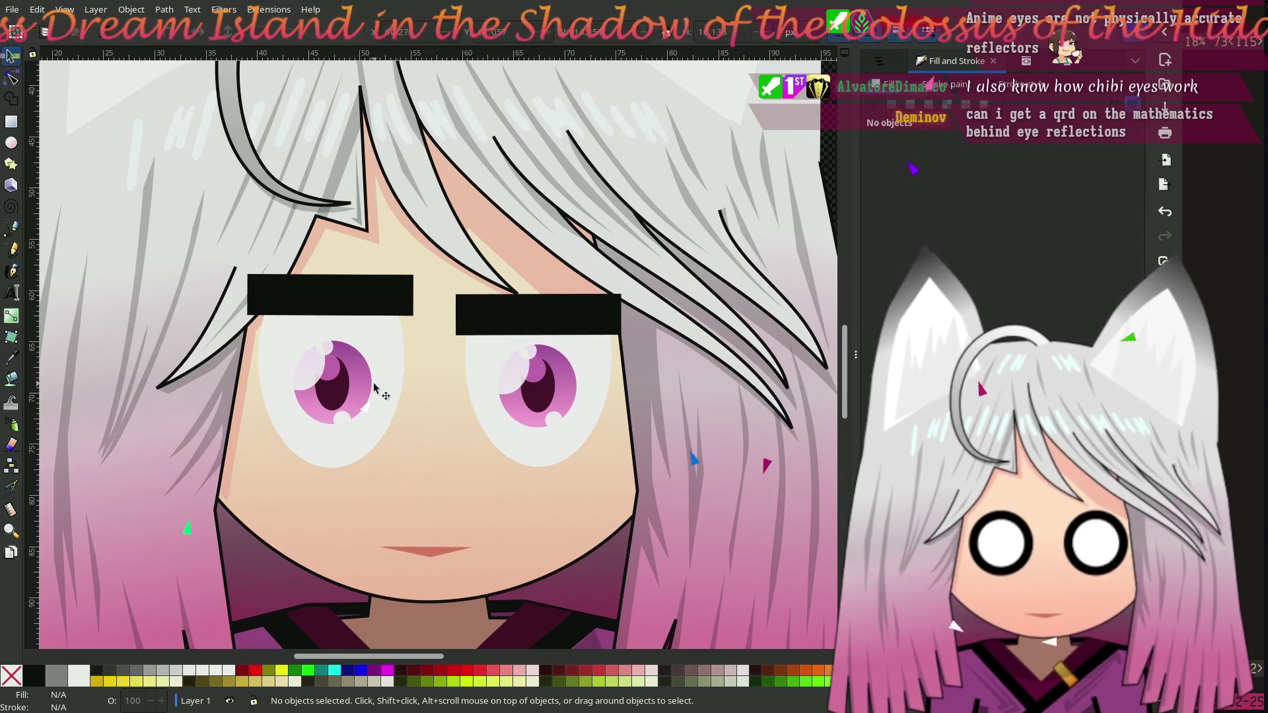
Step: Enlarge the left and right pink irises with the Node tool so they fill most of each eye
click(368, 385)
key(n)
mouse_move(332, 341)
ctrl+mouse_down()
mouse_move(332, 303)
mouse_move(332, 317)
ctrl+mouse_up()
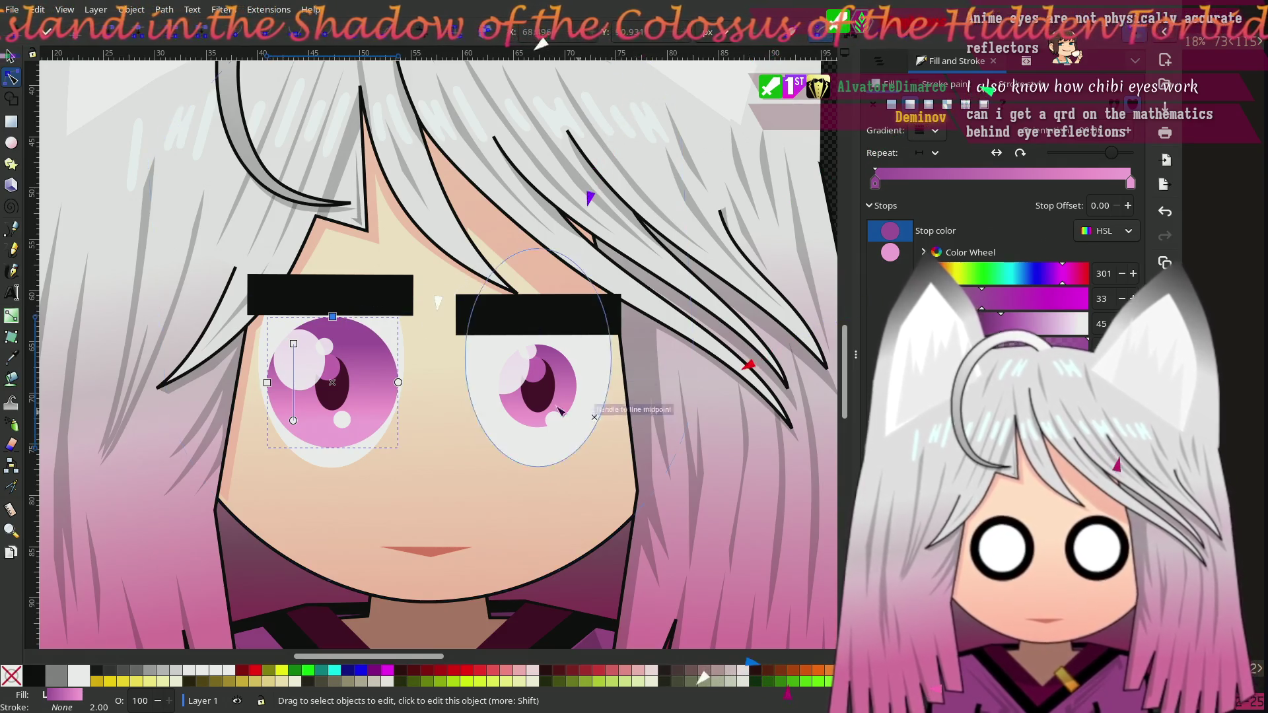
click(574, 383)
drag(537, 344, 536, 316)
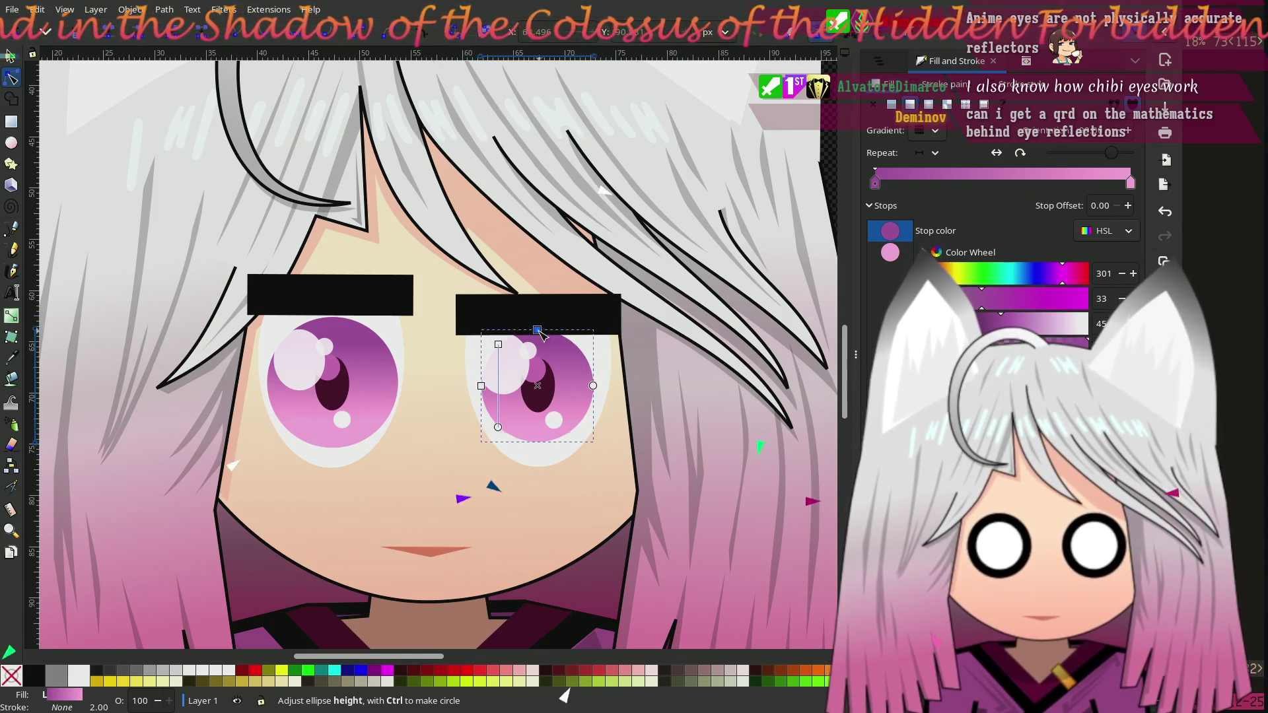
drag(537, 316, 537, 324)
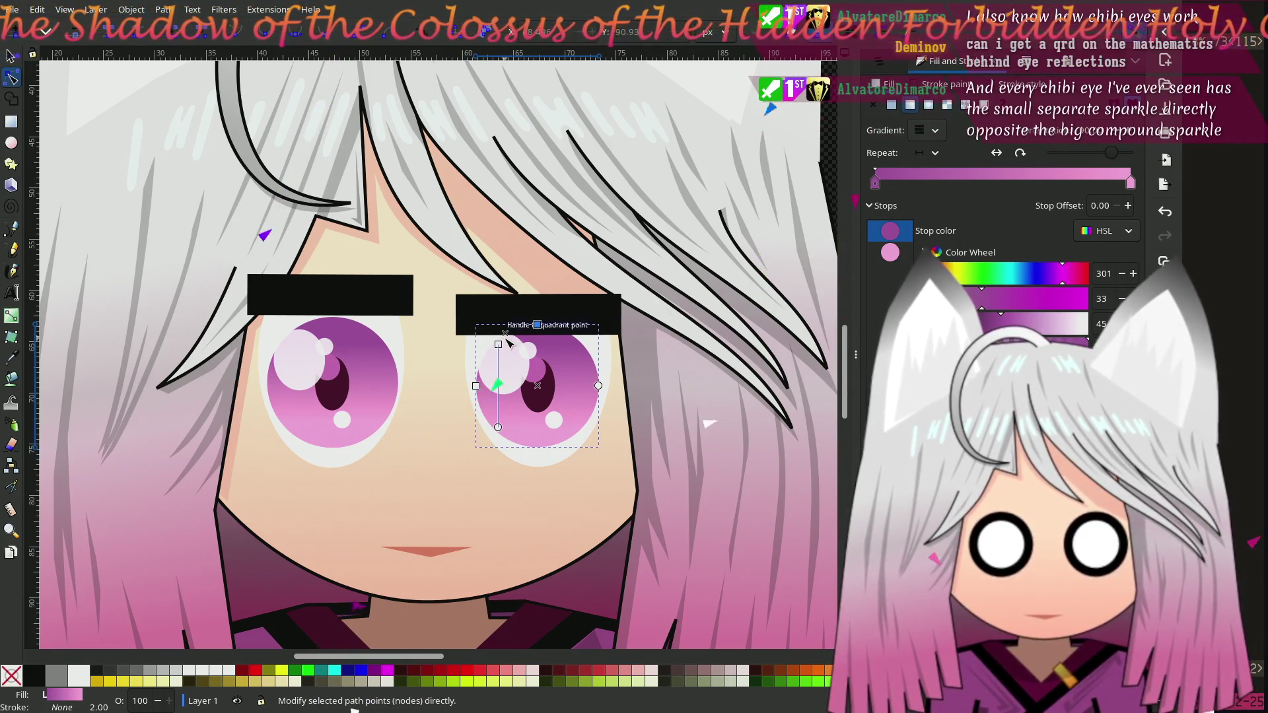
key(Escape)
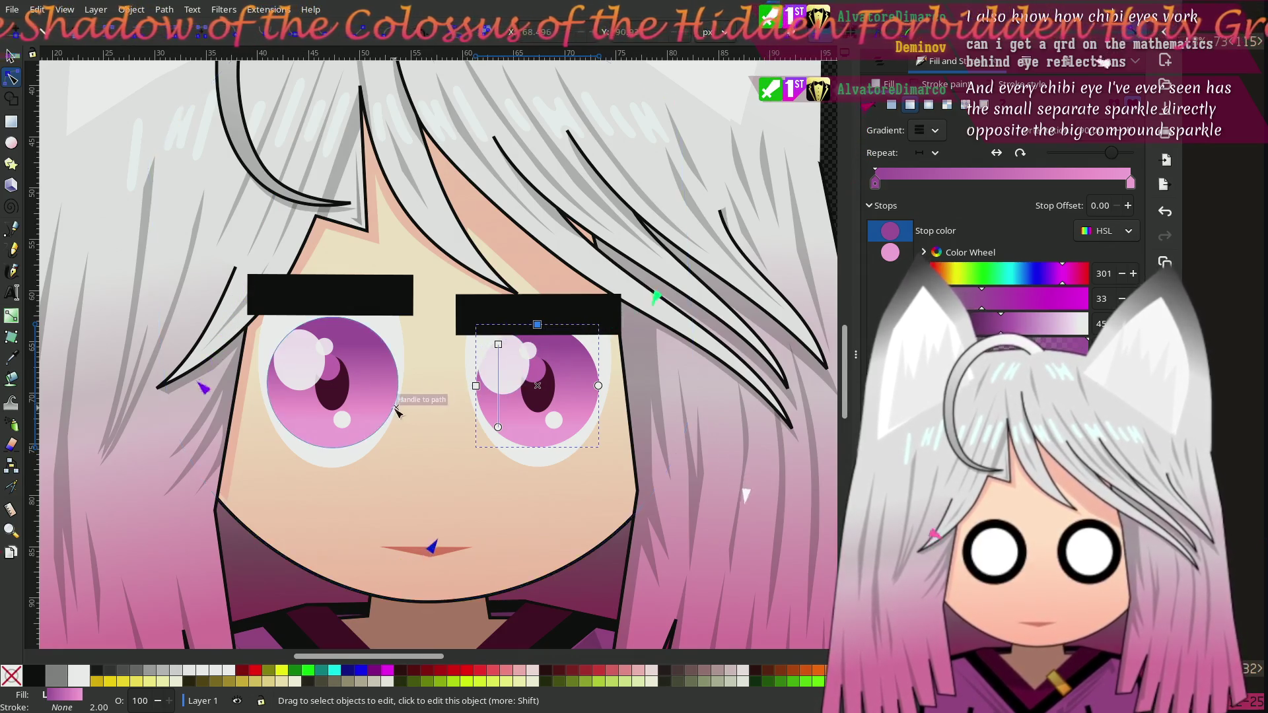
Step: Move both small eye sparkles slightly up and to the right
key(5)
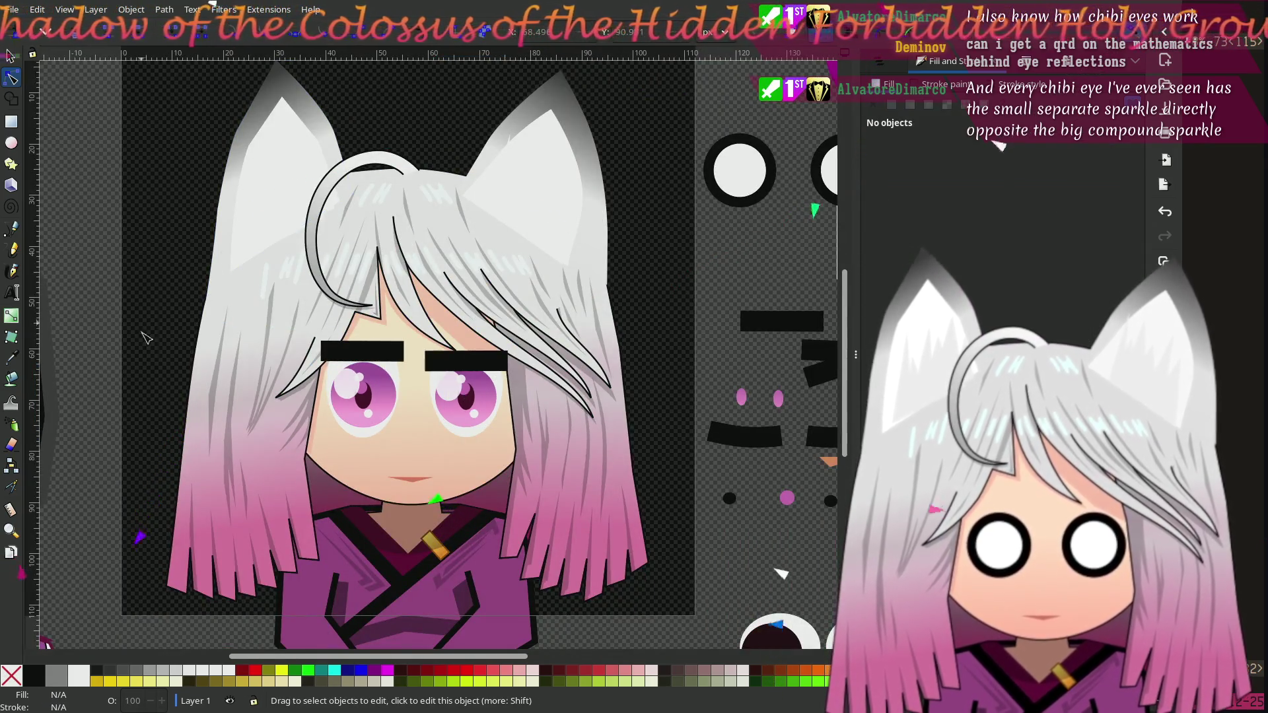
scroll(303, 380, up, 4)
scroll(303, 380, right, 5)
scroll(303, 380, down, 2)
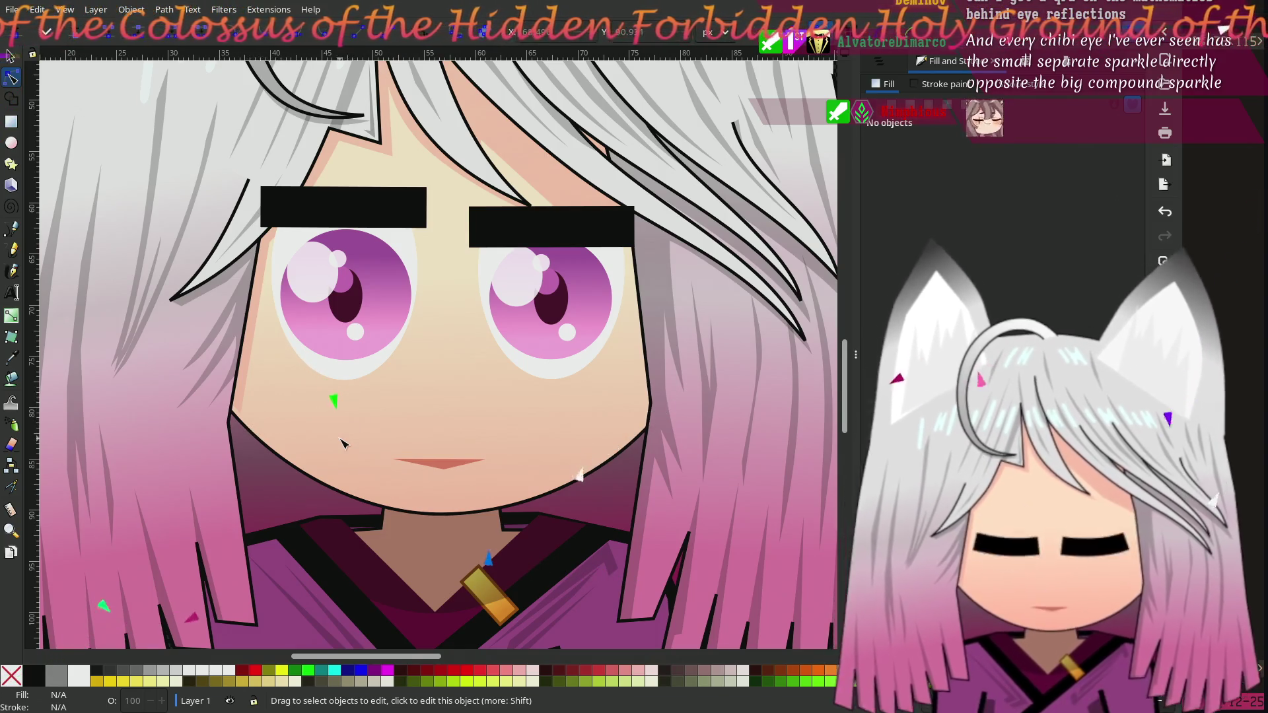
click(355, 335)
key(s)
shift+click(567, 332)
drag(565, 332, 597, 324)
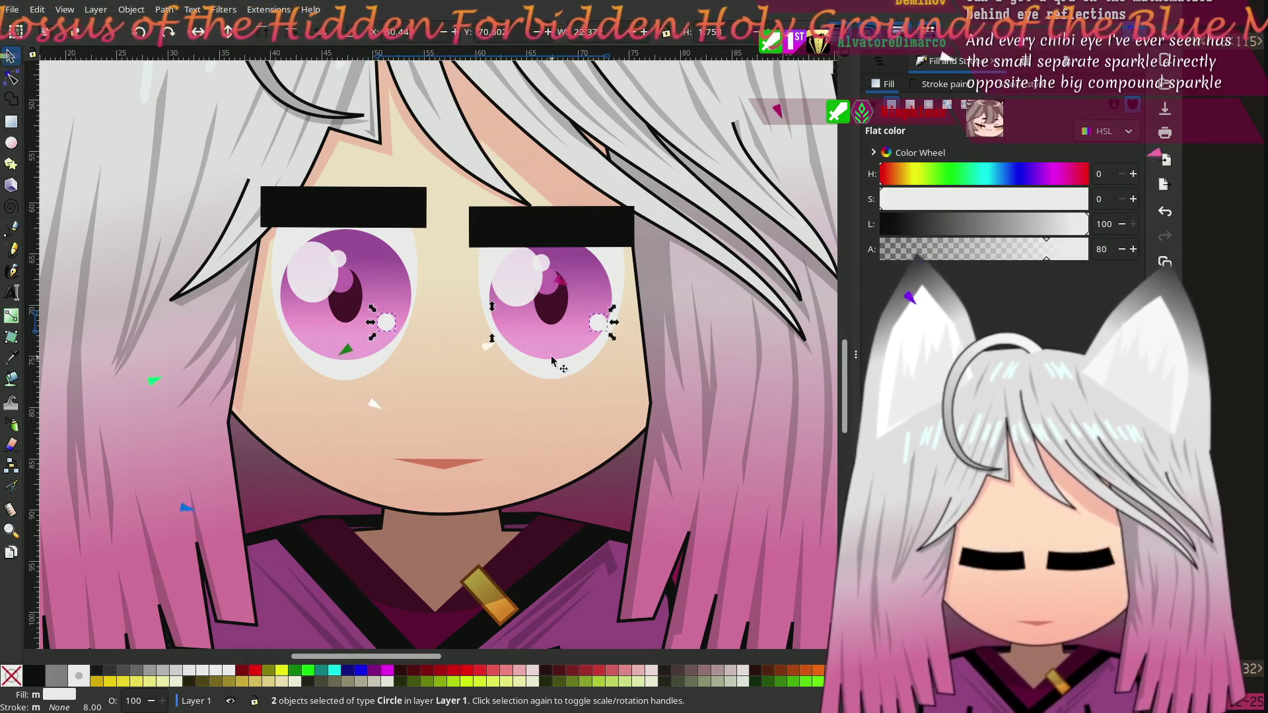
scroll(515, 365, down, 2)
click(221, 300)
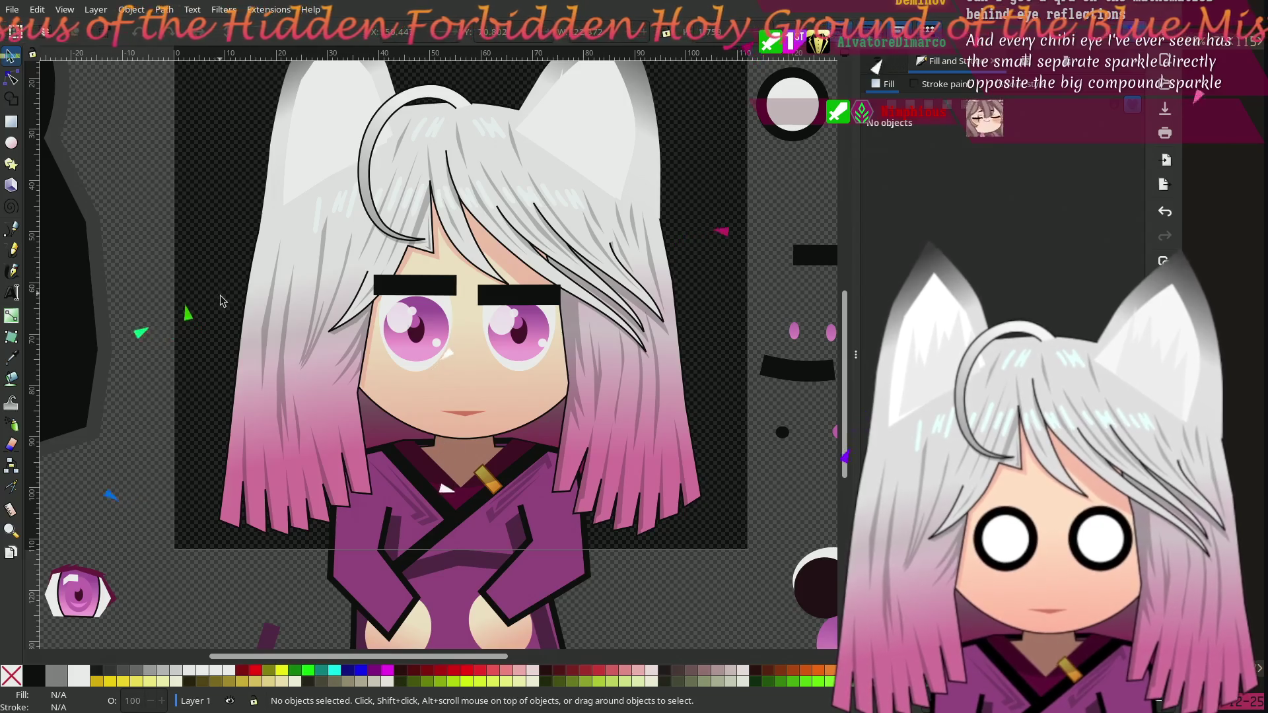
Step: Lower the left black eyebrow bar level with the right one
scroll(220, 300, up, 4)
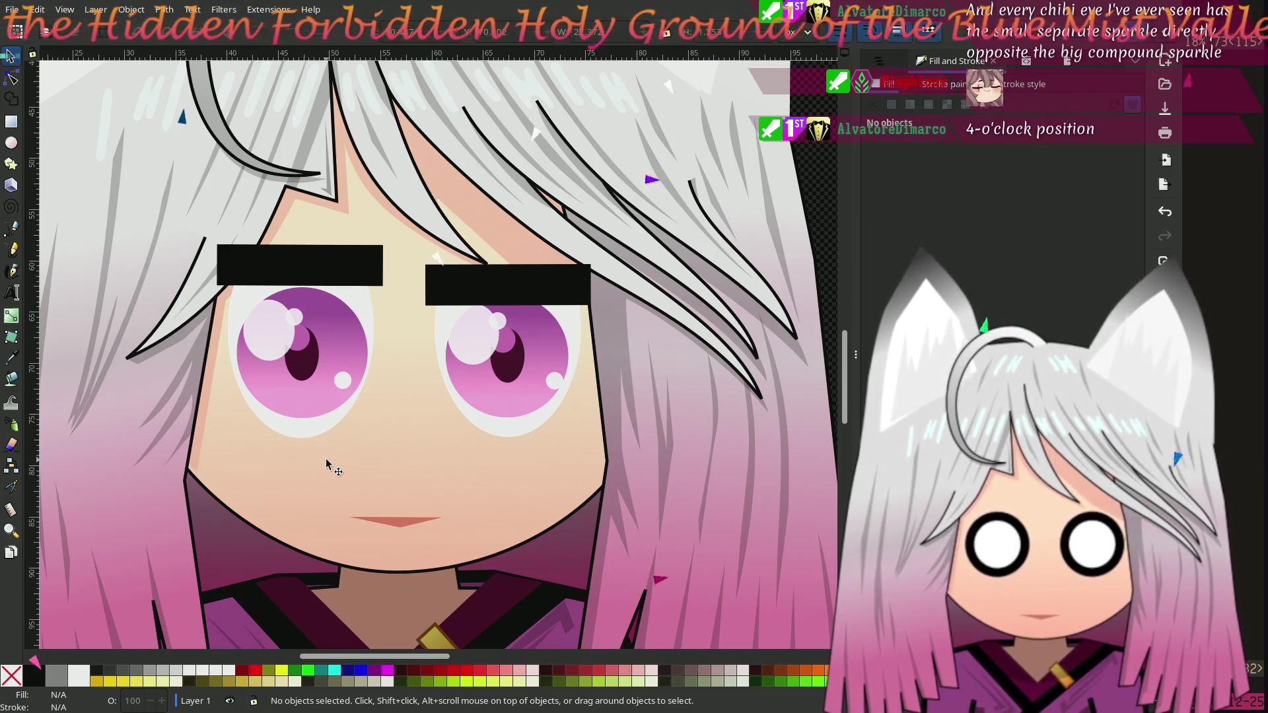
scroll(324, 483, up, 1)
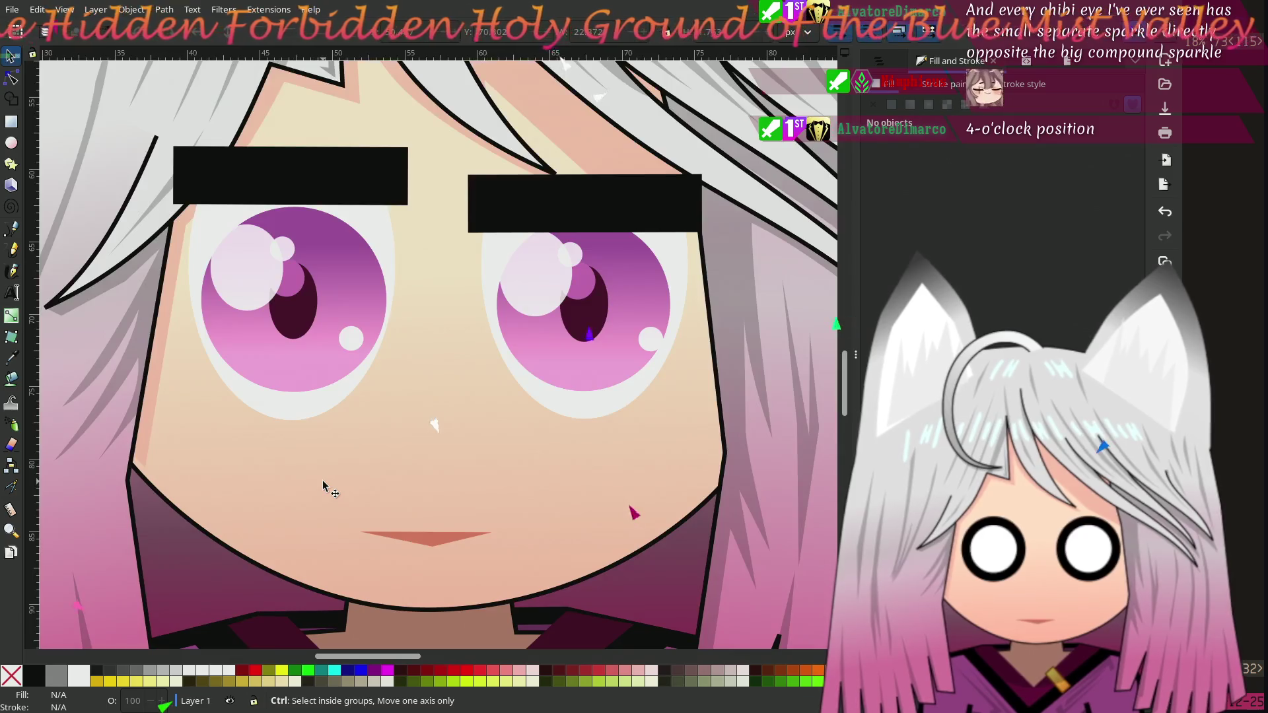
scroll(368, 429, up, 1)
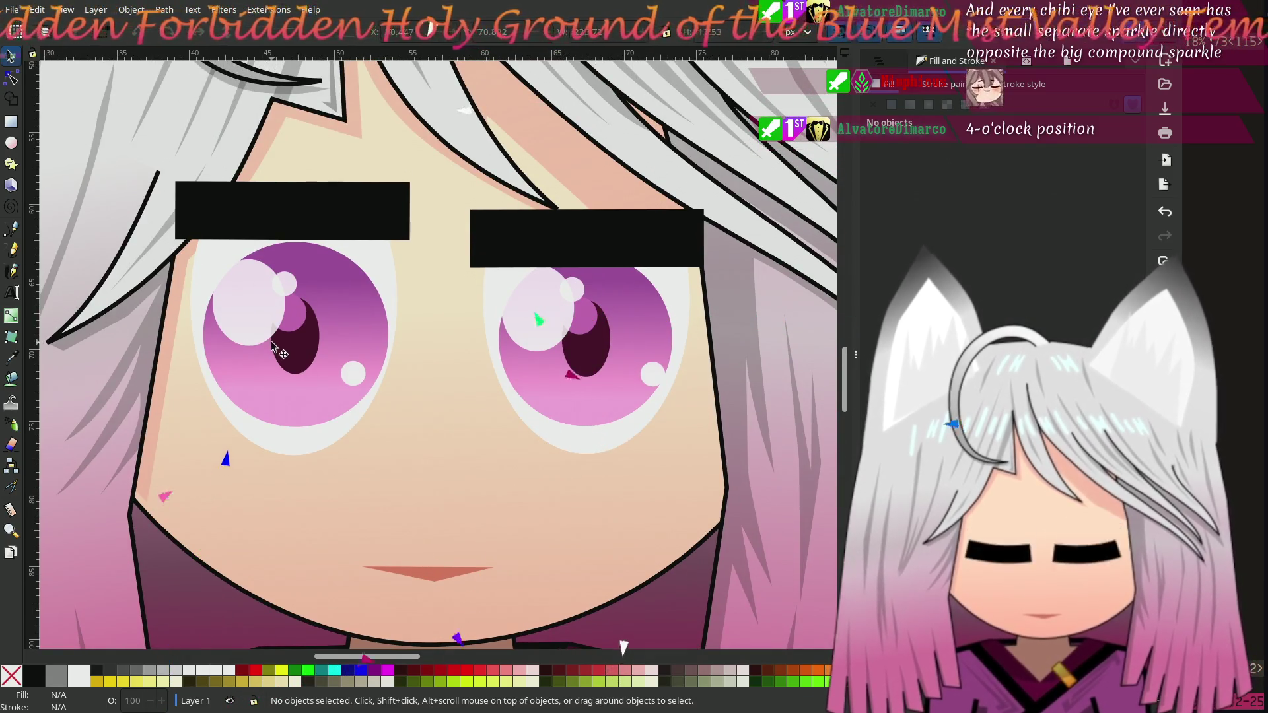
mouse_move(315, 210)
mouse_down()
mouse_move(324, 258)
mouse_move(323, 243)
mouse_up()
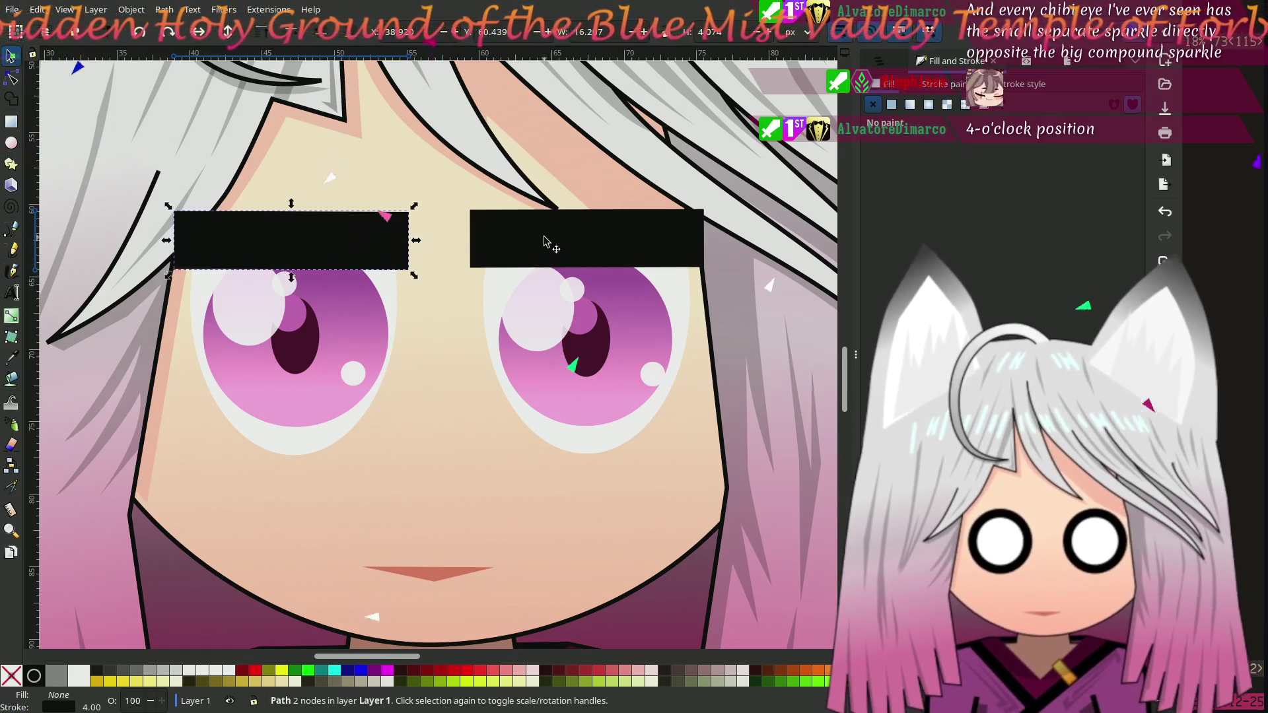
drag(555, 249, 561, 260)
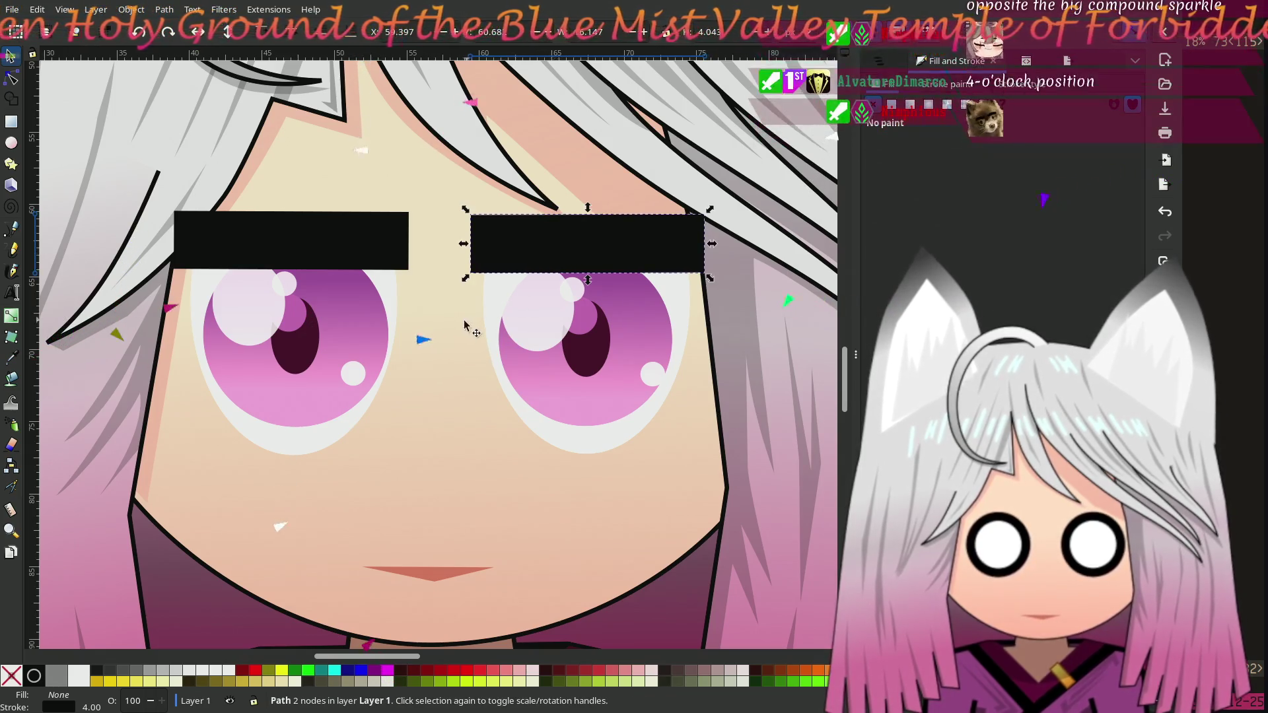
scroll(304, 377, down, 1)
scroll(304, 376, left, 1)
ctrl+scroll(304, 377, down, 1)
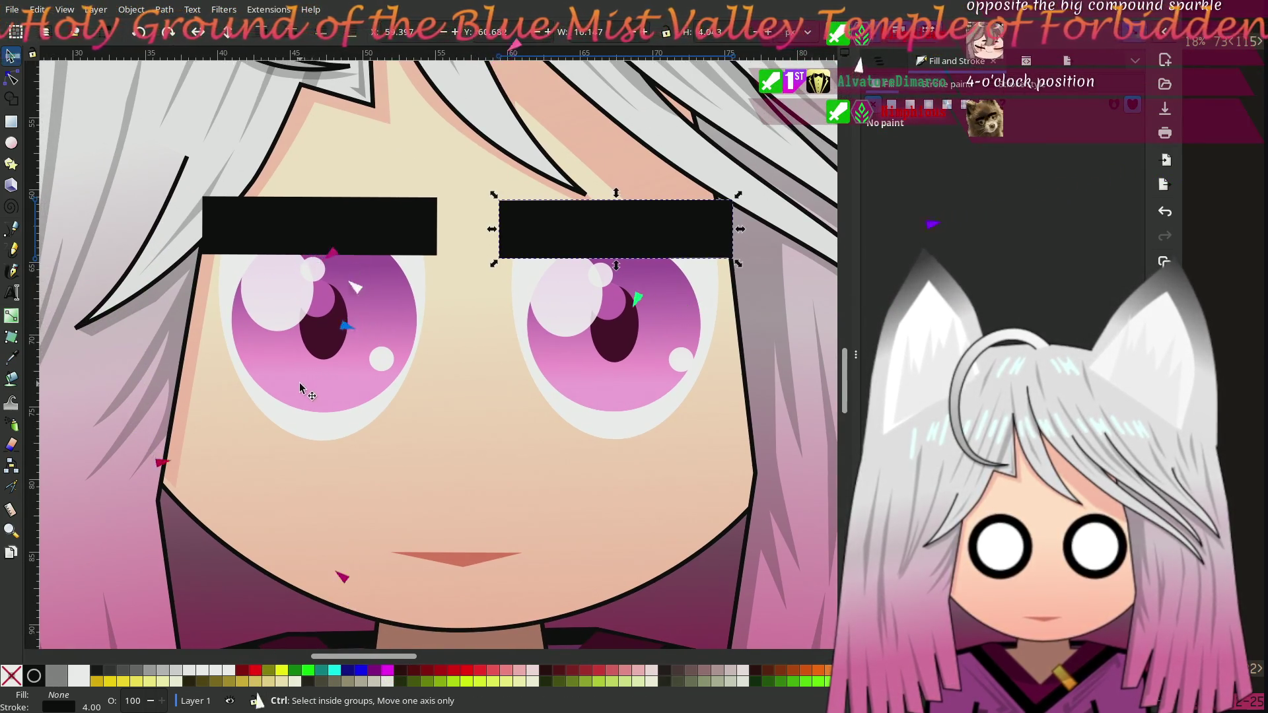
ctrl+scroll(313, 370, down, 1)
scroll(319, 365, up, 1)
scroll(318, 364, left, 4)
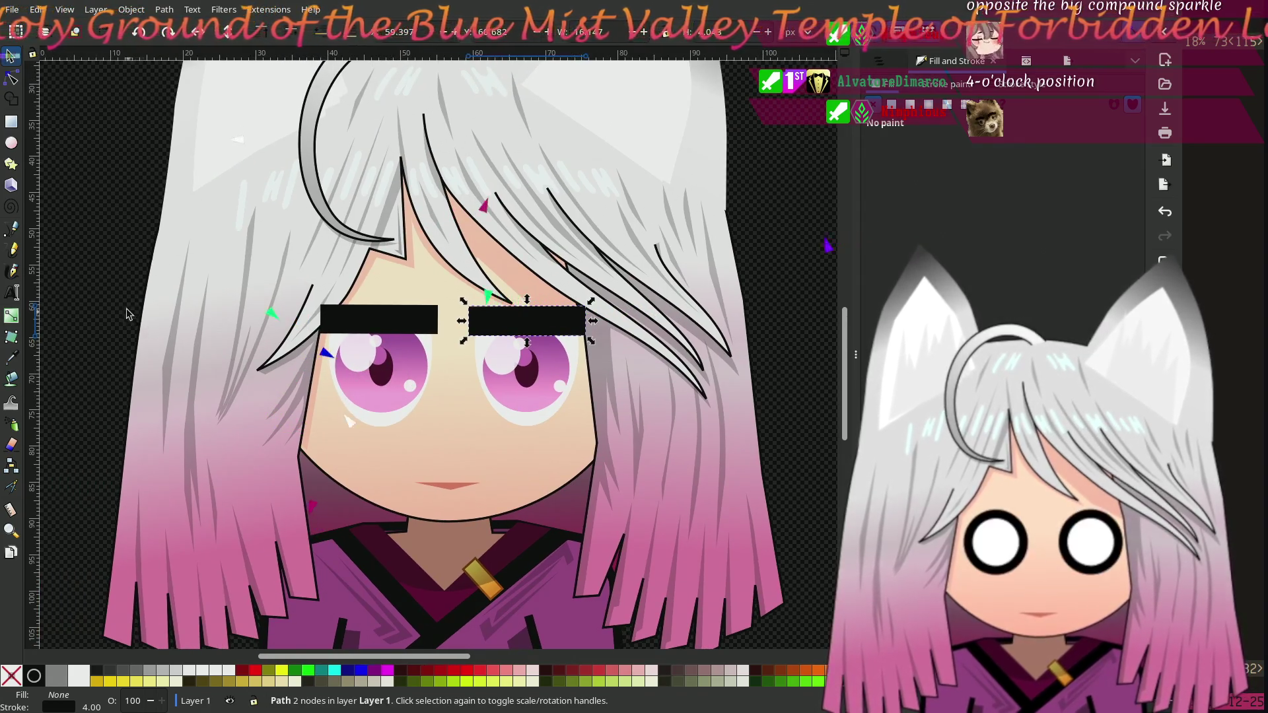
key(Escape)
click(404, 323)
shift+click(553, 316)
mouse_move(552, 315)
mouse_down()
mouse_move(557, 290)
mouse_move(541, 288)
mouse_move(547, 325)
mouse_up()
key(Escape)
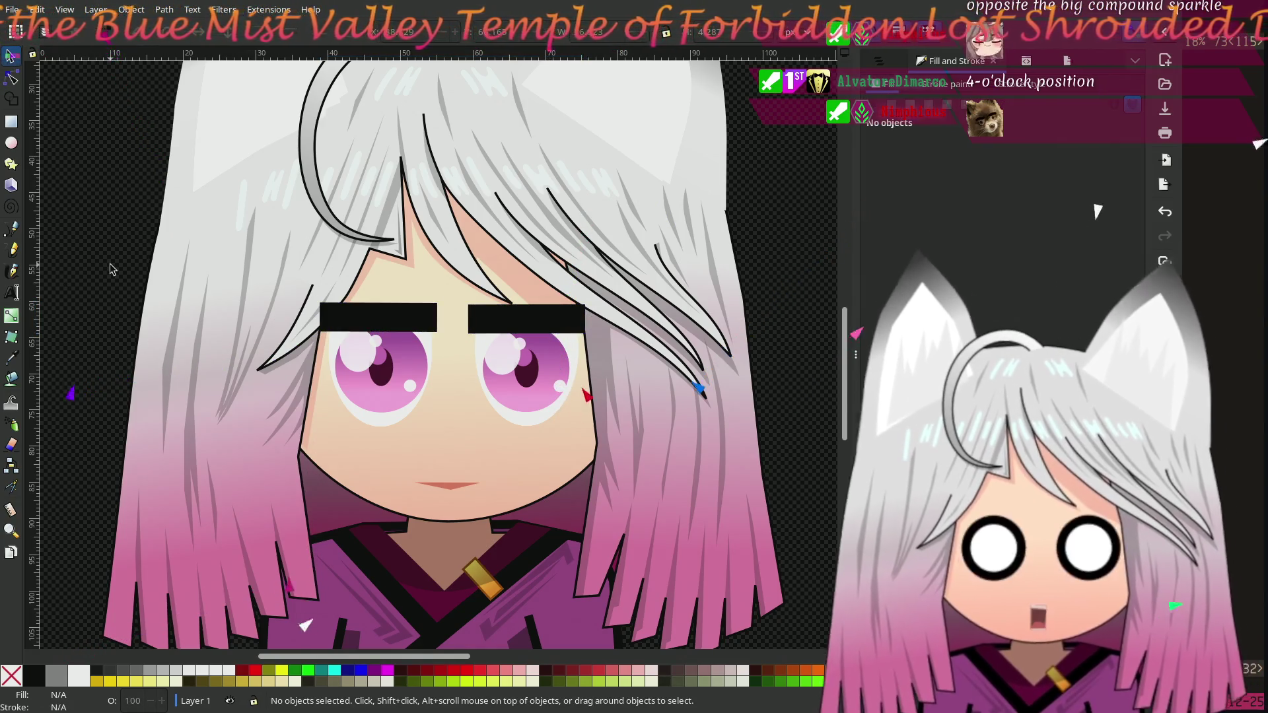
scroll(150, 347, up, 2)
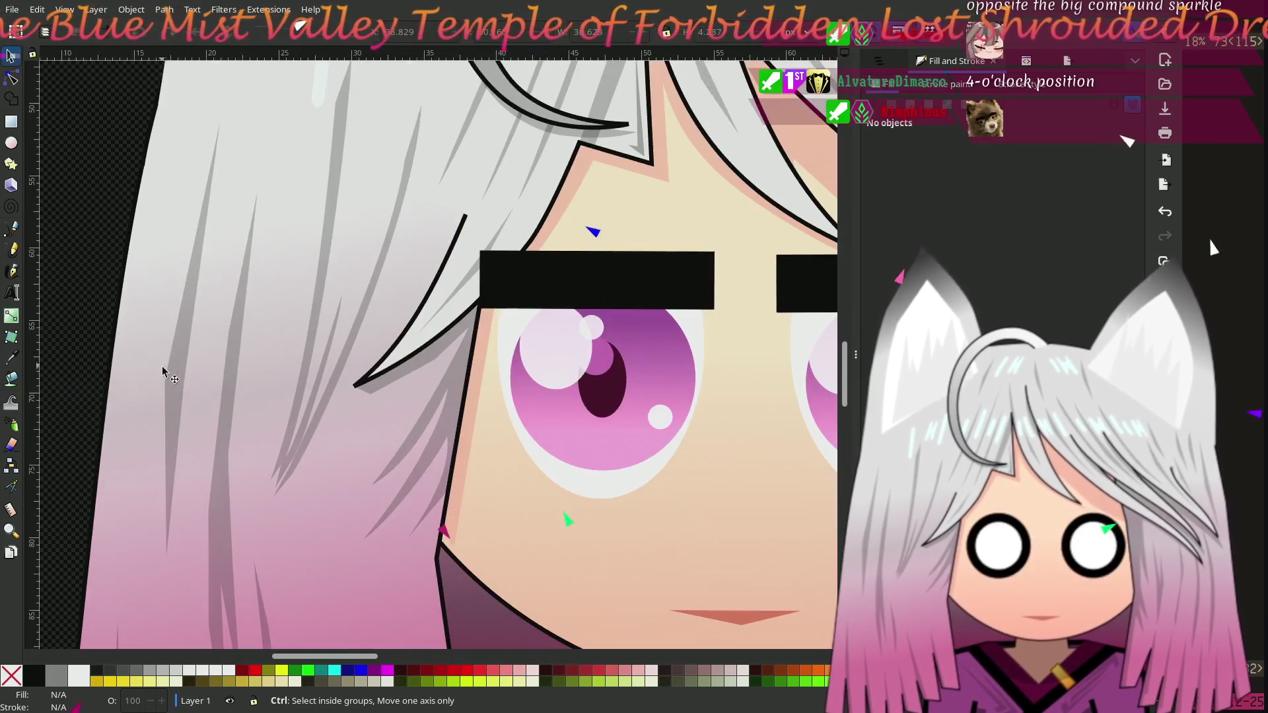
scroll(602, 441, right, 5)
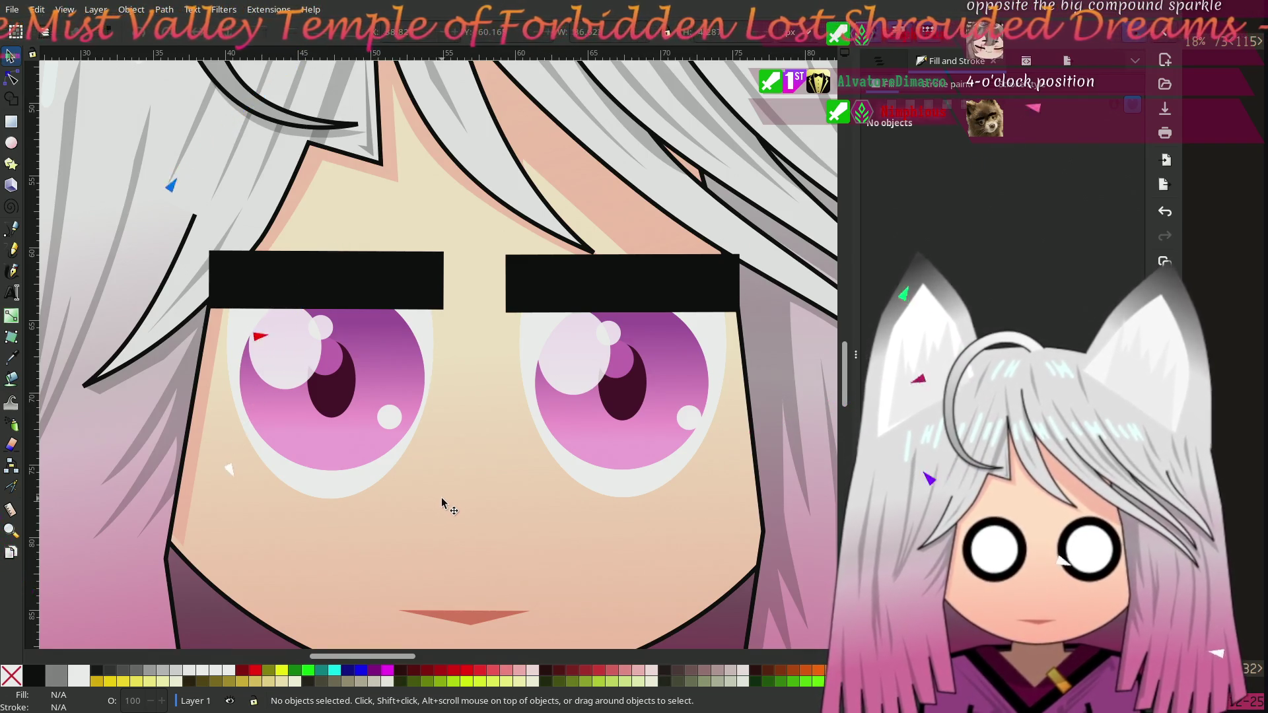
scroll(441, 497, down, 2)
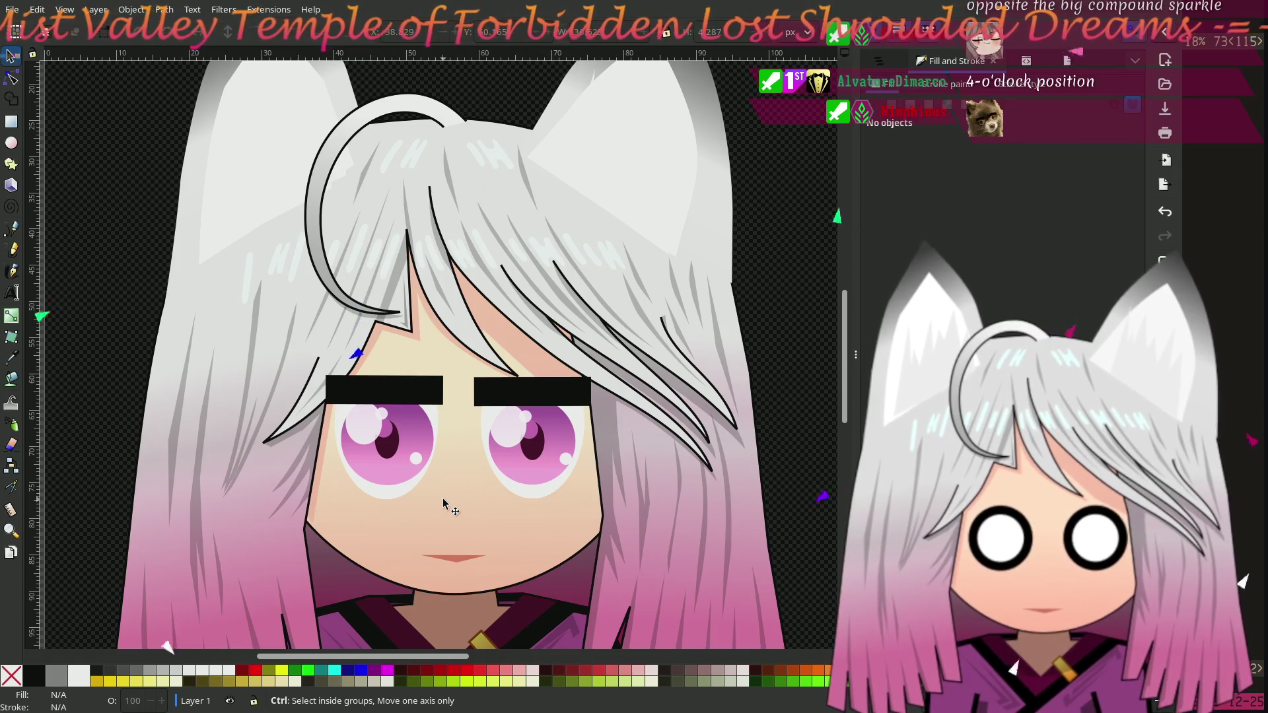
scroll(444, 504, down, 2)
scroll(568, 489, left, 3)
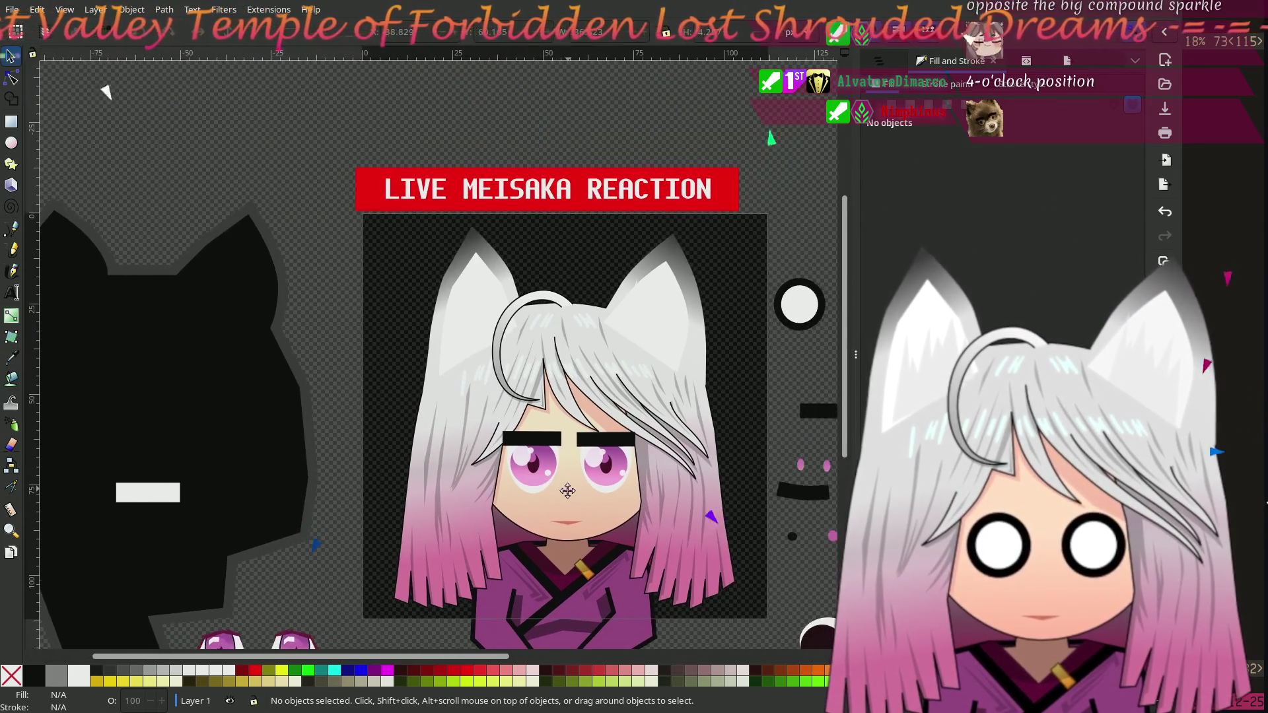
scroll(632, 534, up, 1)
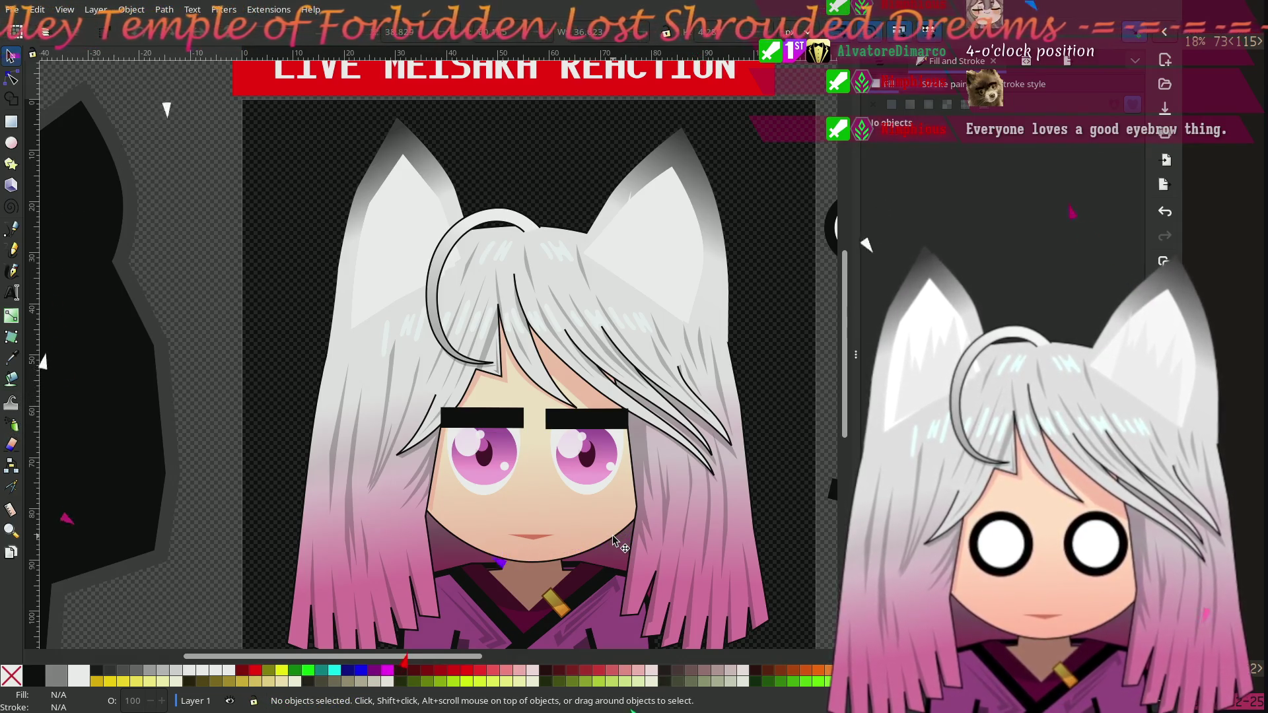
scroll(609, 534, up, 2)
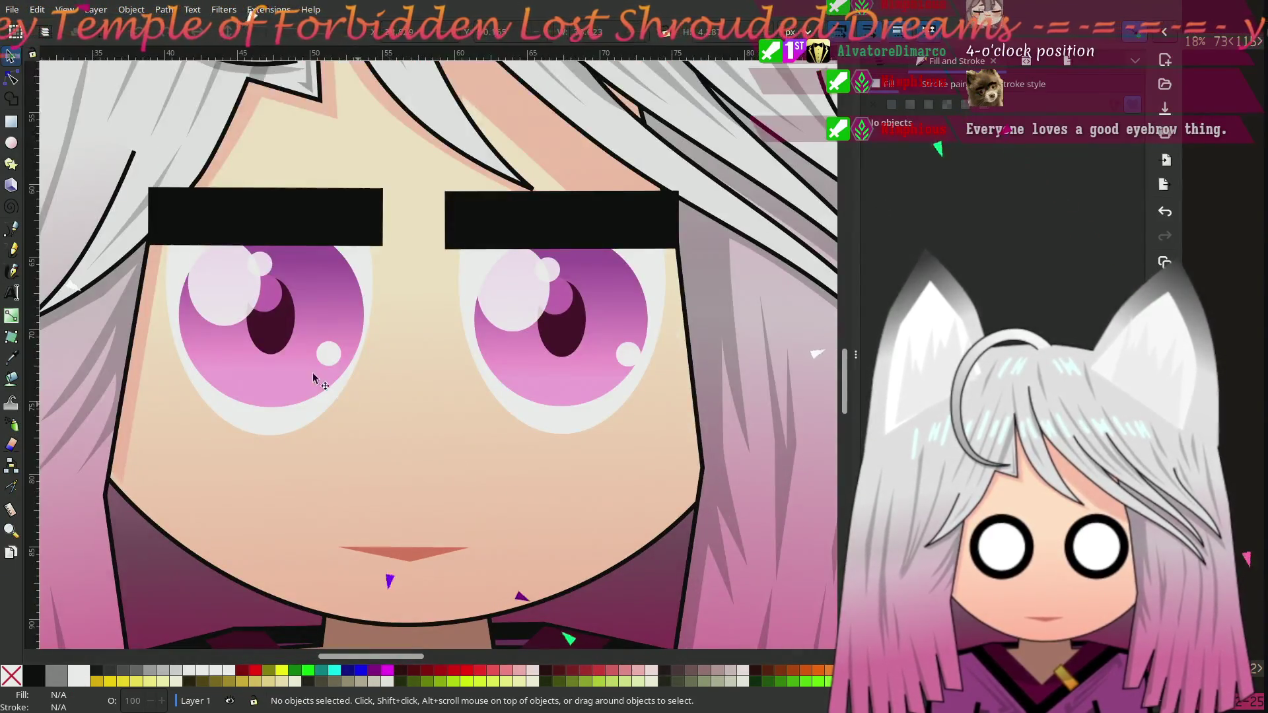
Step: Group the left eye's dark pupil with its small inner ellipse
click(276, 337)
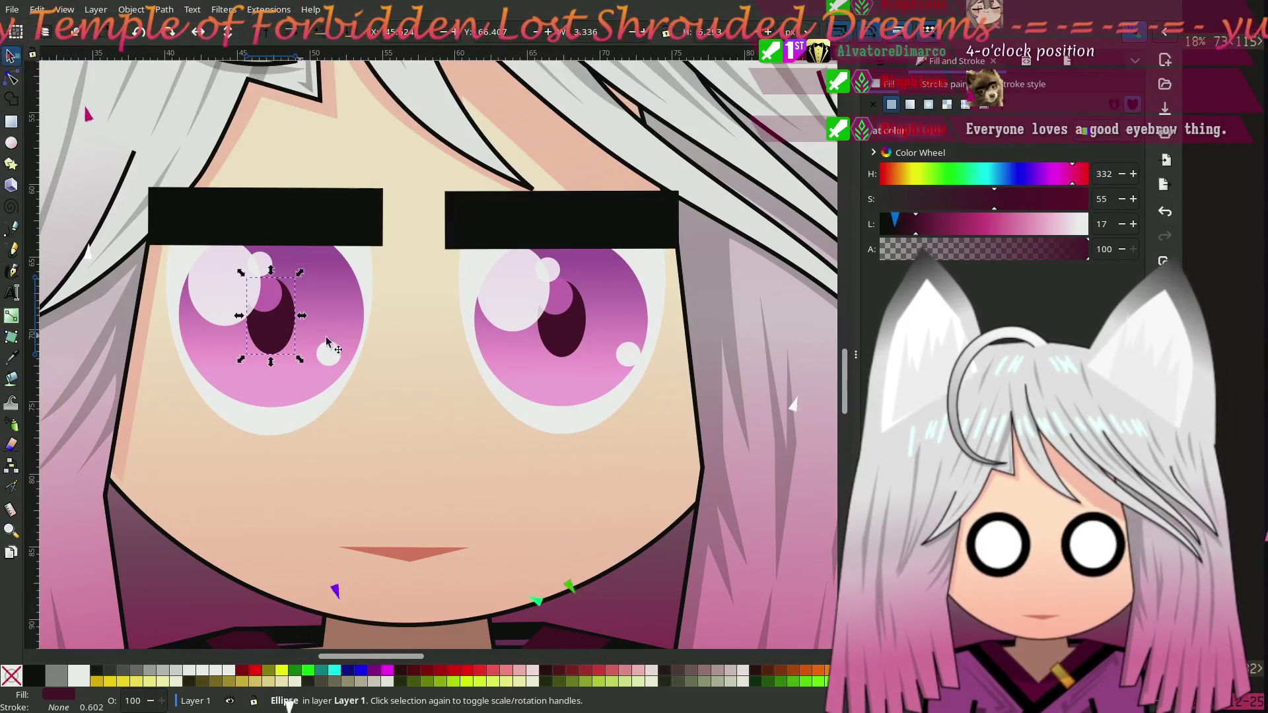
shift+click(281, 291)
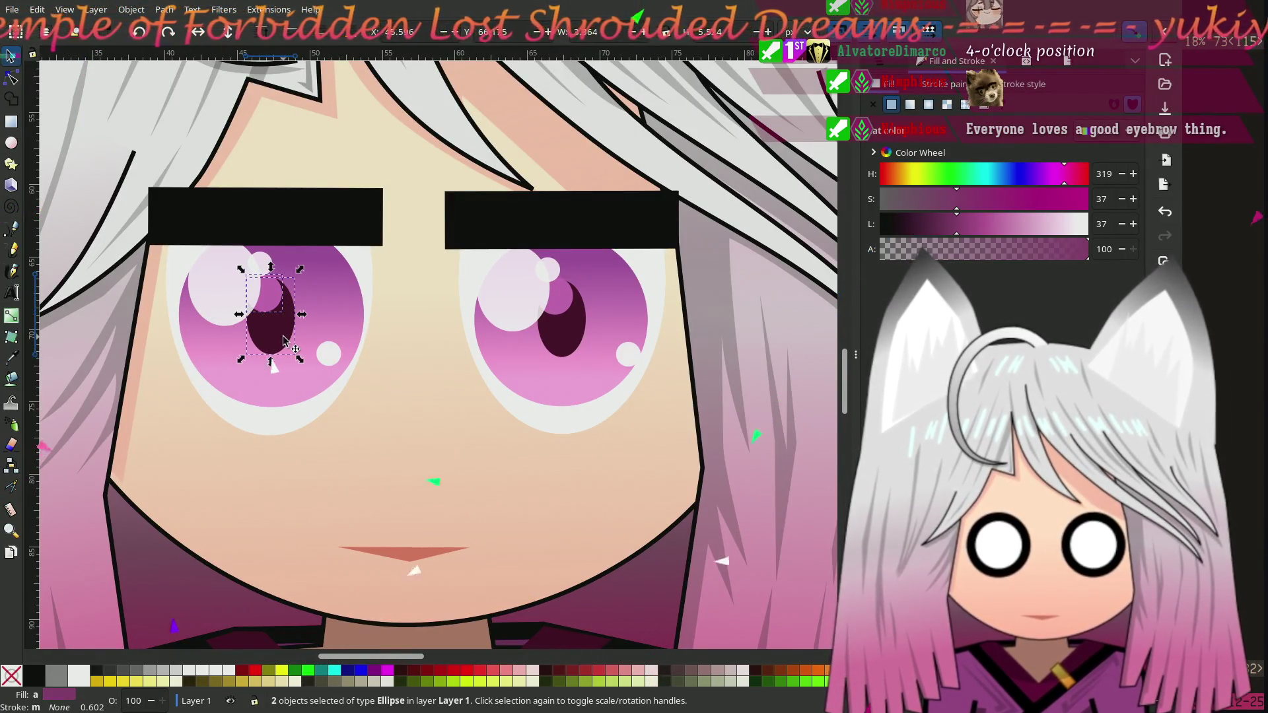
key(ctrl+f)
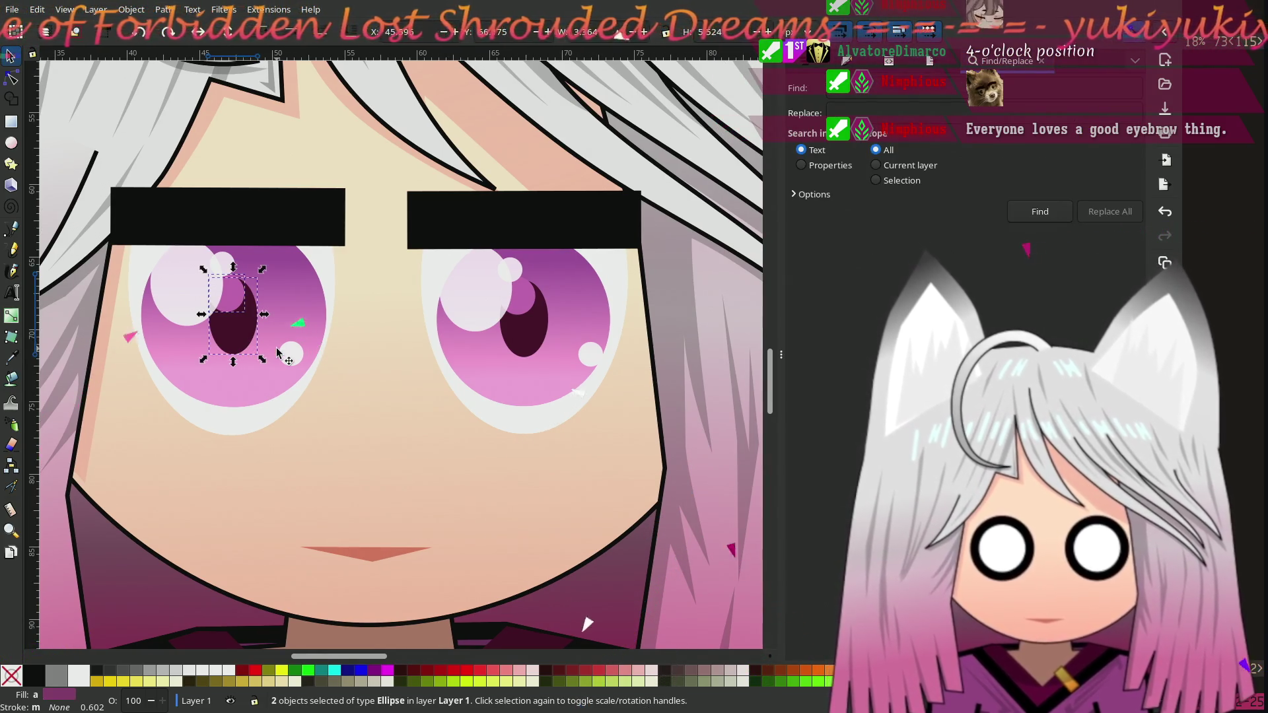
key(shift+ctrl+e)
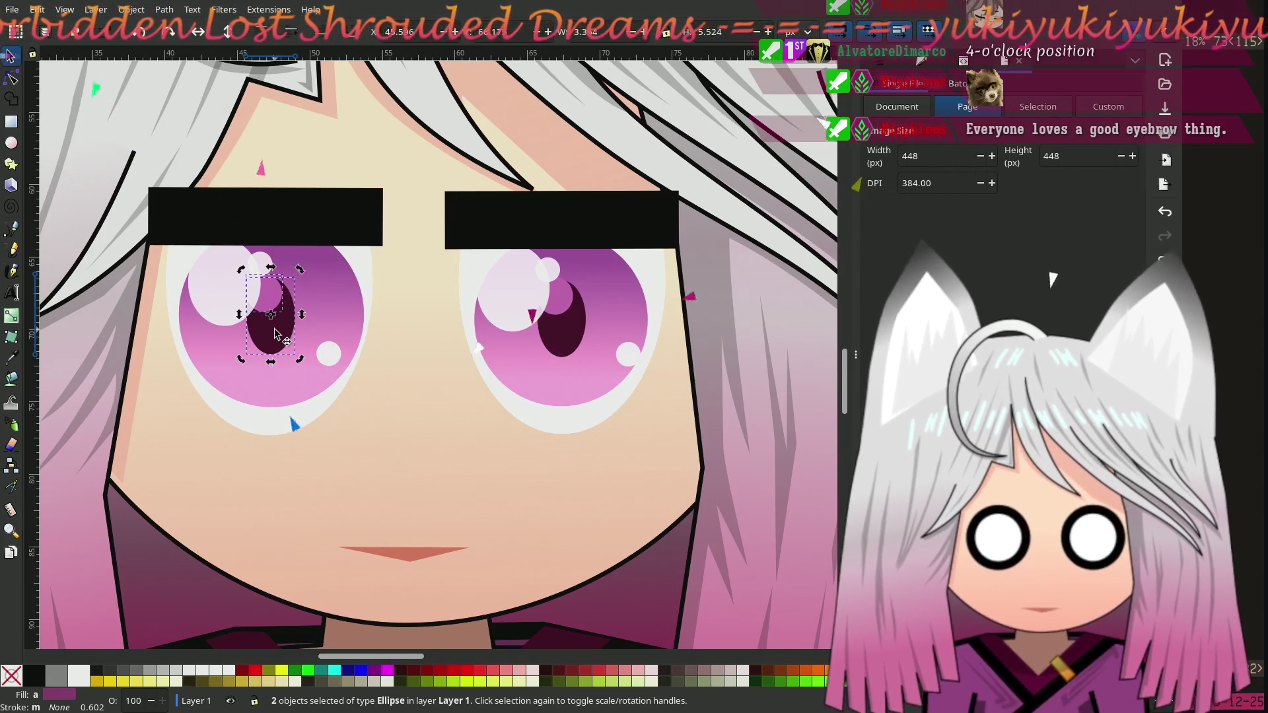
click(276, 328)
key(ctrl+g)
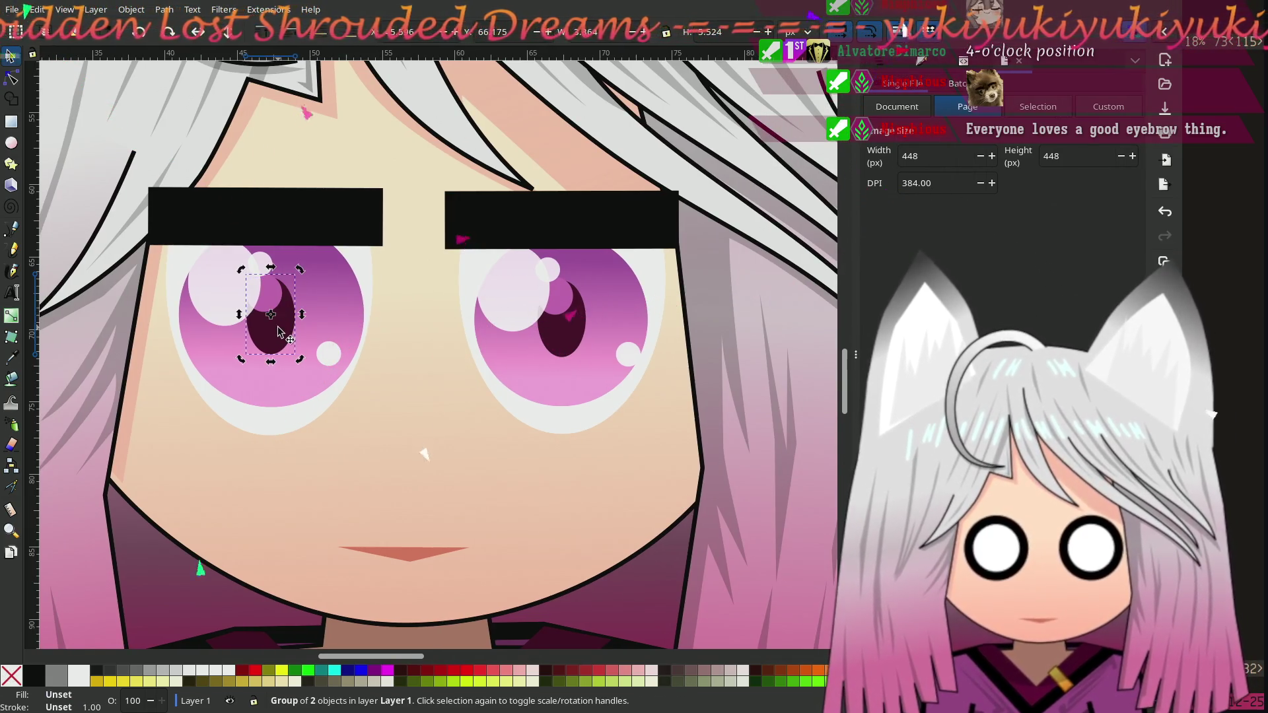
Step: Delete the right eye's pupil pieces and reselect the grouped left pupil
click(578, 310)
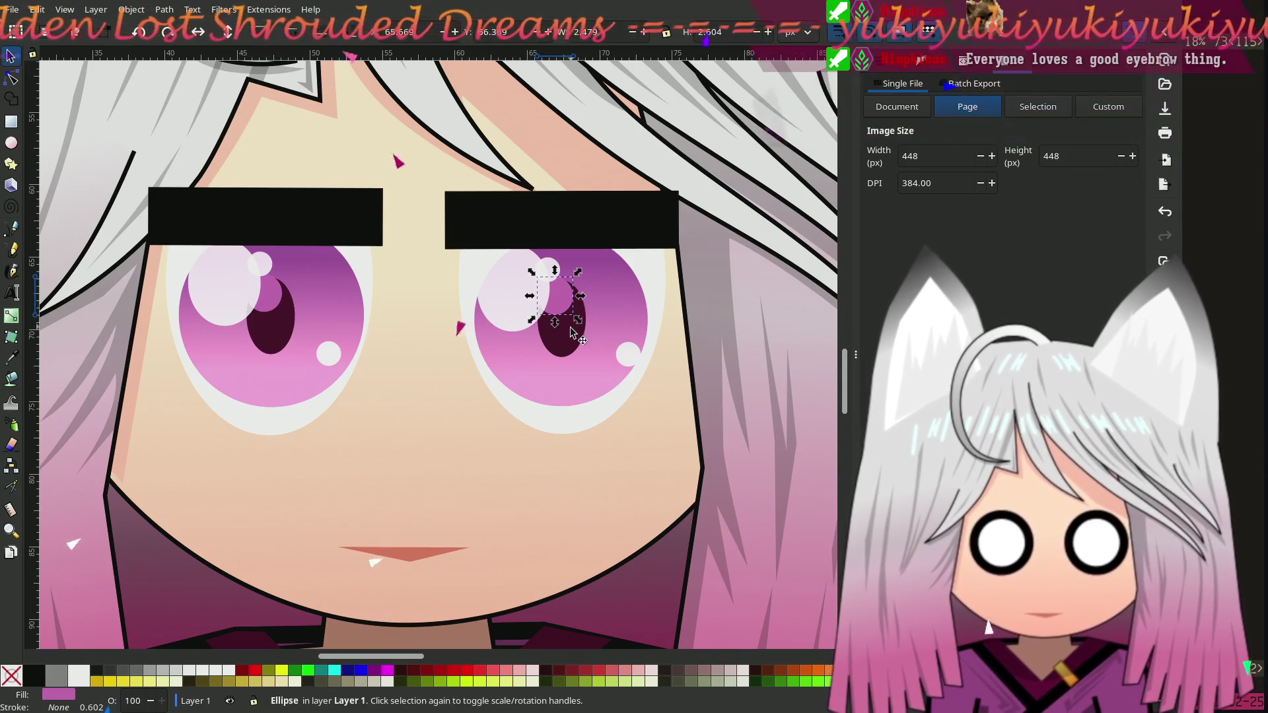
key(Delete)
click(274, 311)
drag(274, 328, 313, 334)
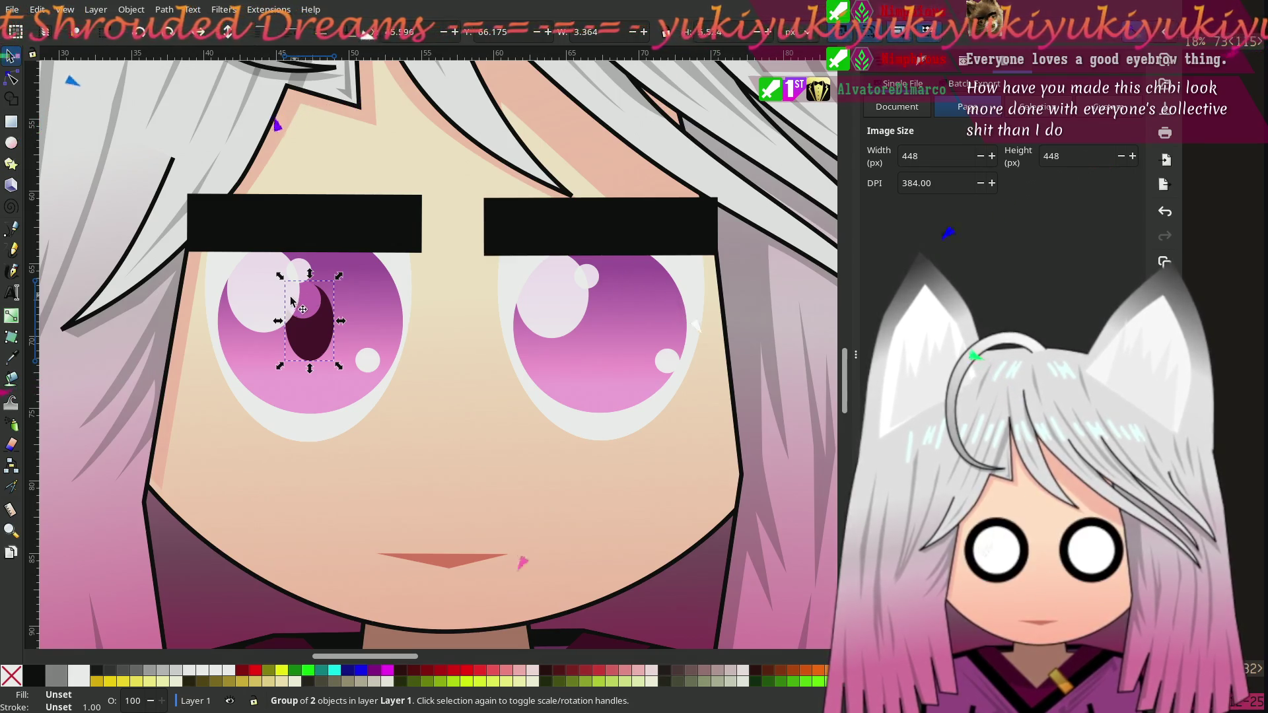
Step: Enlarge the left pupil and its pink circle with the Node tool to form a crescent pupil
click(11, 77)
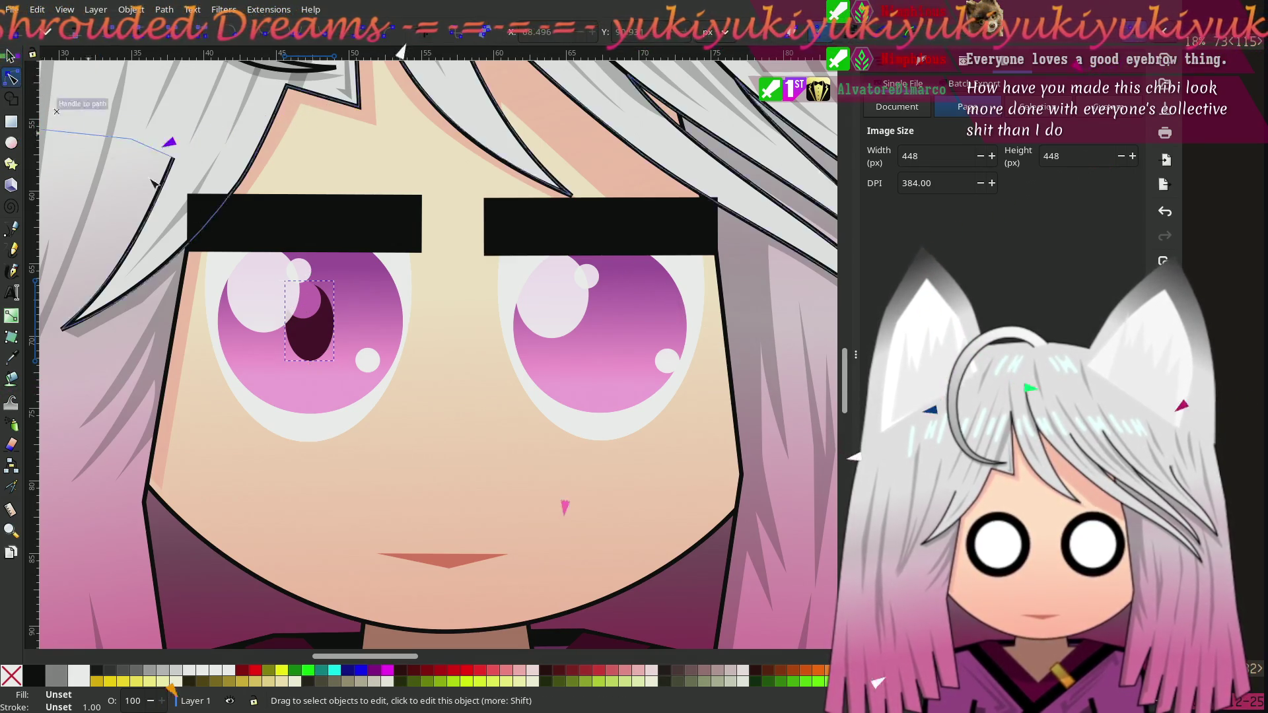
click(330, 342)
drag(310, 281, 310, 271)
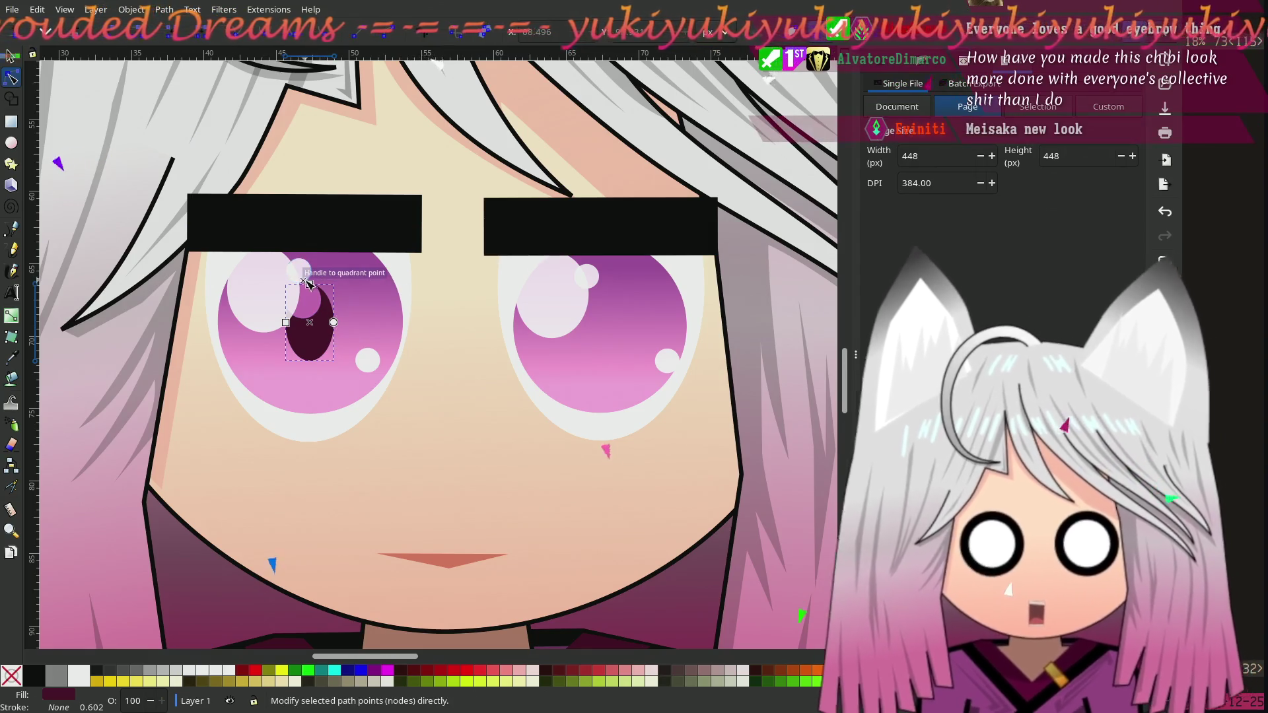
mouse_move(286, 322)
mouse_down()
mouse_move(264, 323)
mouse_move(287, 327)
mouse_up()
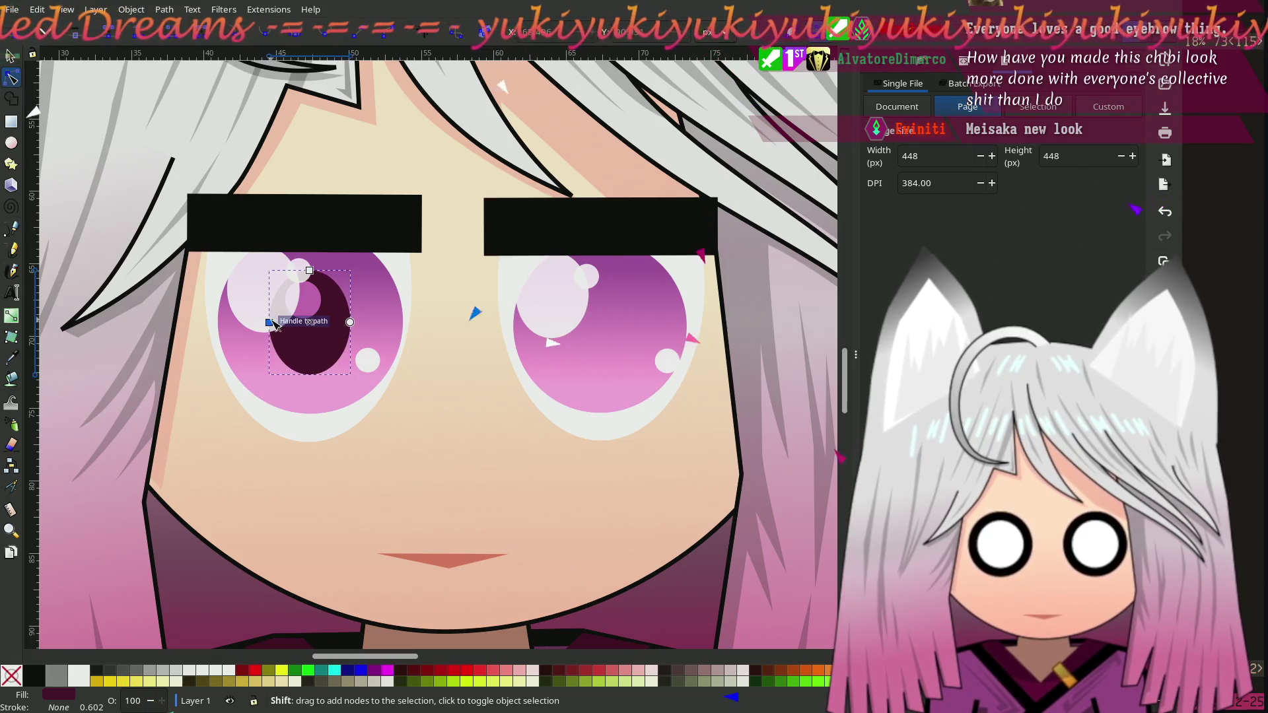
click(313, 291)
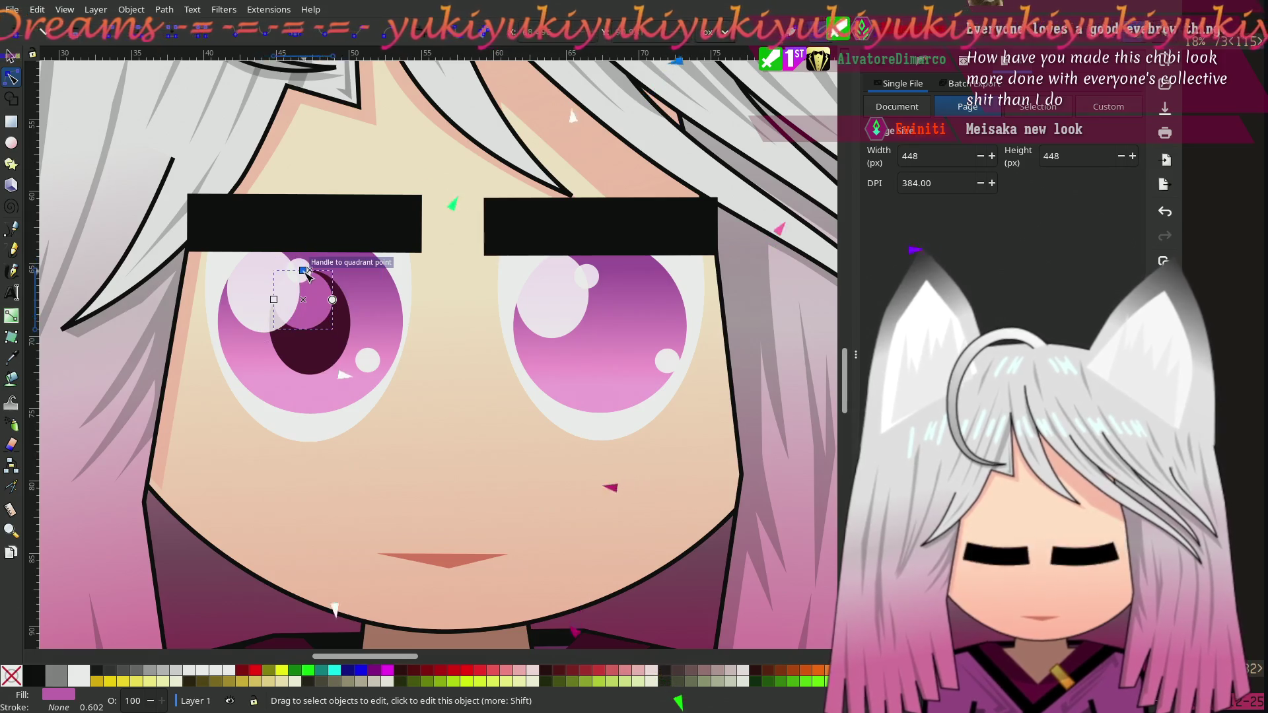
mouse_move(302, 281)
mouse_down()
mouse_move(284, 284)
mouse_move(295, 275)
mouse_move(305, 308)
mouse_move(301, 269)
mouse_up()
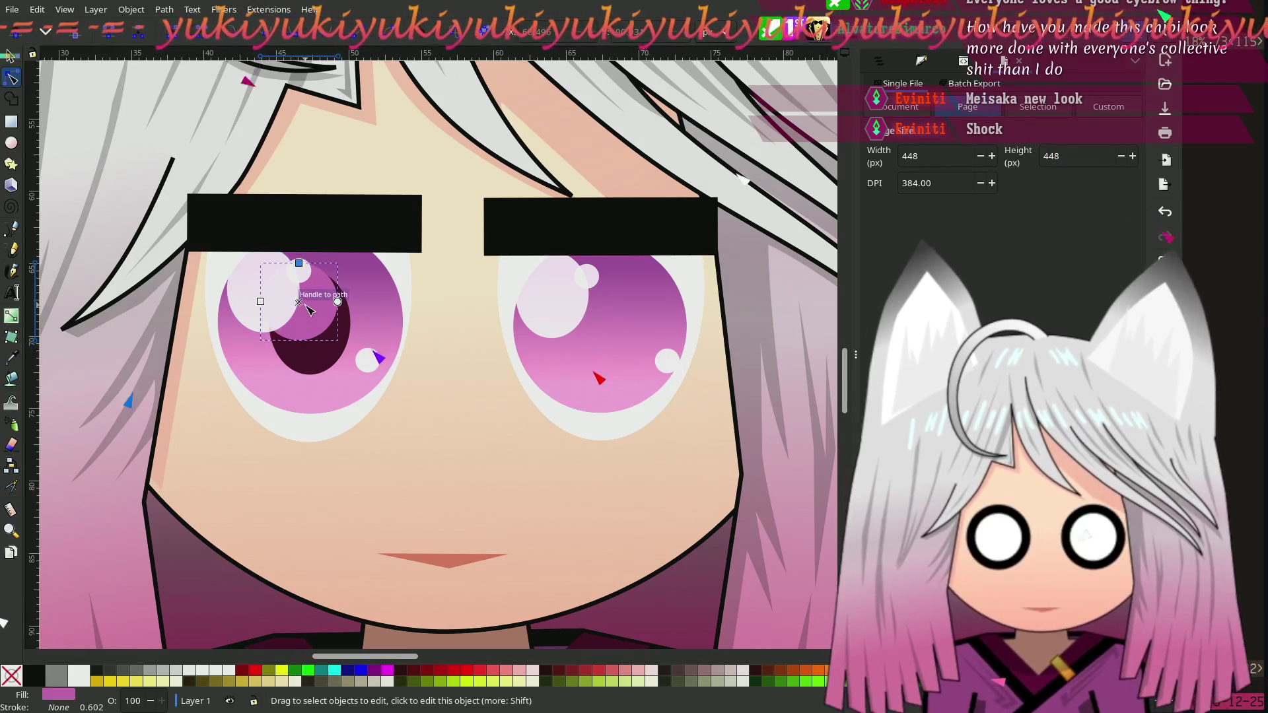
Step: Duplicate the crescent pupil and pink circle into the right eye
alt+click(317, 310)
shift+click(325, 304)
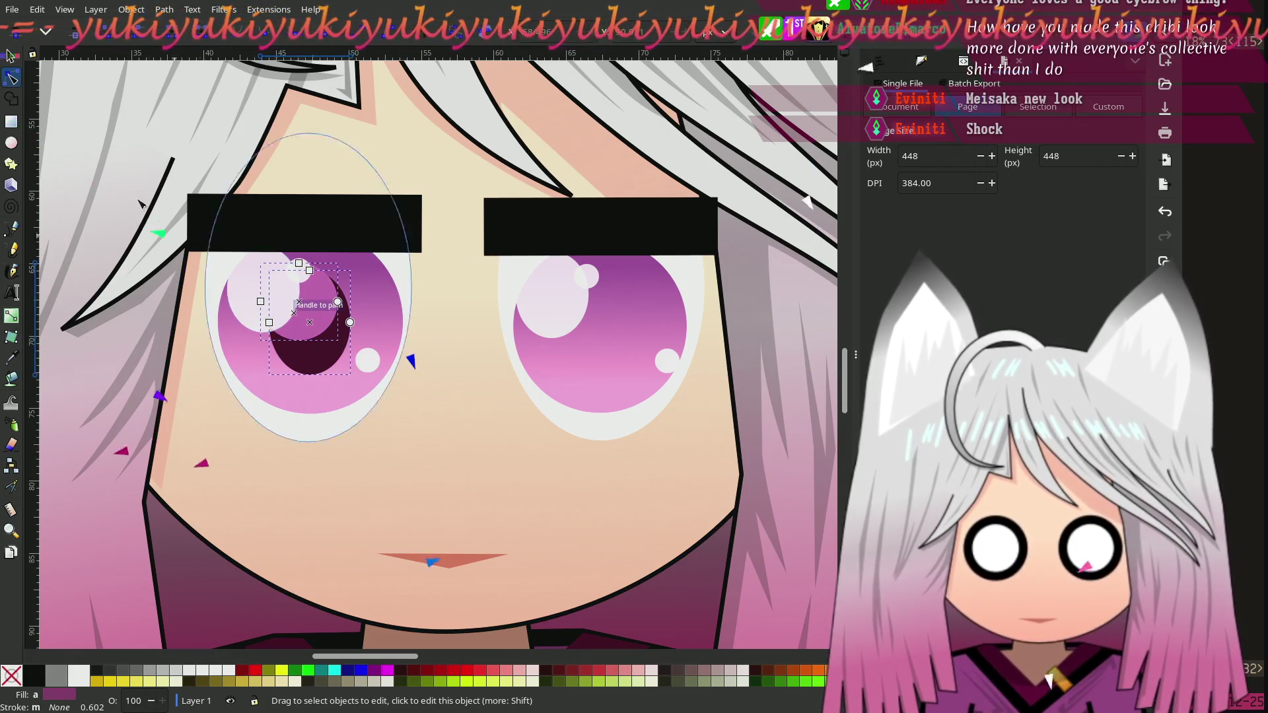
key(s)
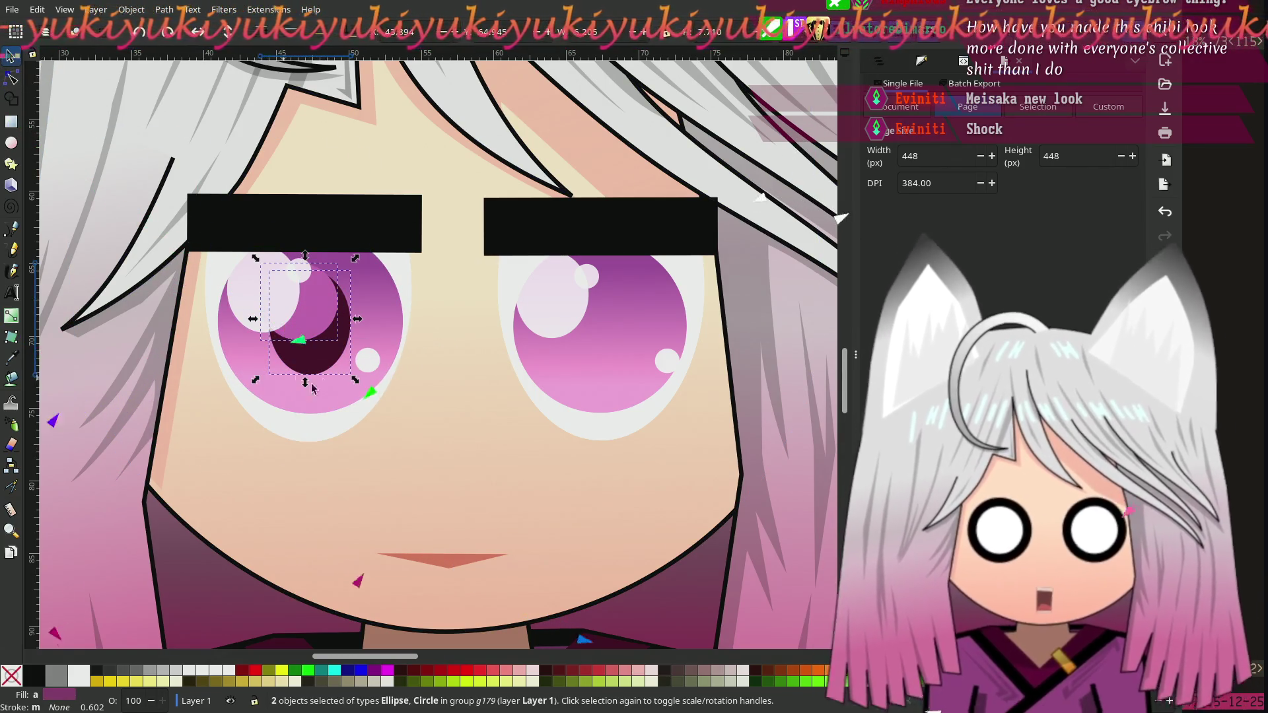
click(316, 360)
click(318, 350)
ctrl+click(321, 342)
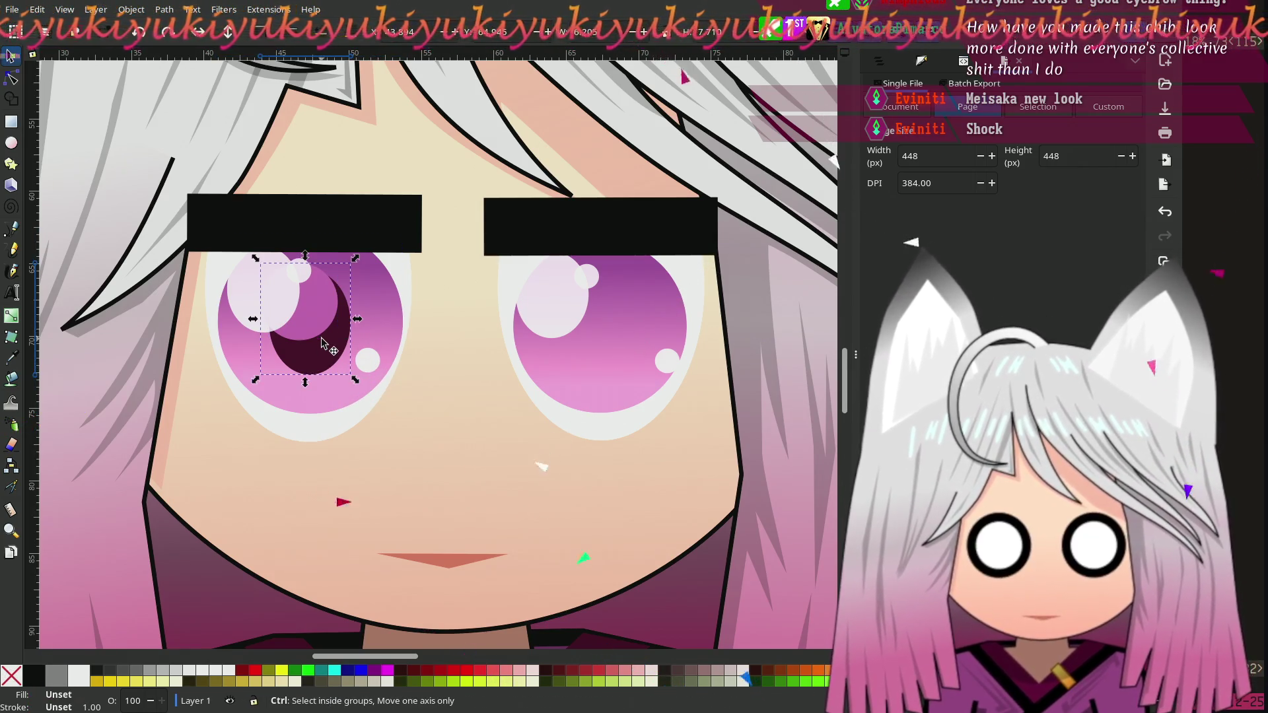
key(ctrl+d)
mouse_move(319, 342)
mouse_down()
mouse_move(628, 362)
mouse_move(617, 349)
mouse_up()
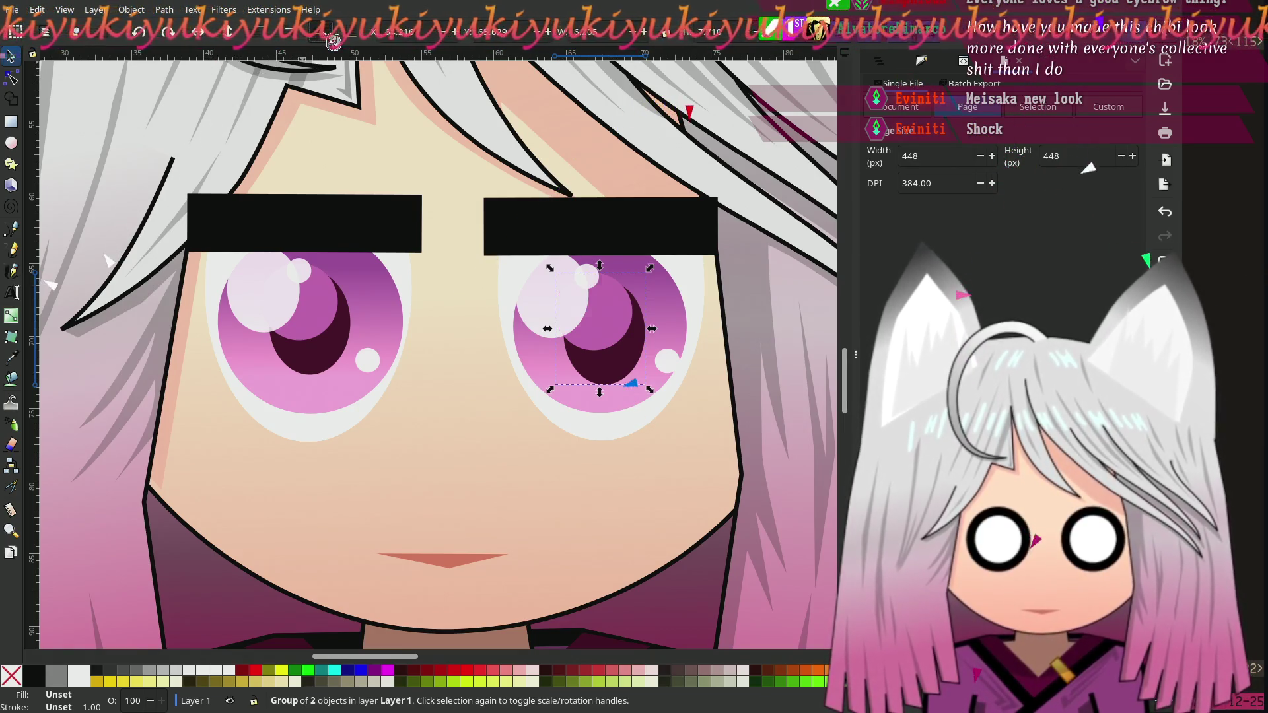
Step: Keep the right pupil on top of the iris and clear the selection
key(Page_Down)
key(ctrl+z)
scroll(376, 338, down, 3)
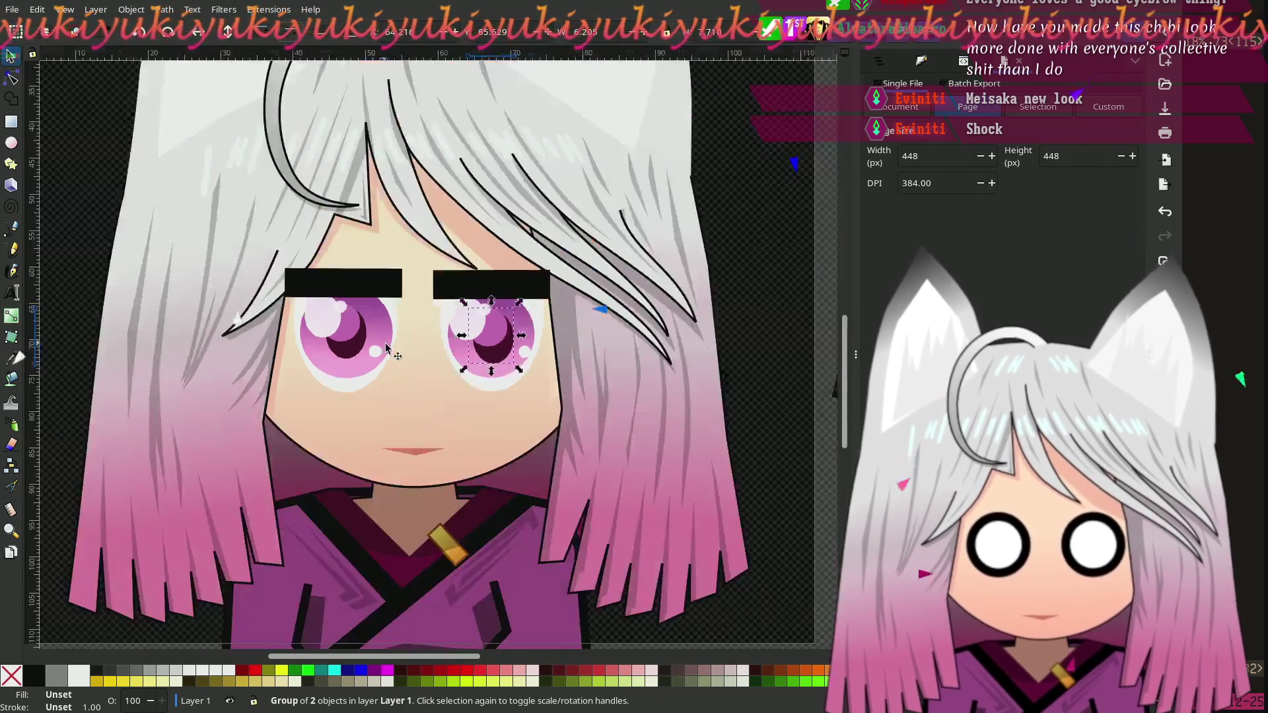
click(153, 229)
scroll(235, 282, up, 1)
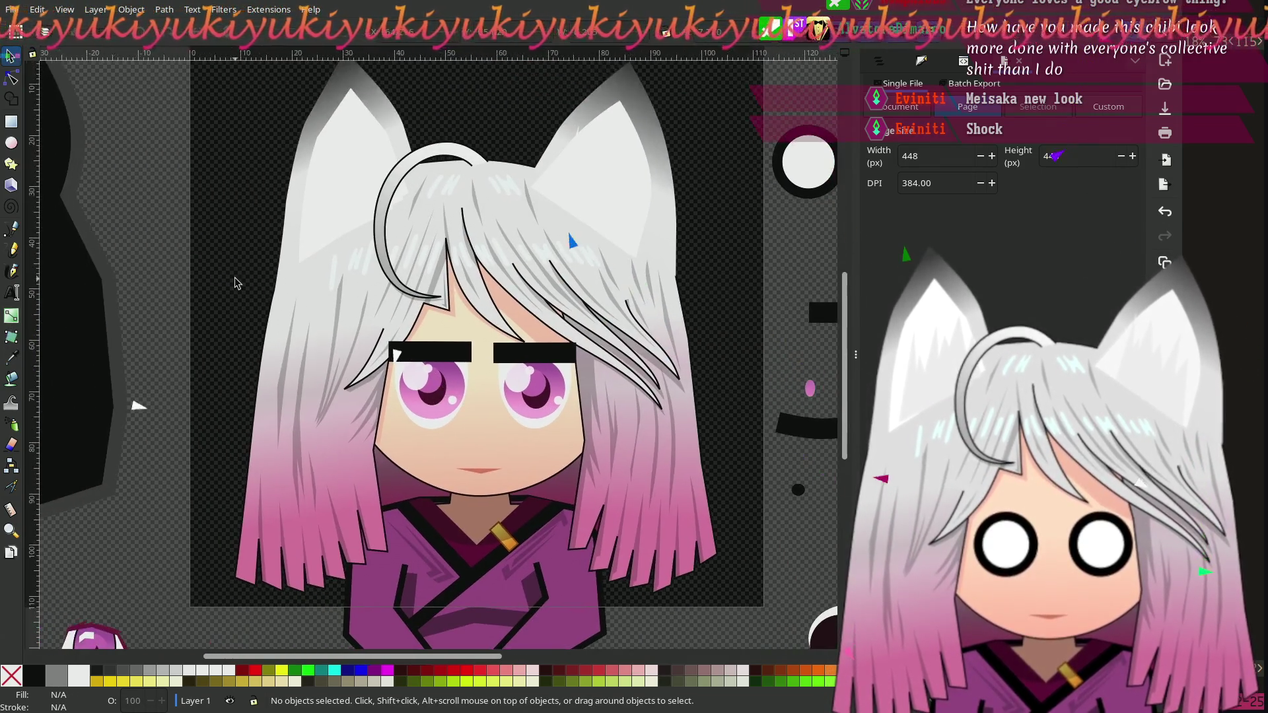
scroll(311, 424, up, 3)
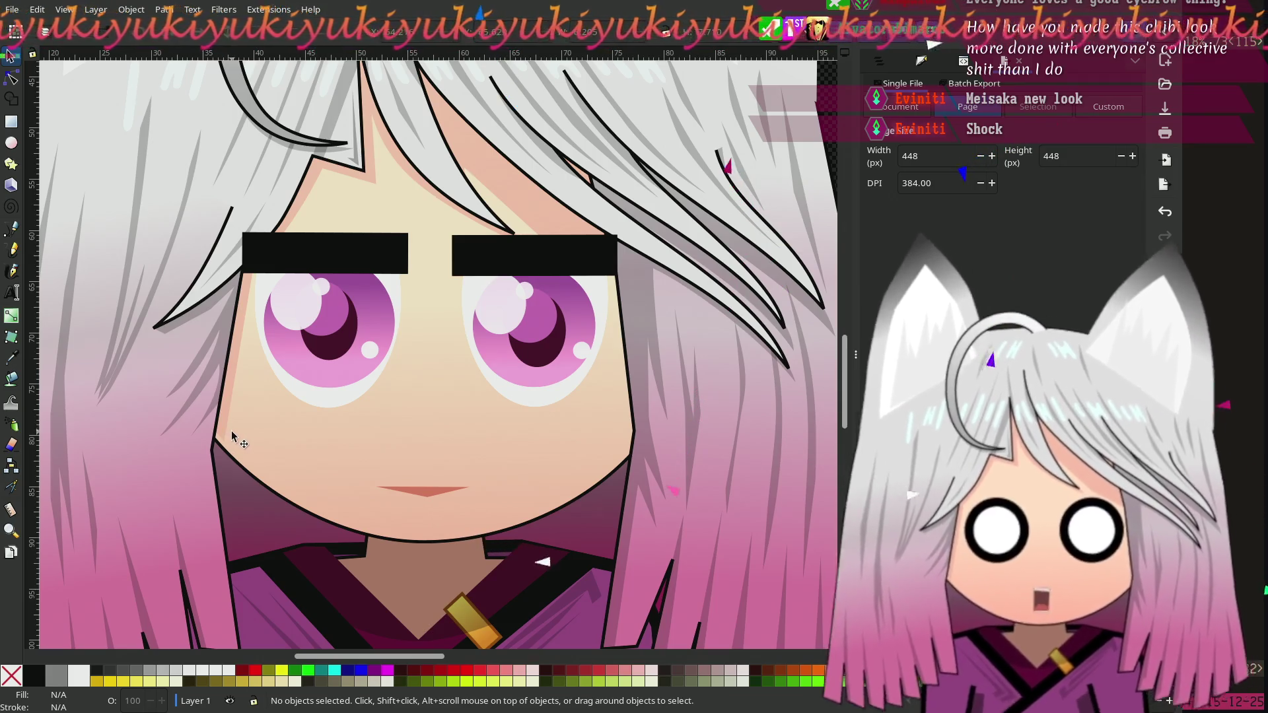
Step: Delete both white eye ellipses around the pink irises
click(11, 79)
click(346, 406)
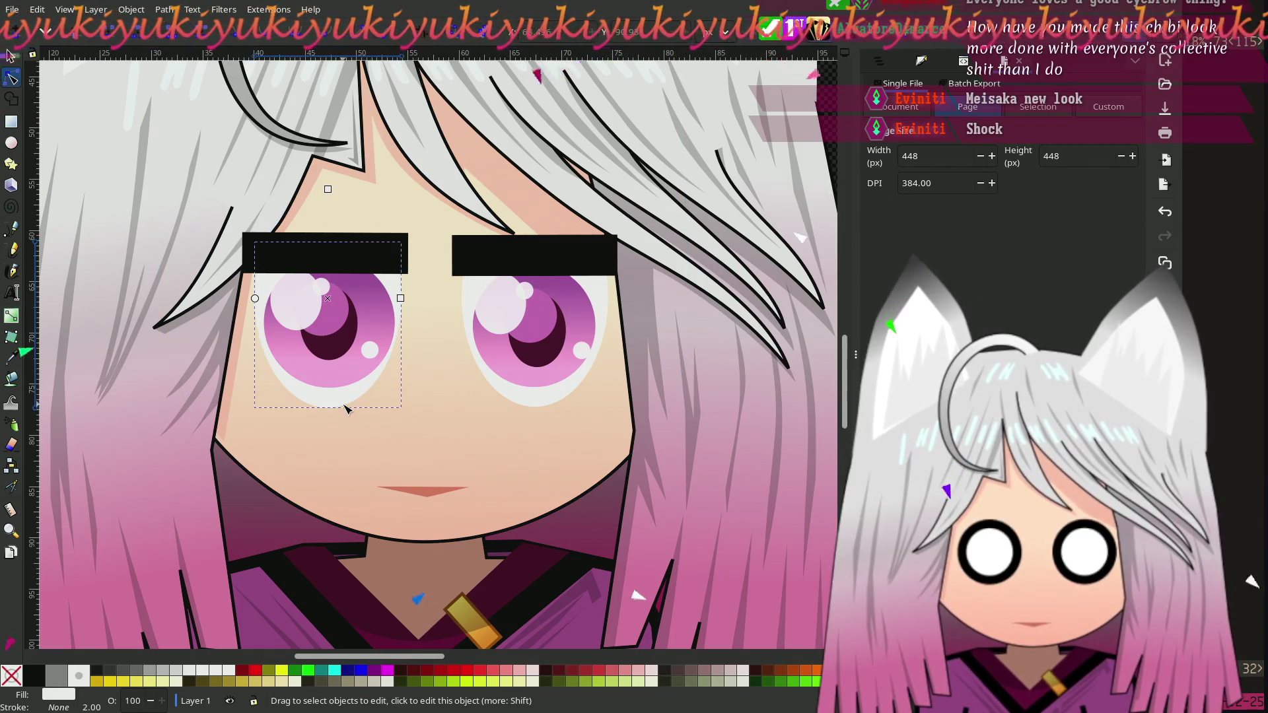
drag(341, 402, 347, 418)
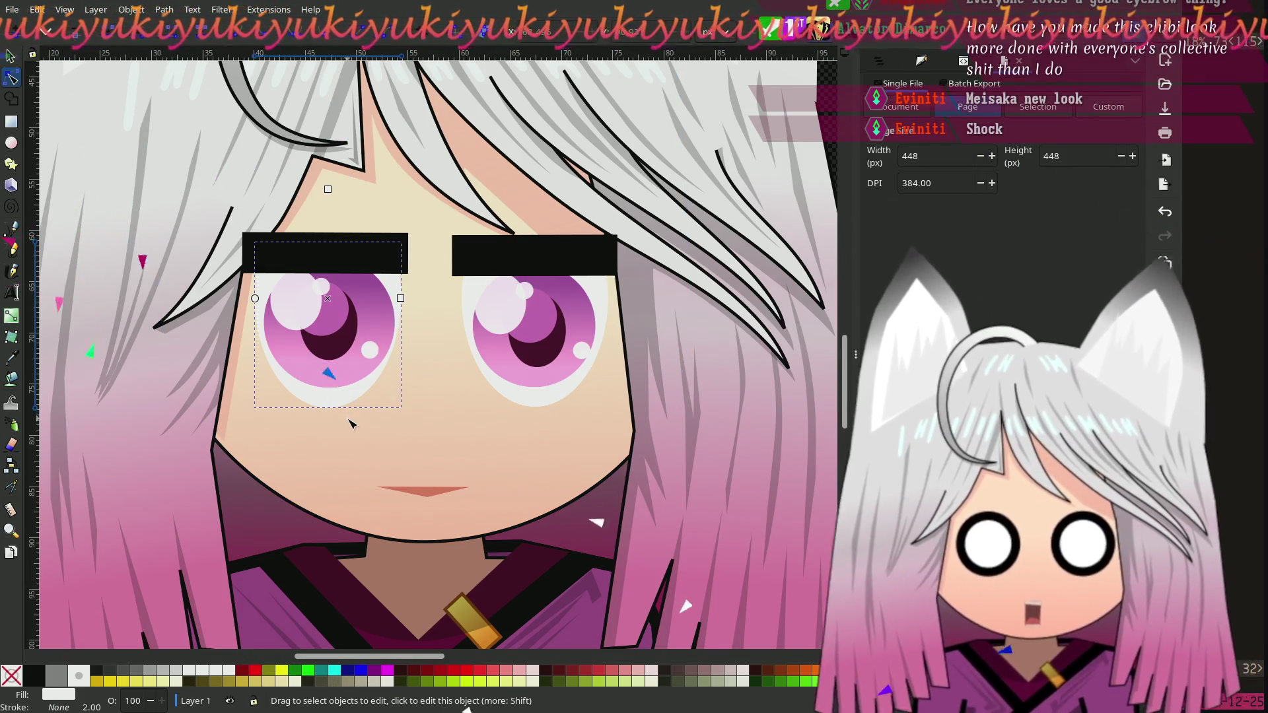
drag(349, 426, 349, 425)
click(10, 56)
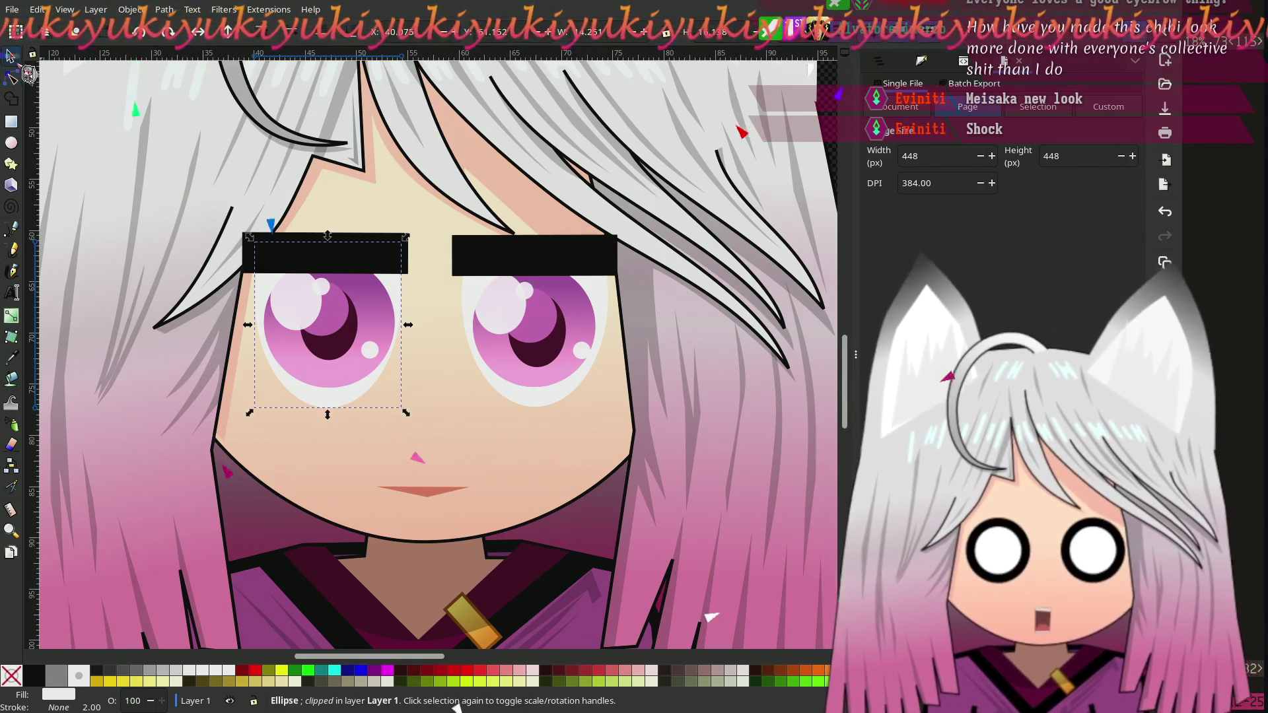
shift+click(545, 400)
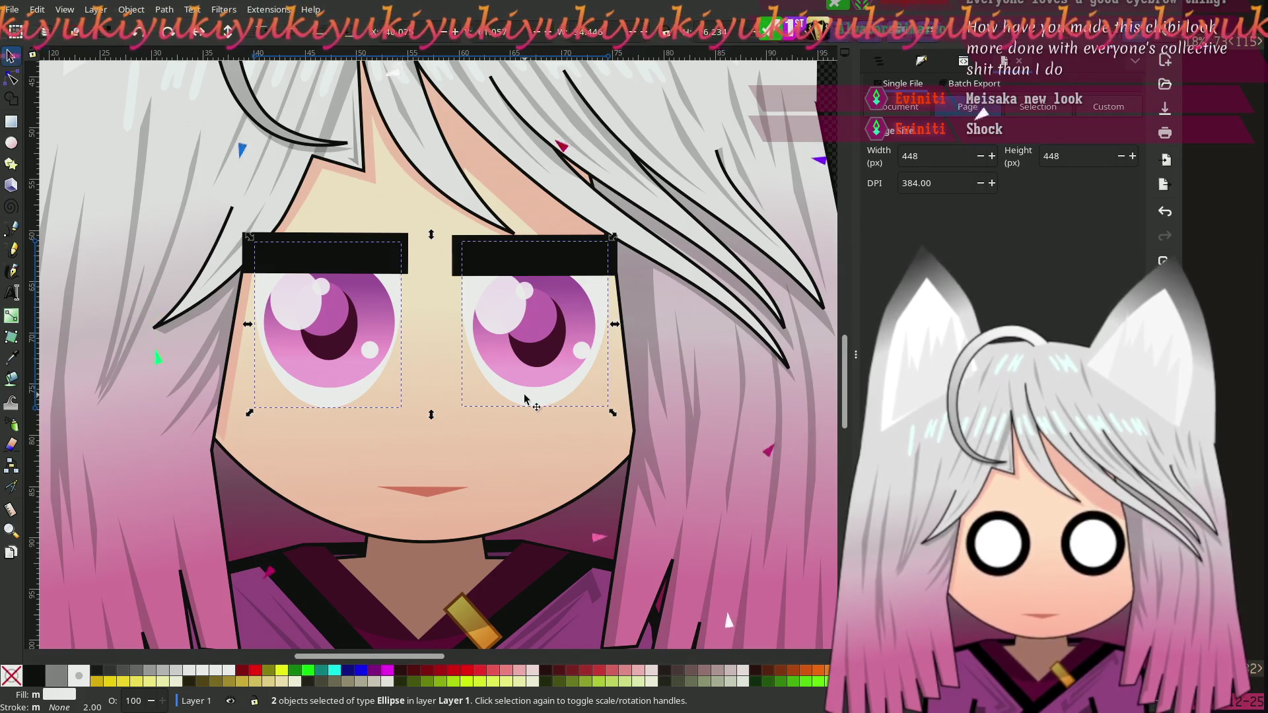
key(Delete)
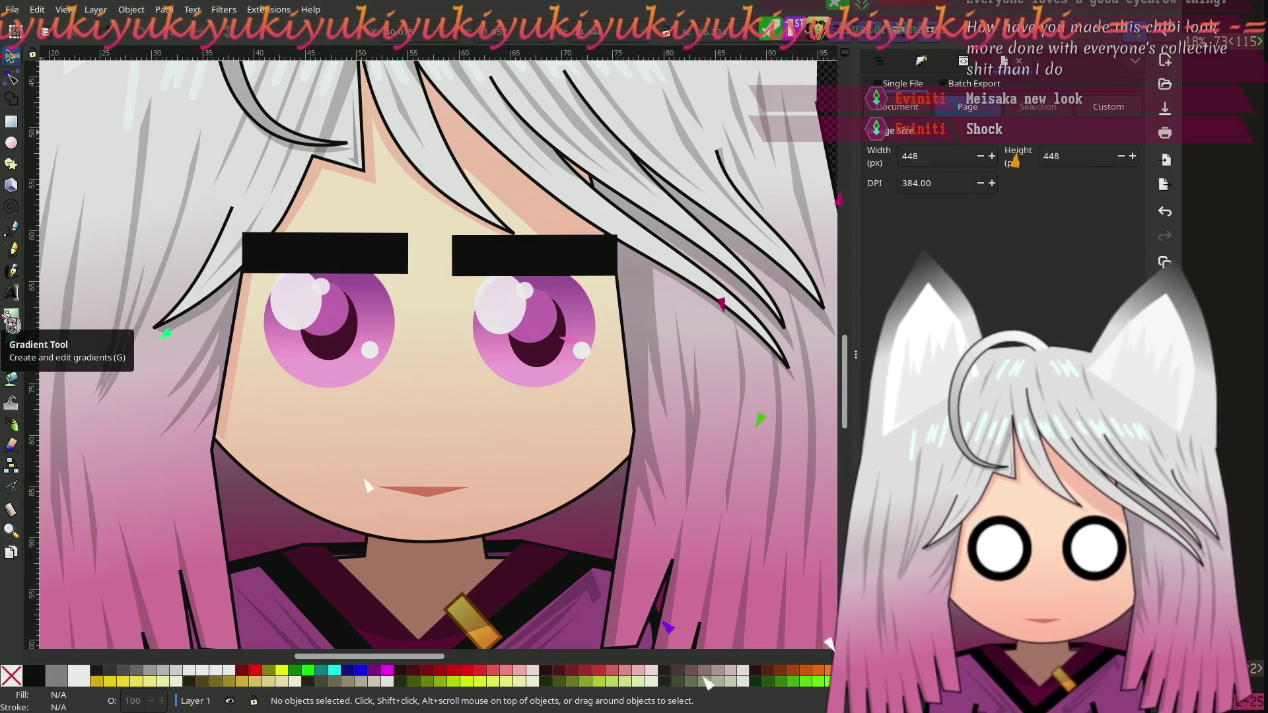
key(grave)
Step: Move both spare eyebrow bars onto the face
click(497, 312)
shift+click(750, 291)
scroll(742, 294, left, 3)
scroll(656, 360, left, 3)
mouse_move(720, 356)
mouse_down()
mouse_move(168, 475)
mouse_move(145, 518)
mouse_move(113, 489)
mouse_up()
Step: Reshape the right eyebrow bar by dragging its nodes with the Node tool
key(Escape)
click(386, 472)
key(n)
click(407, 477)
mouse_move(397, 473)
mouse_down()
mouse_move(334, 472)
mouse_move(354, 524)
mouse_move(318, 480)
mouse_up()
click(334, 479)
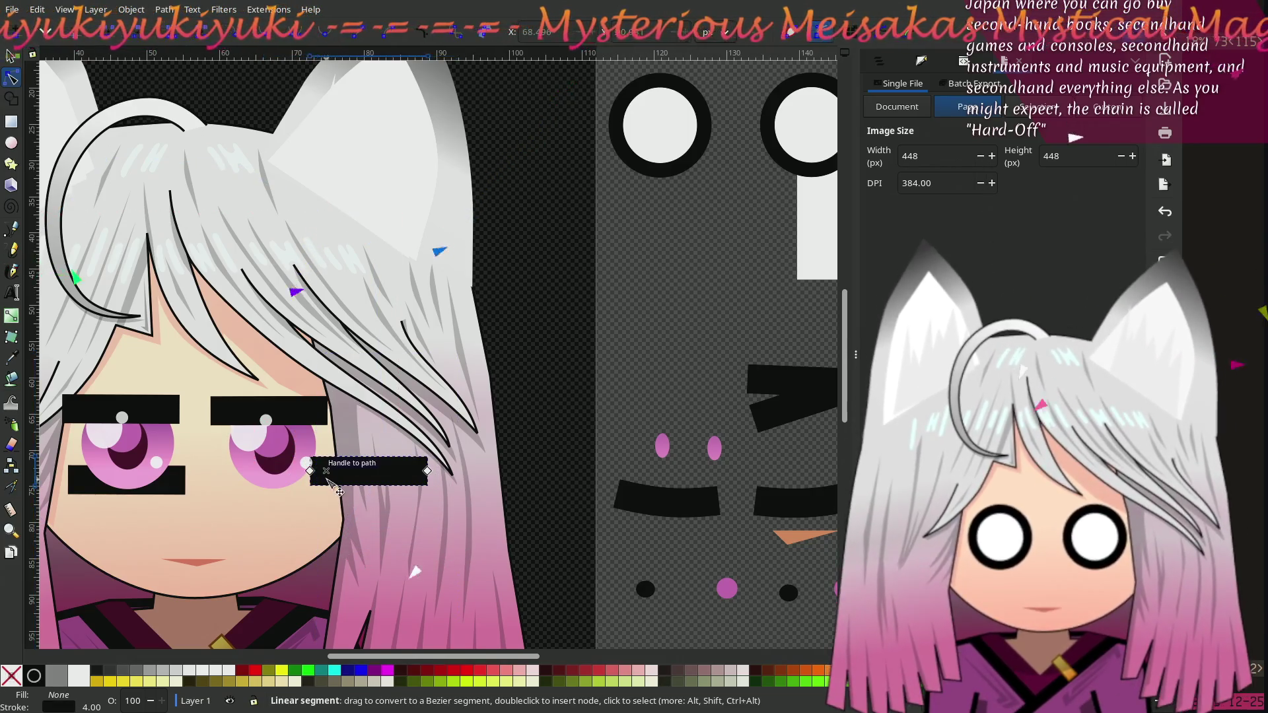
alt+click(336, 489)
Step: Move the loose black bar under the right eye with the Selector
click(11, 55)
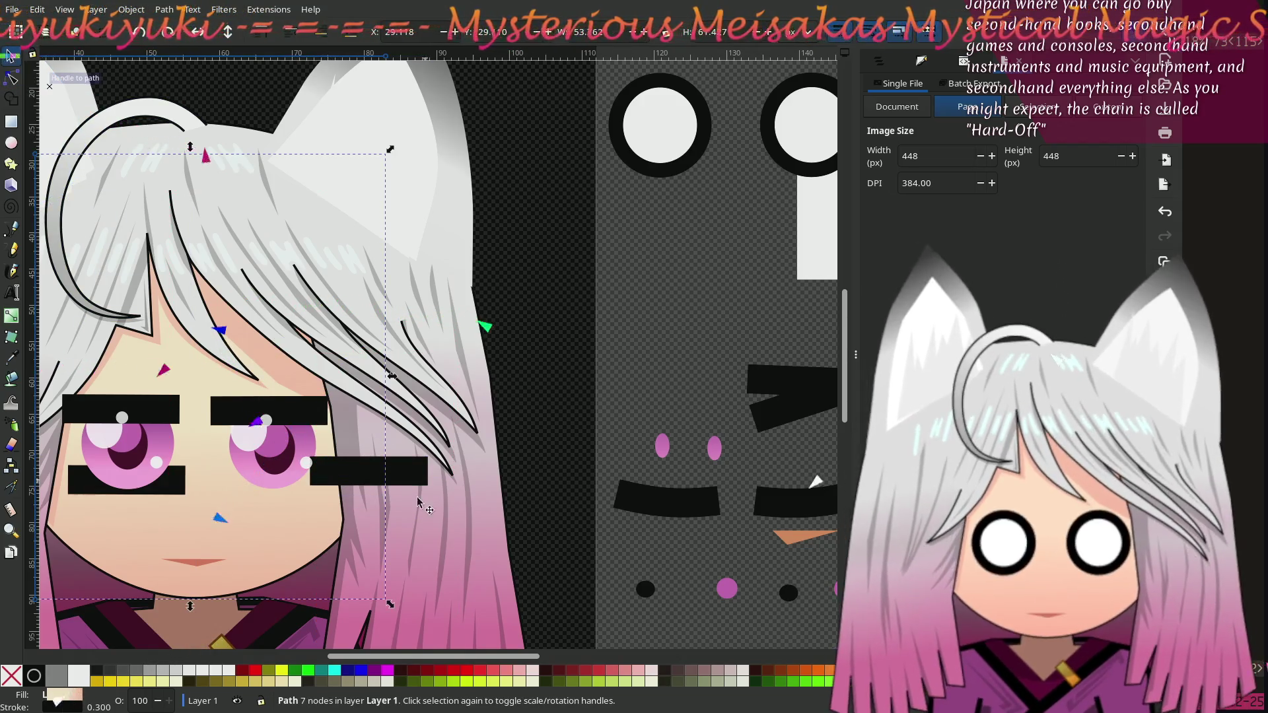
click(584, 442)
click(336, 482)
drag(336, 482, 244, 491)
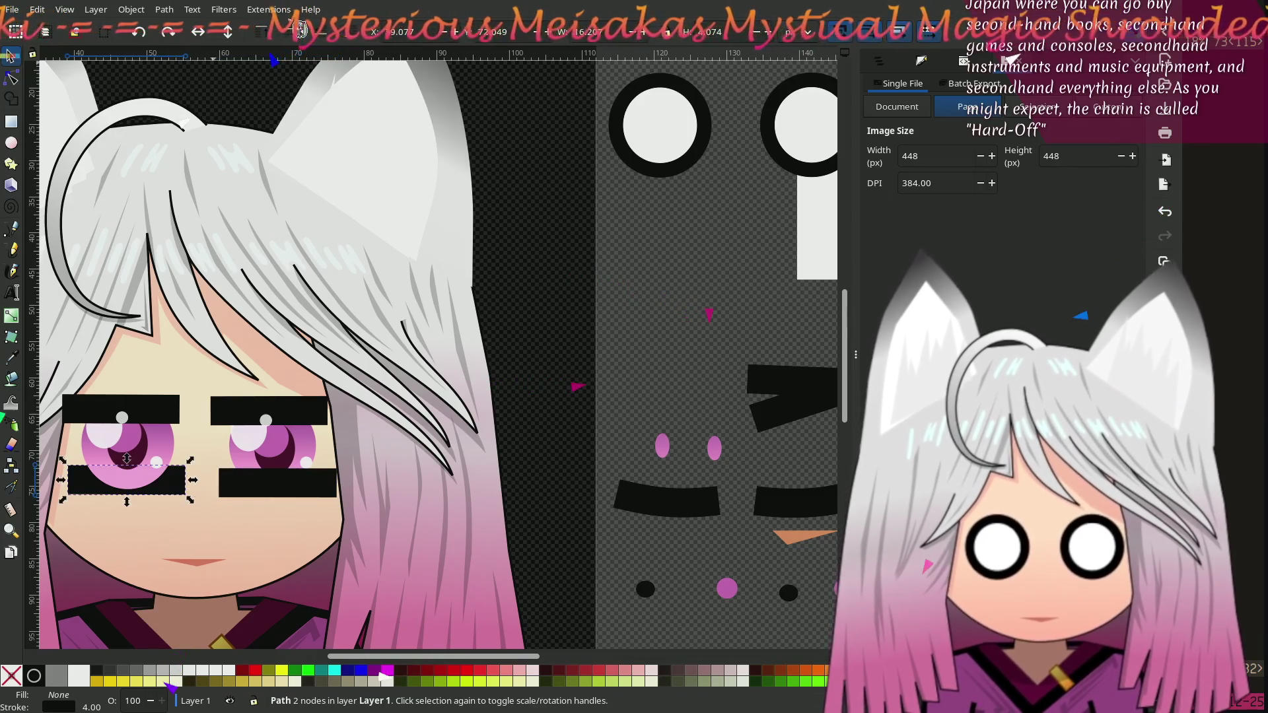
click(529, 350)
Step: Line up the two lower black bars with each other
scroll(396, 423, up, 4)
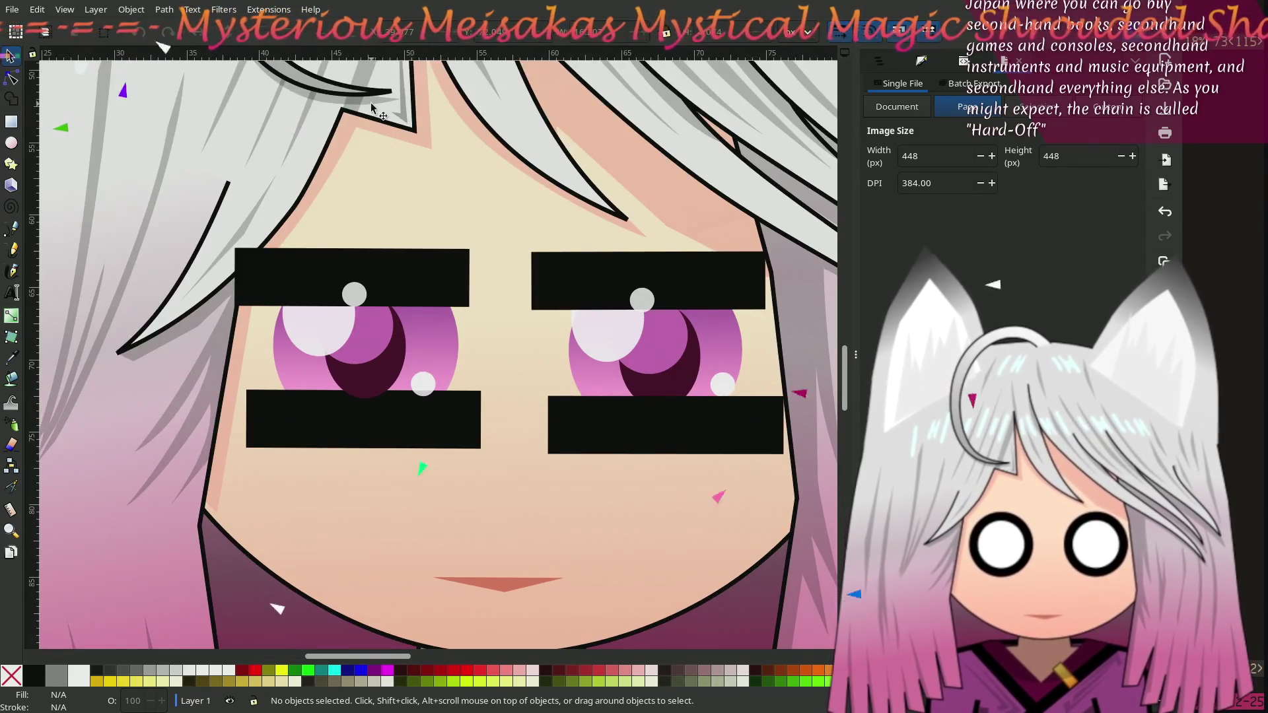
click(446, 414)
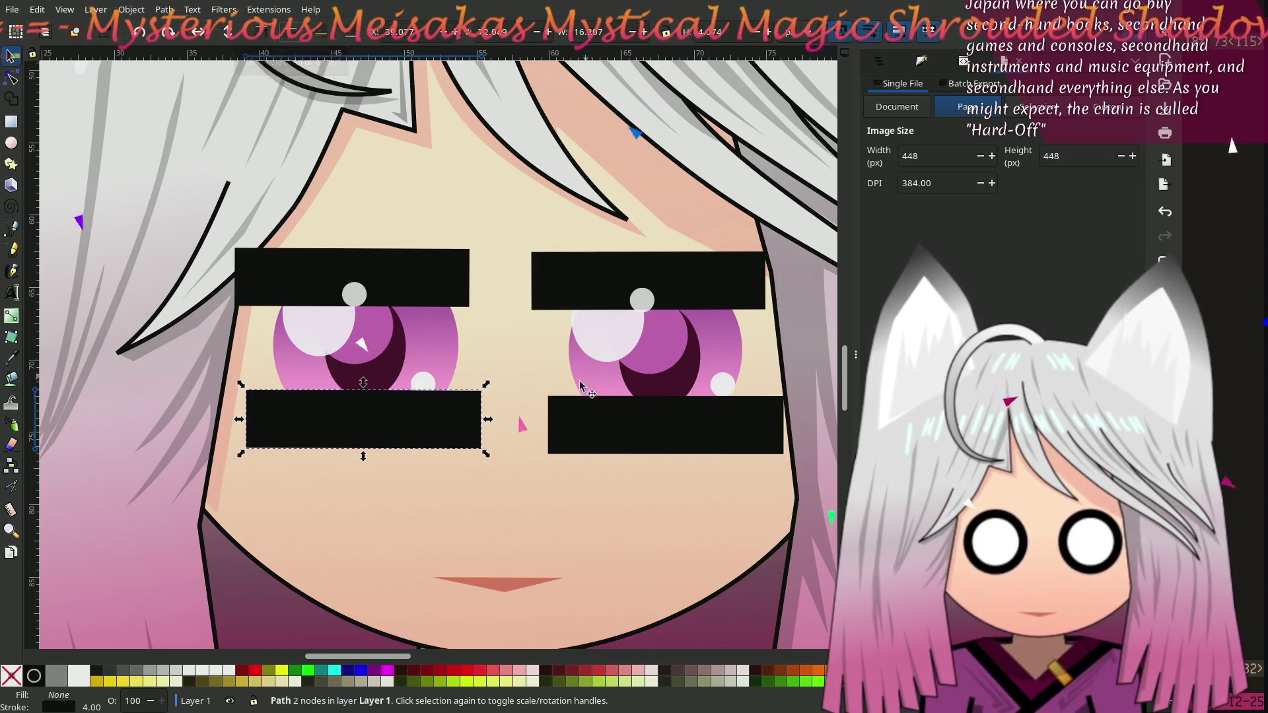
drag(579, 444, 596, 423)
drag(586, 409, 590, 422)
click(417, 422)
mouse_move(416, 422)
mouse_down()
mouse_move(441, 395)
mouse_move(411, 412)
mouse_up()
Step: Raise both brow bars above the eye highlights in stacking order
click(411, 254)
shift+click(581, 263)
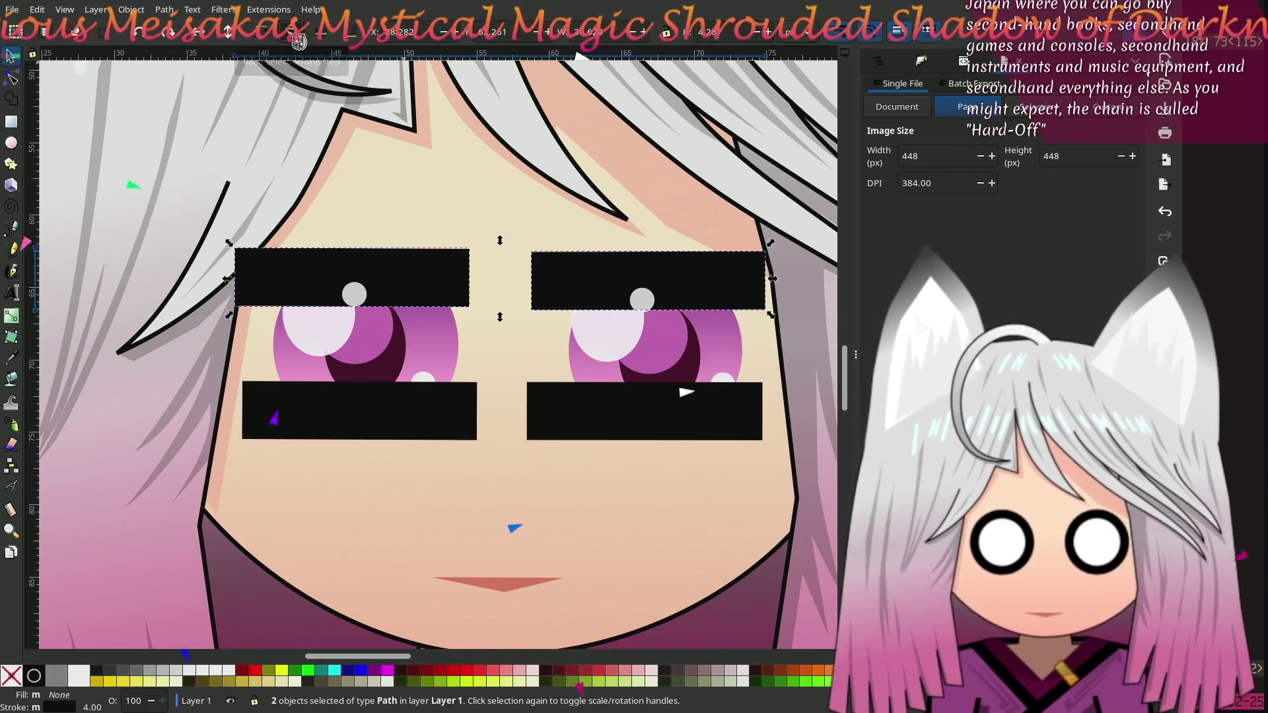
click(299, 41)
ctrl+scroll(326, 318, down, 3)
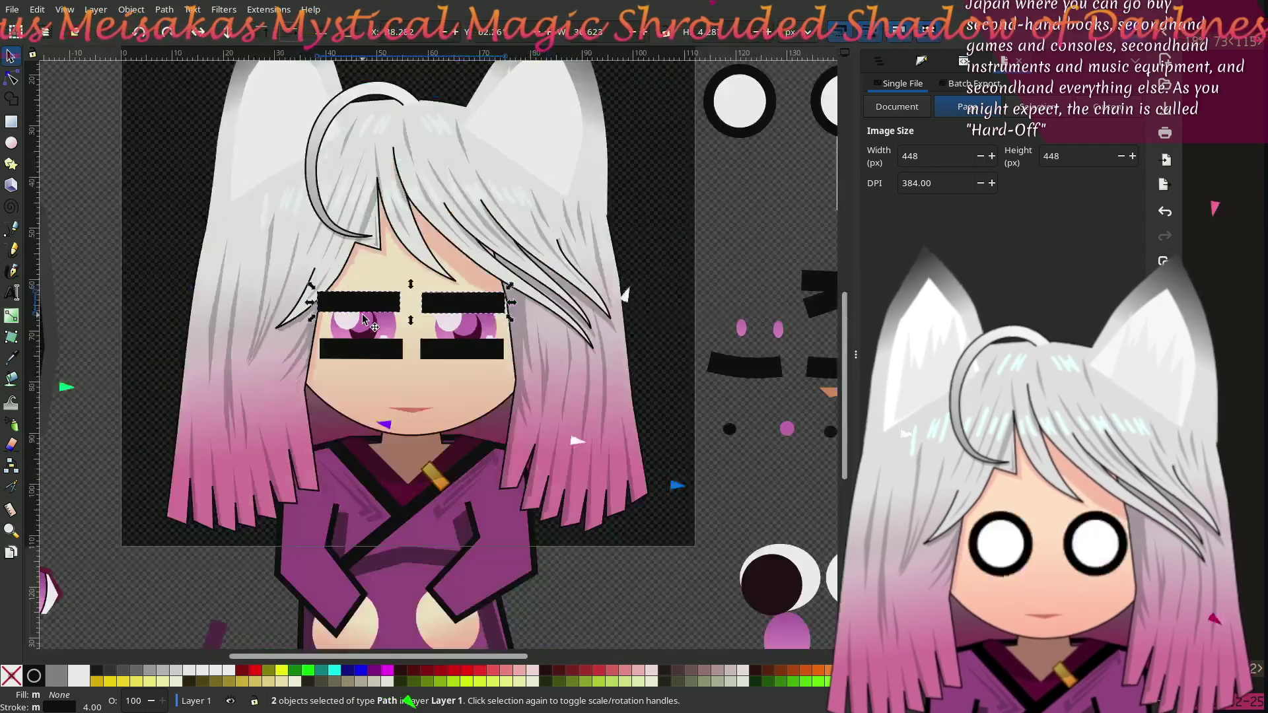
click(647, 579)
scroll(647, 578, up, 2)
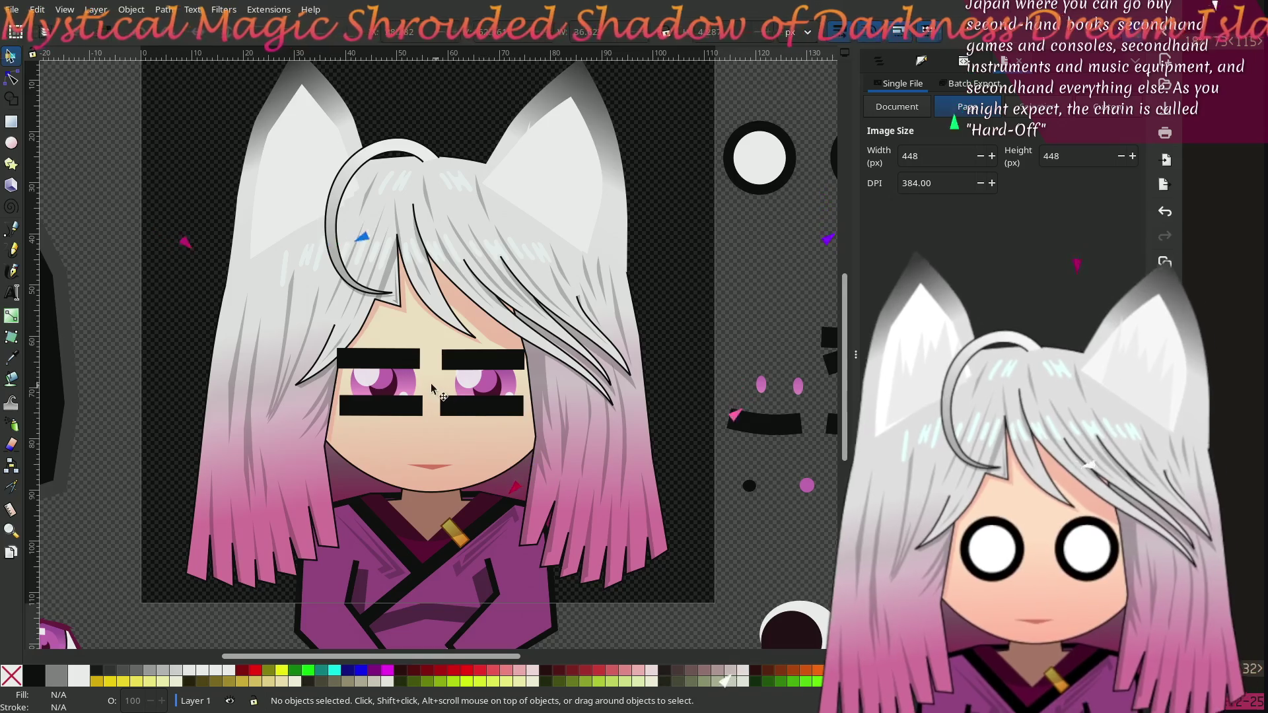
Step: Drag both lower black bars off the page to the right
click(396, 406)
mouse_move(453, 405)
mouse_down()
mouse_move(548, 331)
mouse_move(677, 284)
mouse_move(748, 289)
mouse_move(745, 303)
mouse_up()
drag(647, 368, 735, 367)
scroll(734, 368, left, 3)
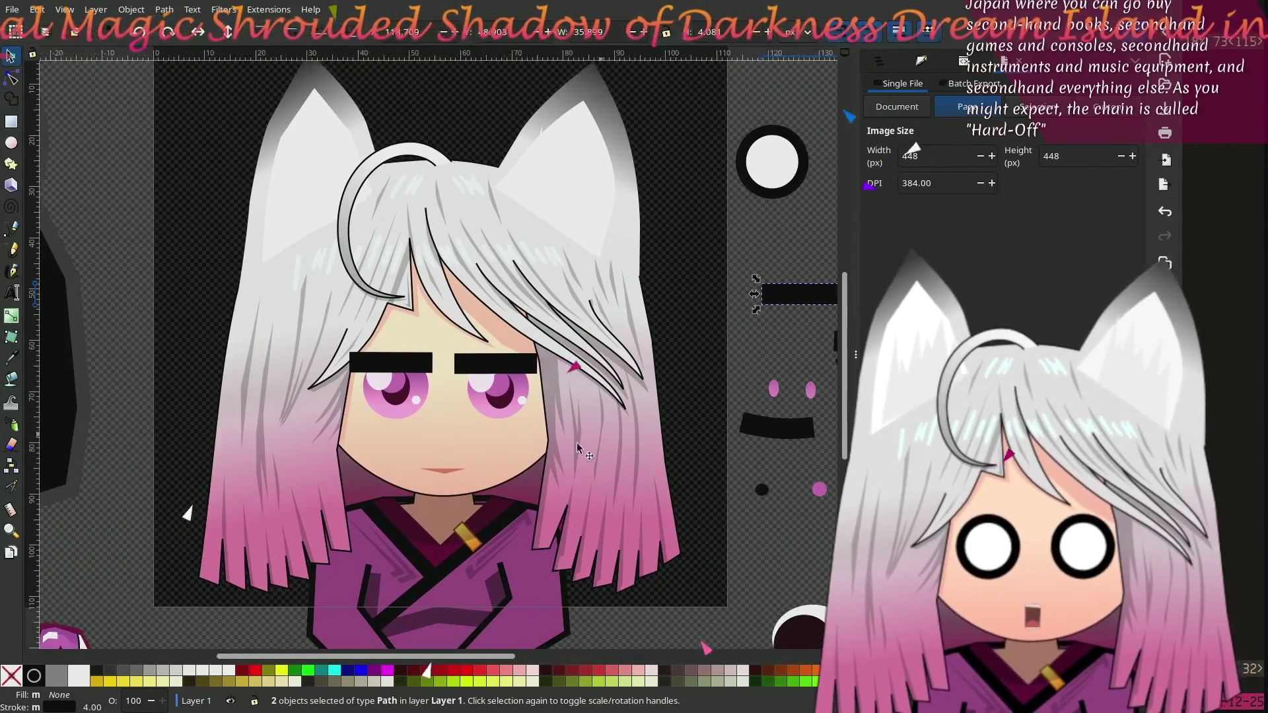
Step: Raise both brow bars higher above the eyes, then shift the left brow slightly
scroll(470, 434, up, 2)
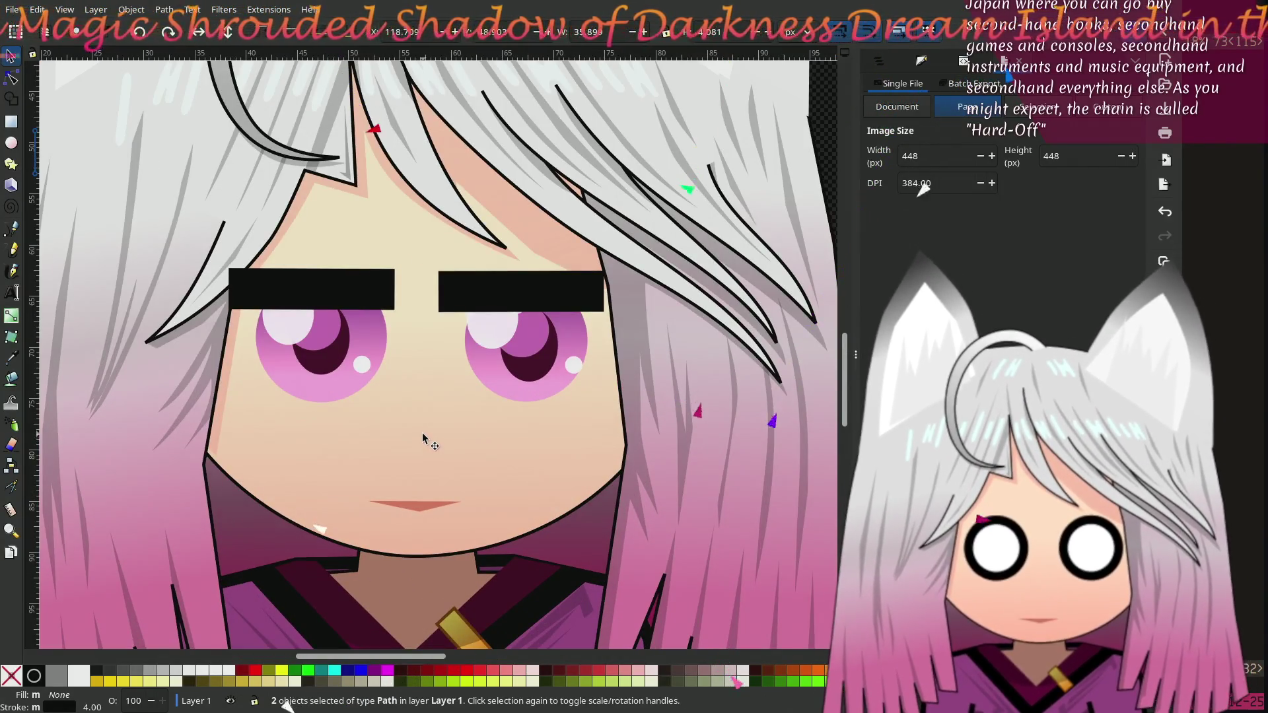
scroll(422, 433, up, 1)
scroll(422, 433, right, 2)
click(314, 326)
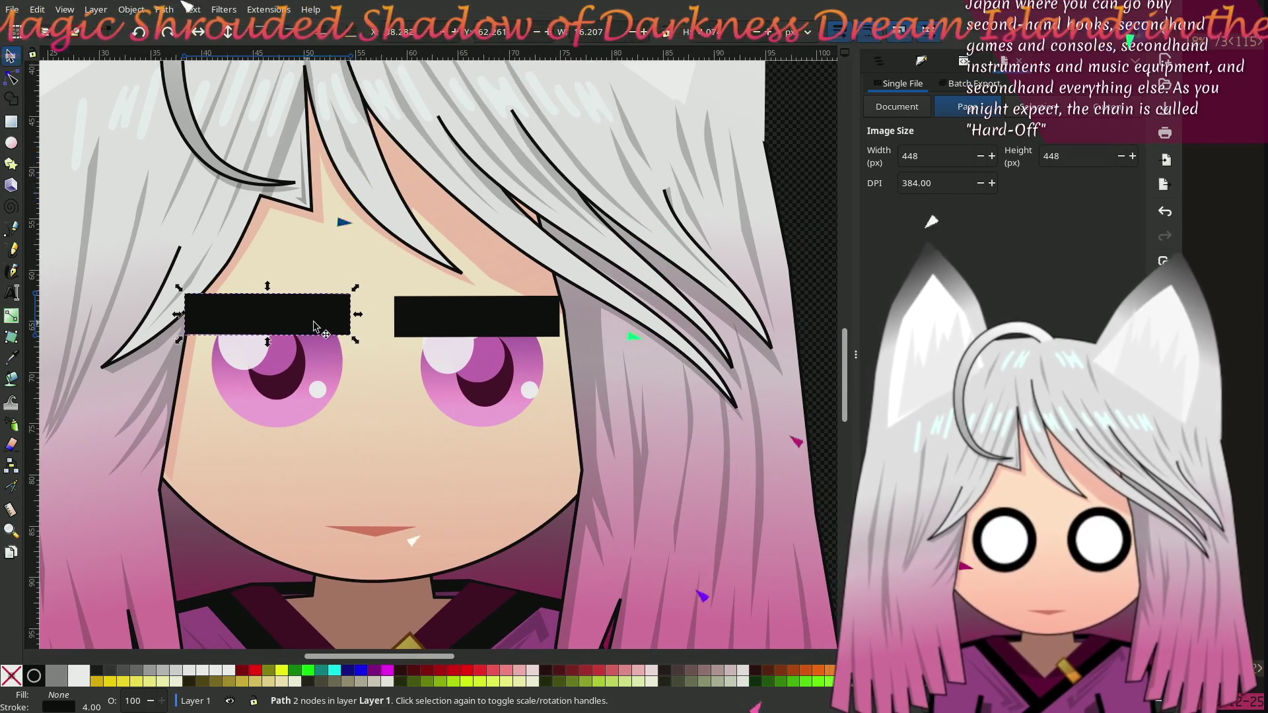
shift+click(441, 327)
drag(430, 330, 436, 293)
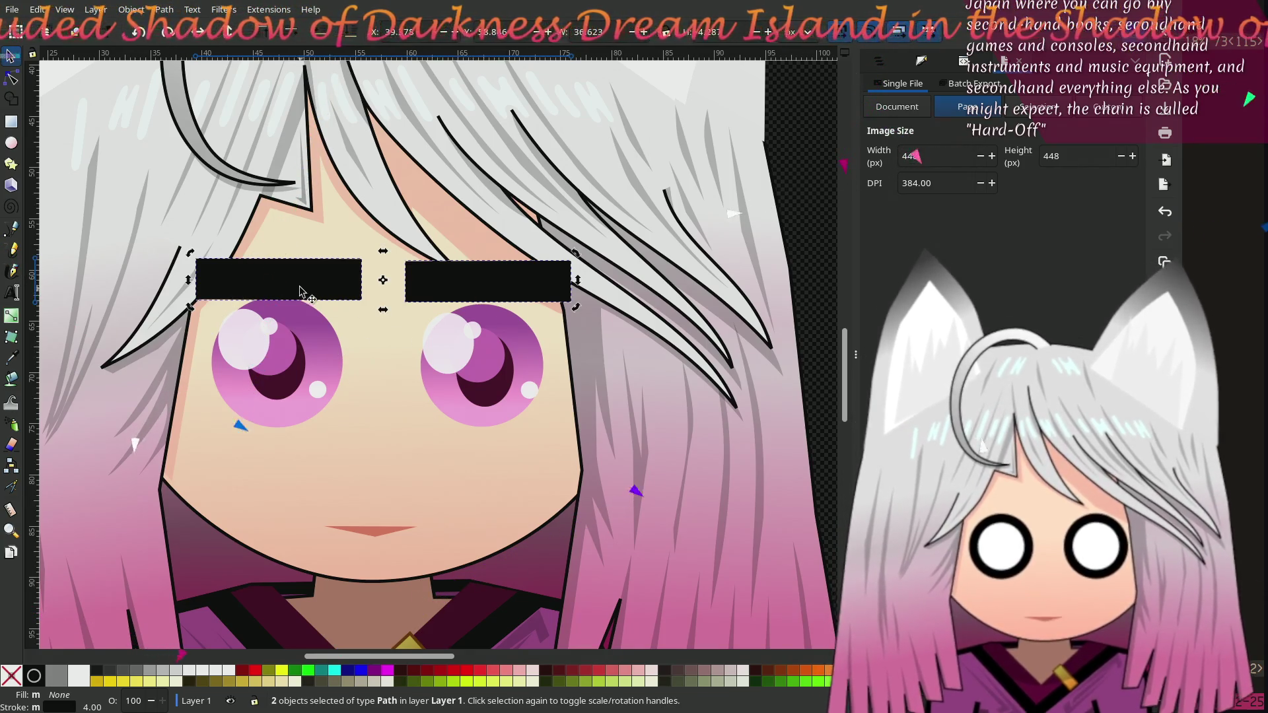
click(782, 198)
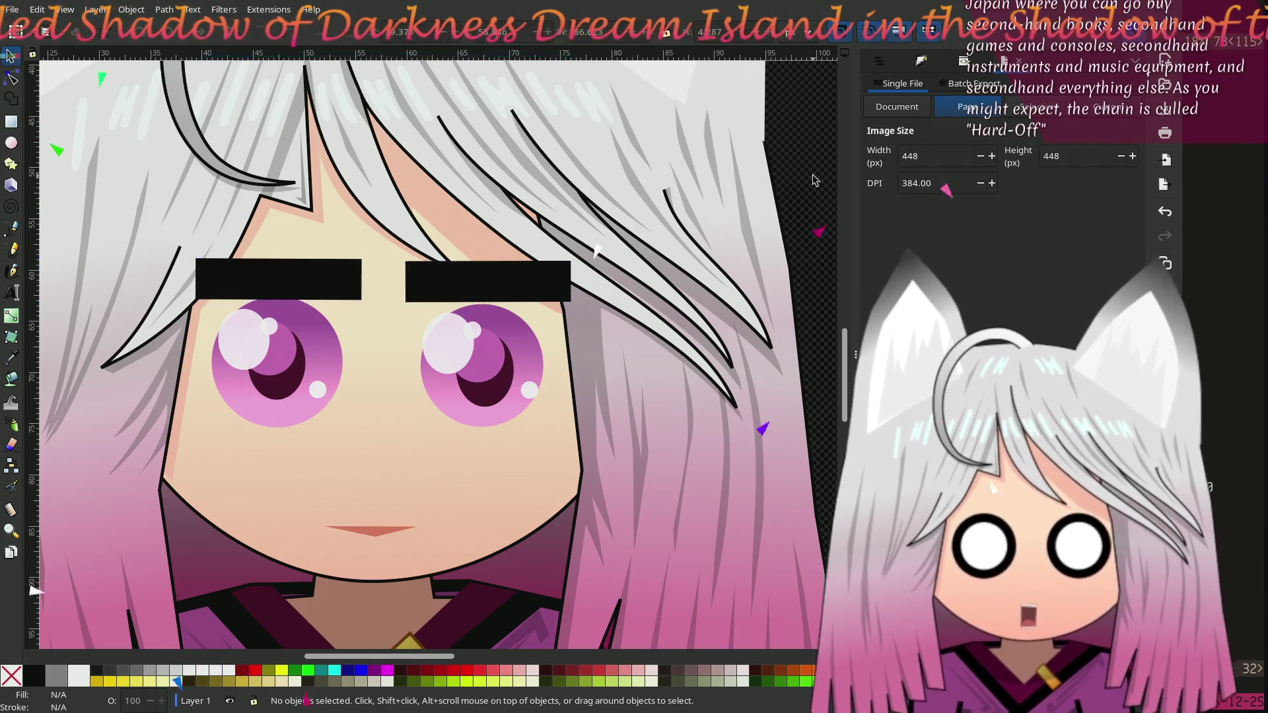
scroll(782, 199, left, 2)
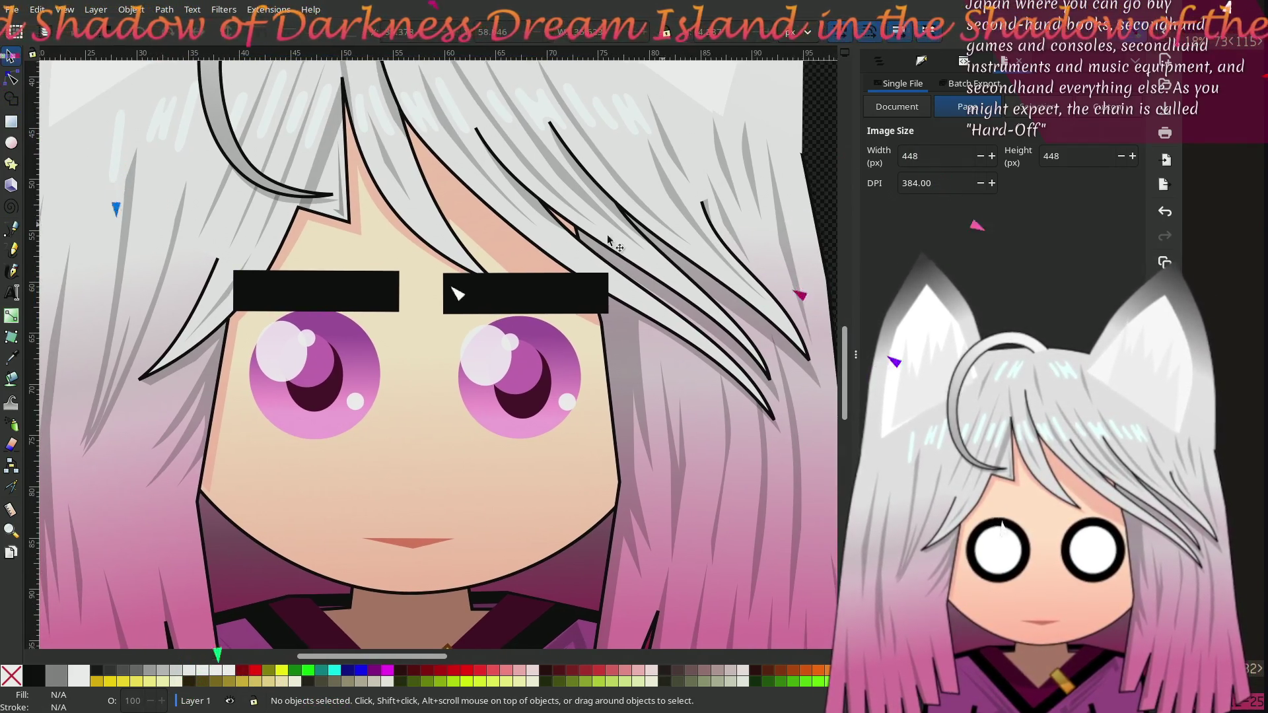
drag(339, 289, 315, 297)
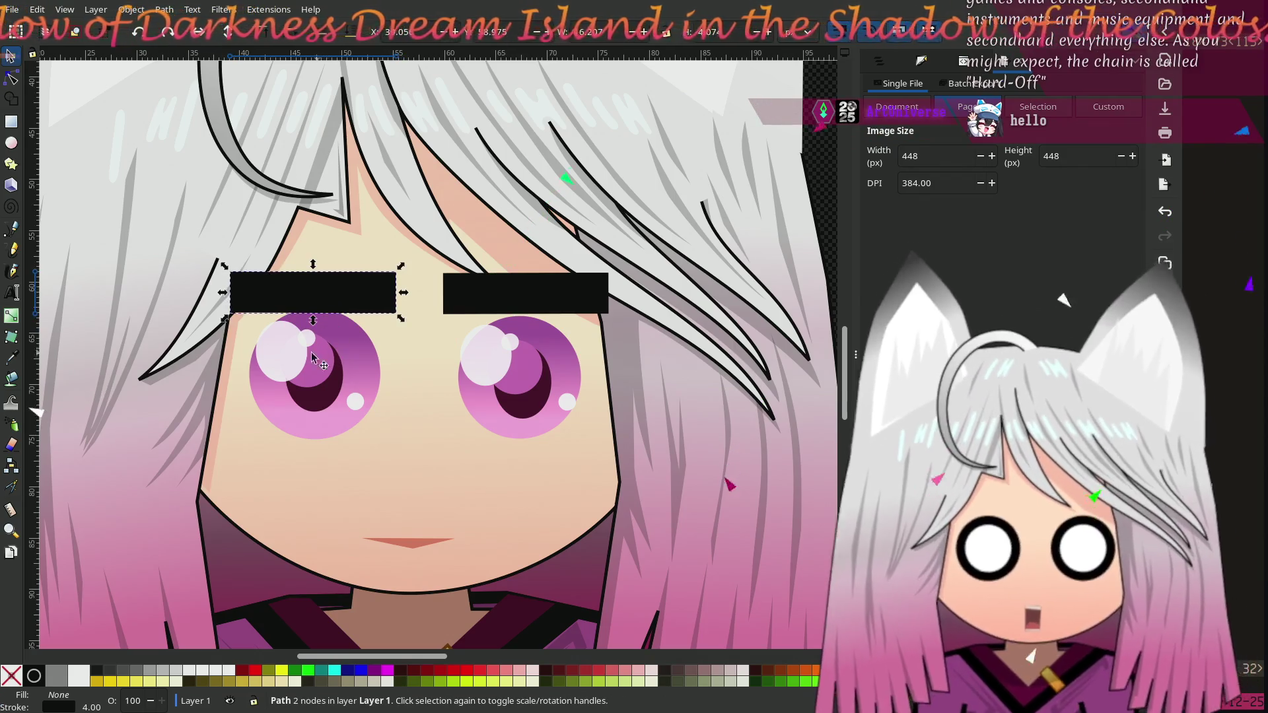
Step: Select all parts of the left eye, including highlight and pink circle, and lower it slightly
click(280, 360)
shift+click(325, 349)
shift+click(357, 383)
shift+click(357, 402)
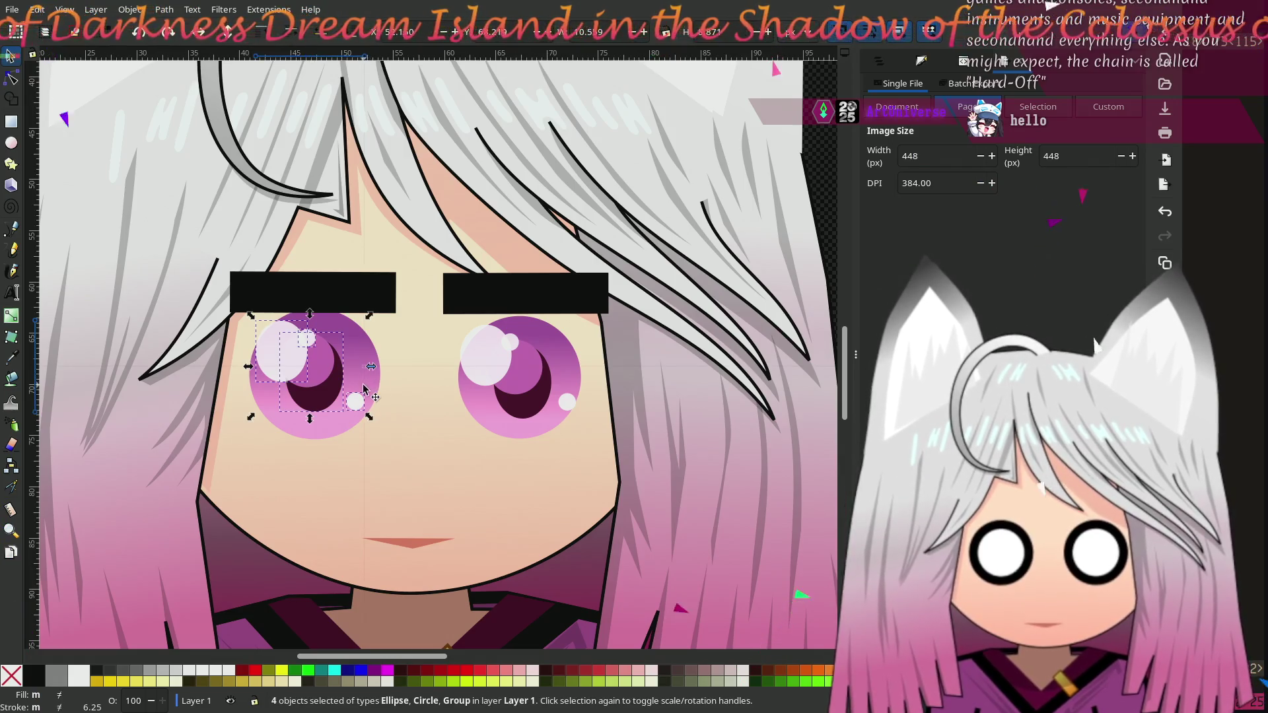
shift+click(367, 409)
drag(320, 375, 319, 388)
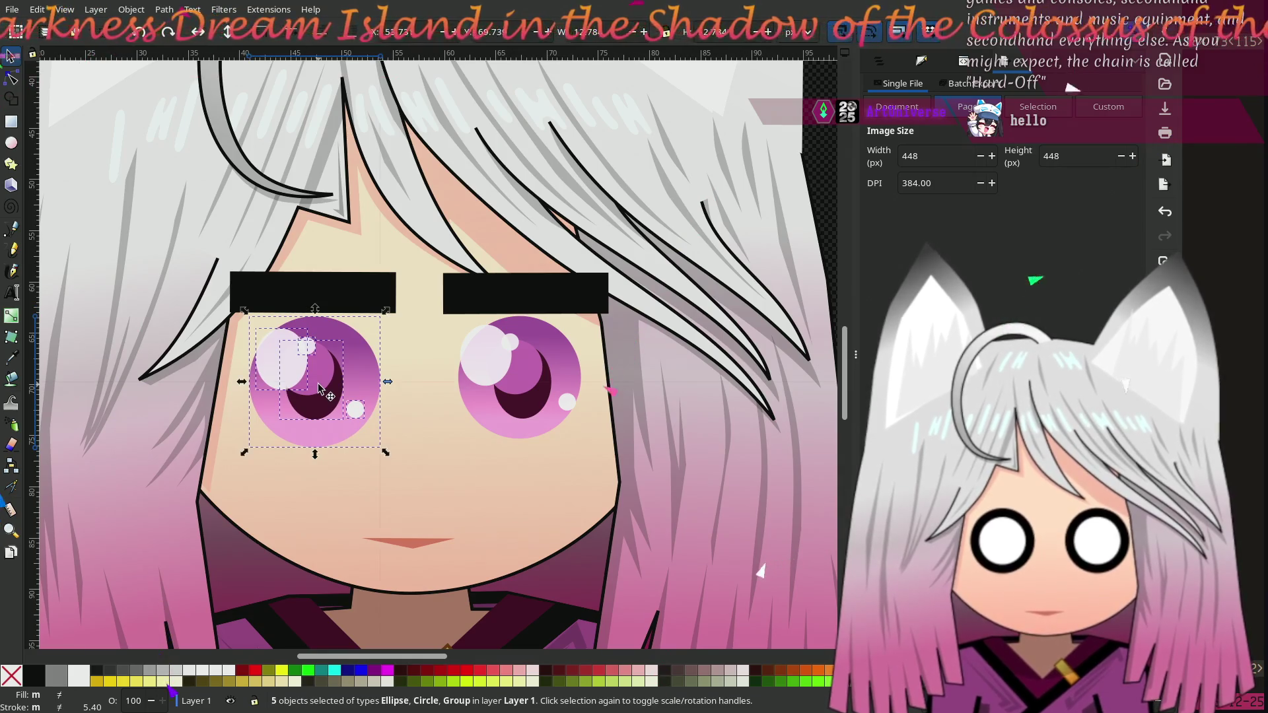
click(819, 132)
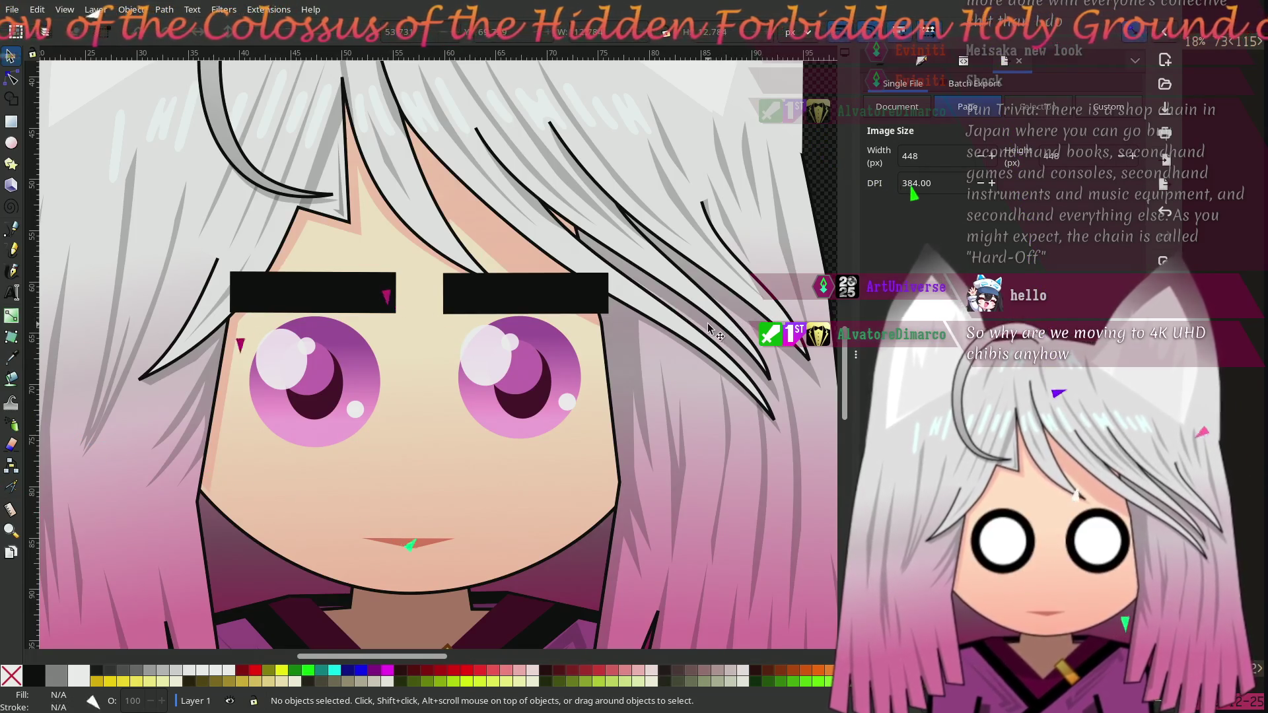
scroll(433, 500, left, 4)
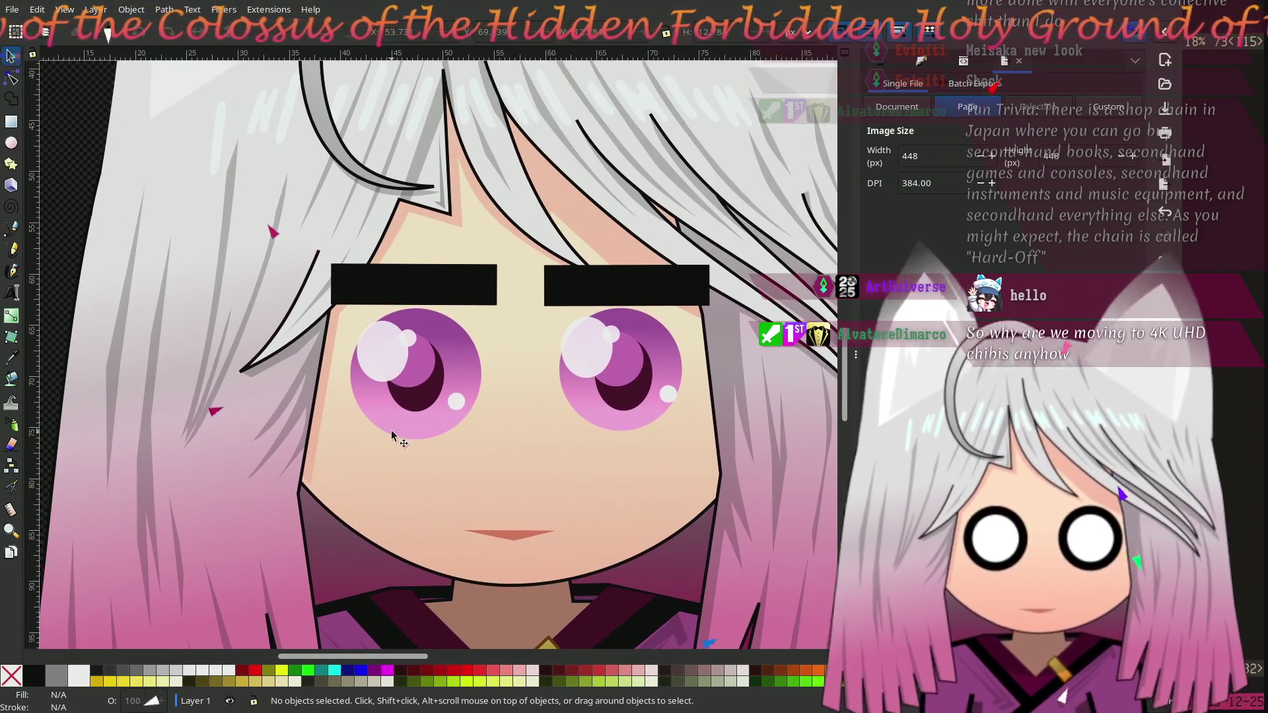
scroll(138, 238, left, 4)
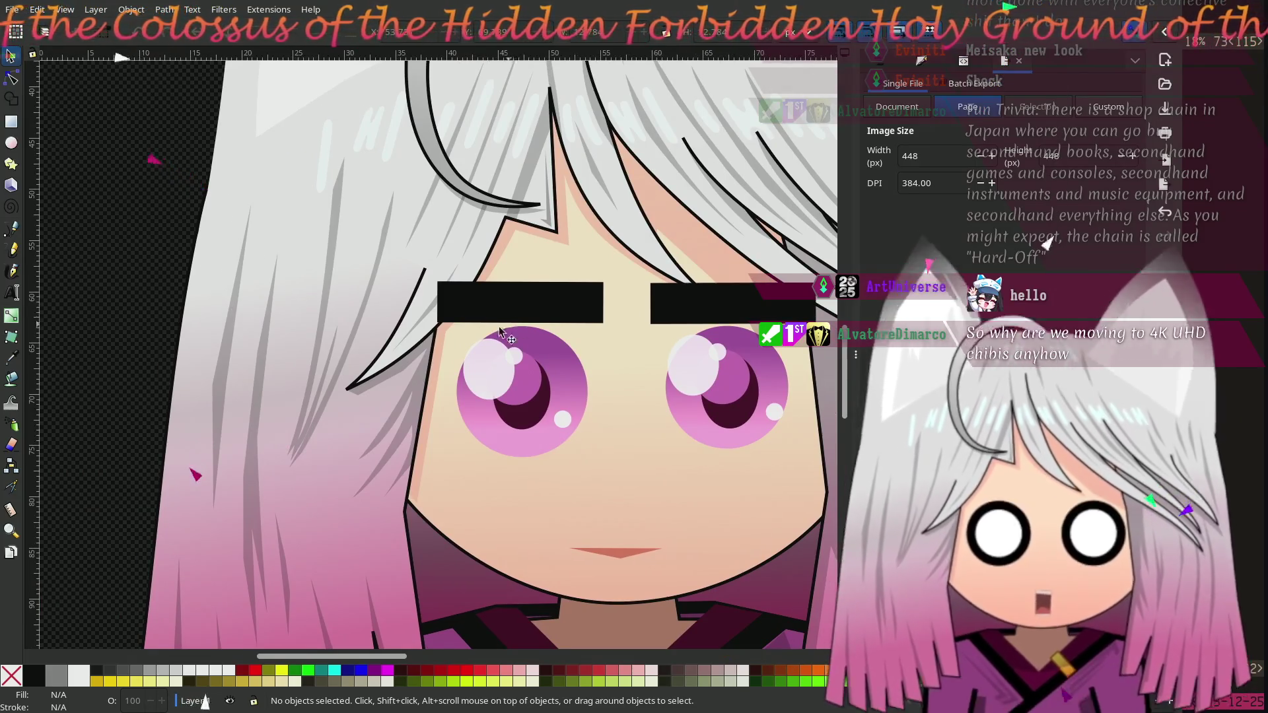
scroll(506, 326, right, 4)
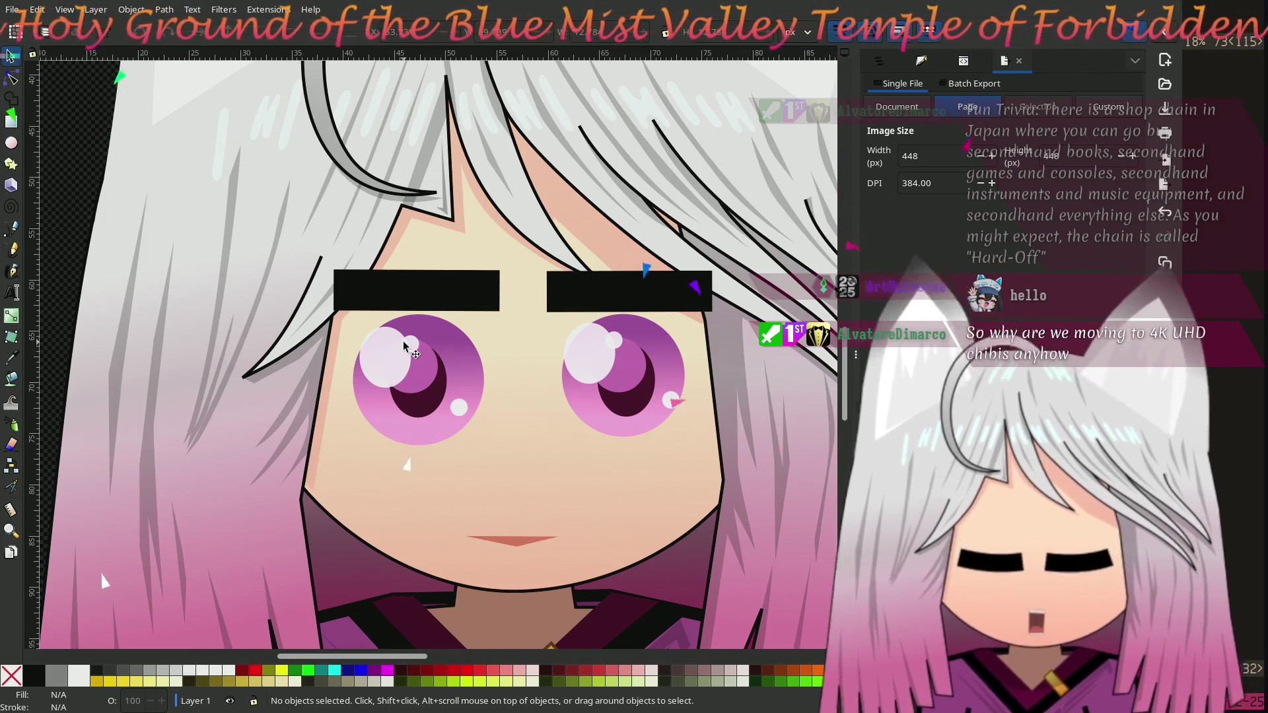
scroll(400, 376, up, 1)
scroll(399, 375, right, 3)
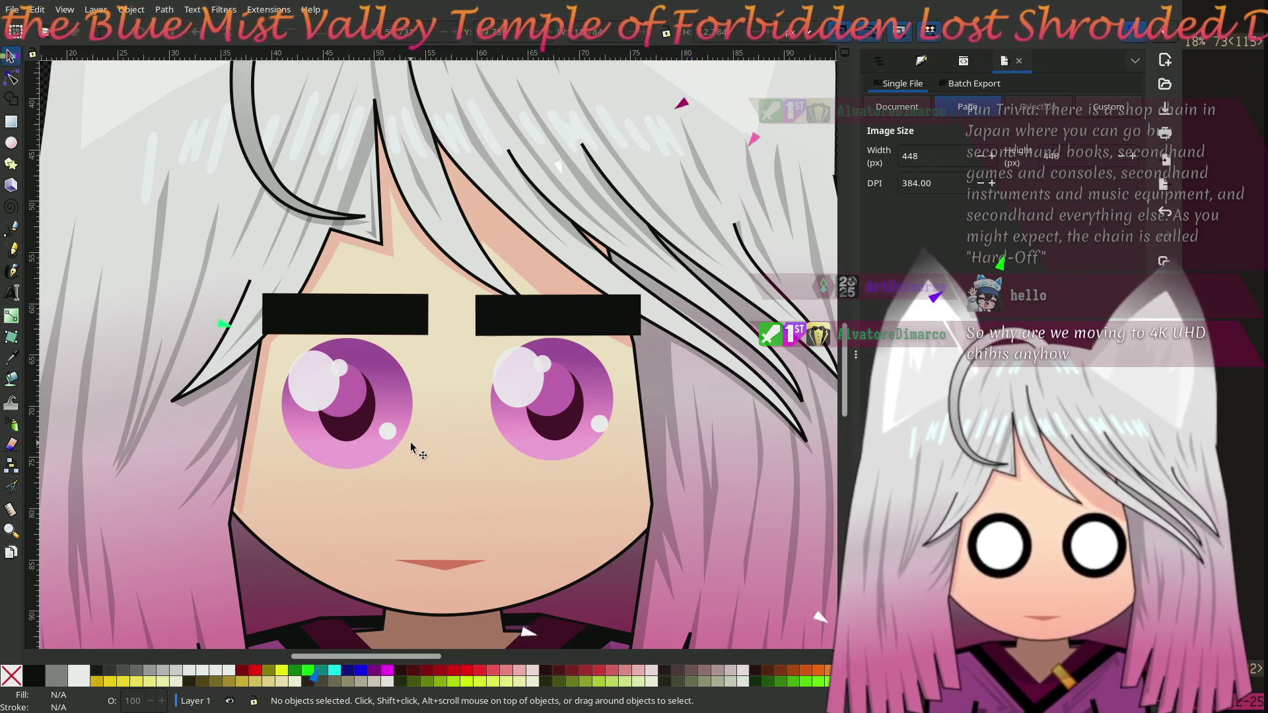
mouse_move(410, 447)
mouse_down()
mouse_move(501, 430)
mouse_move(467, 419)
mouse_move(466, 430)
mouse_up()
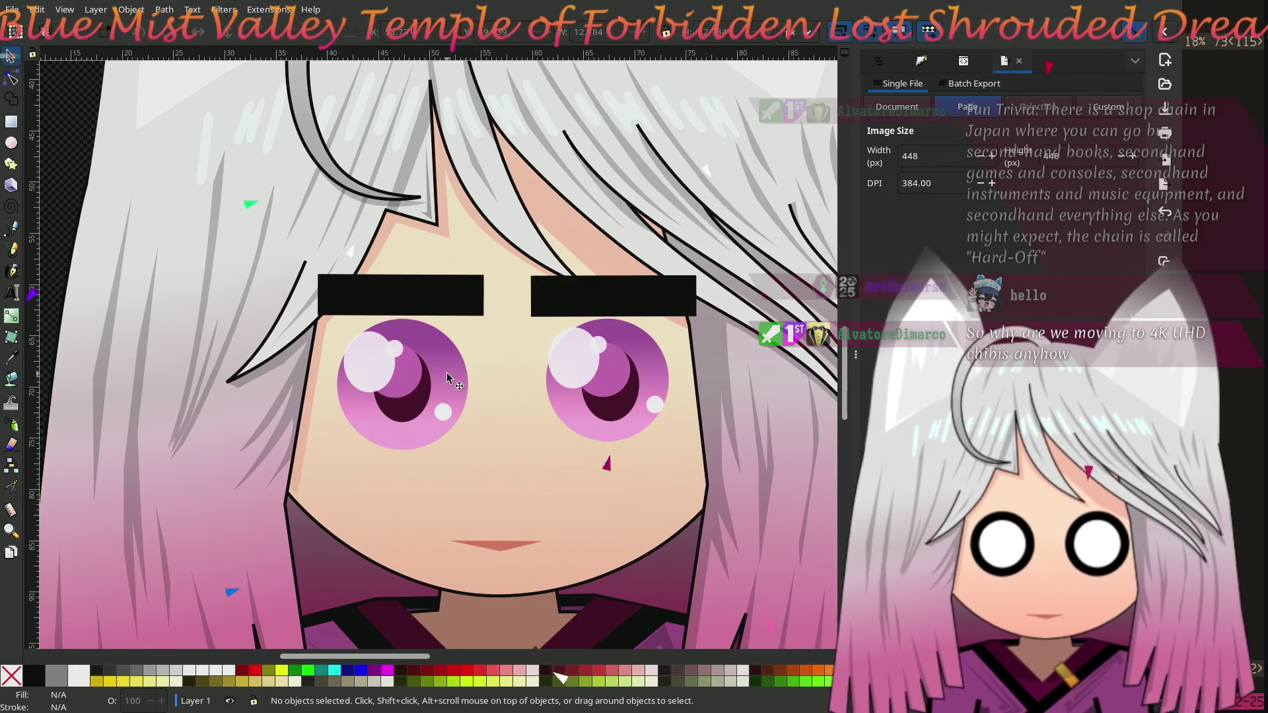
Step: Move the left and right eyes up to sit just under their brow bars
click(446, 372)
drag(434, 348, 432, 350)
click(570, 427)
drag(569, 427, 570, 418)
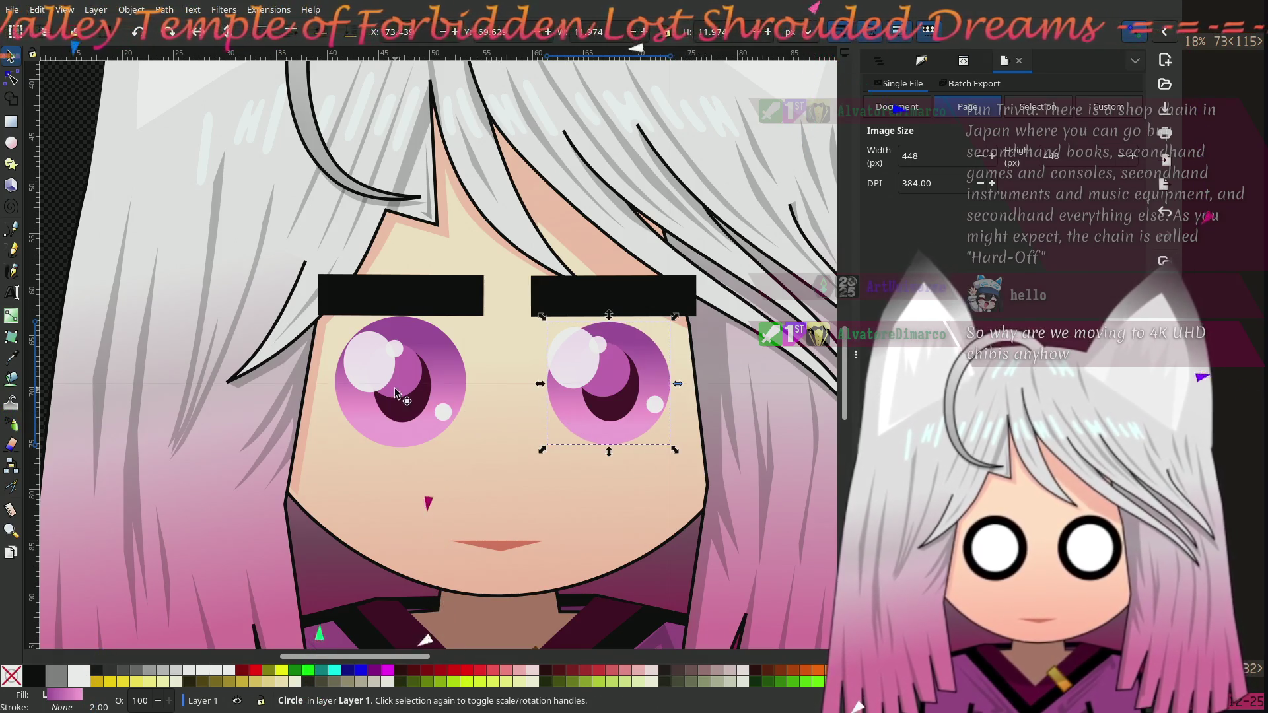
Step: Enlarge the left iris to about 134% and the right to about 123%, re-centring each
click(423, 394)
drag(436, 338, 452, 320)
drag(434, 381, 423, 391)
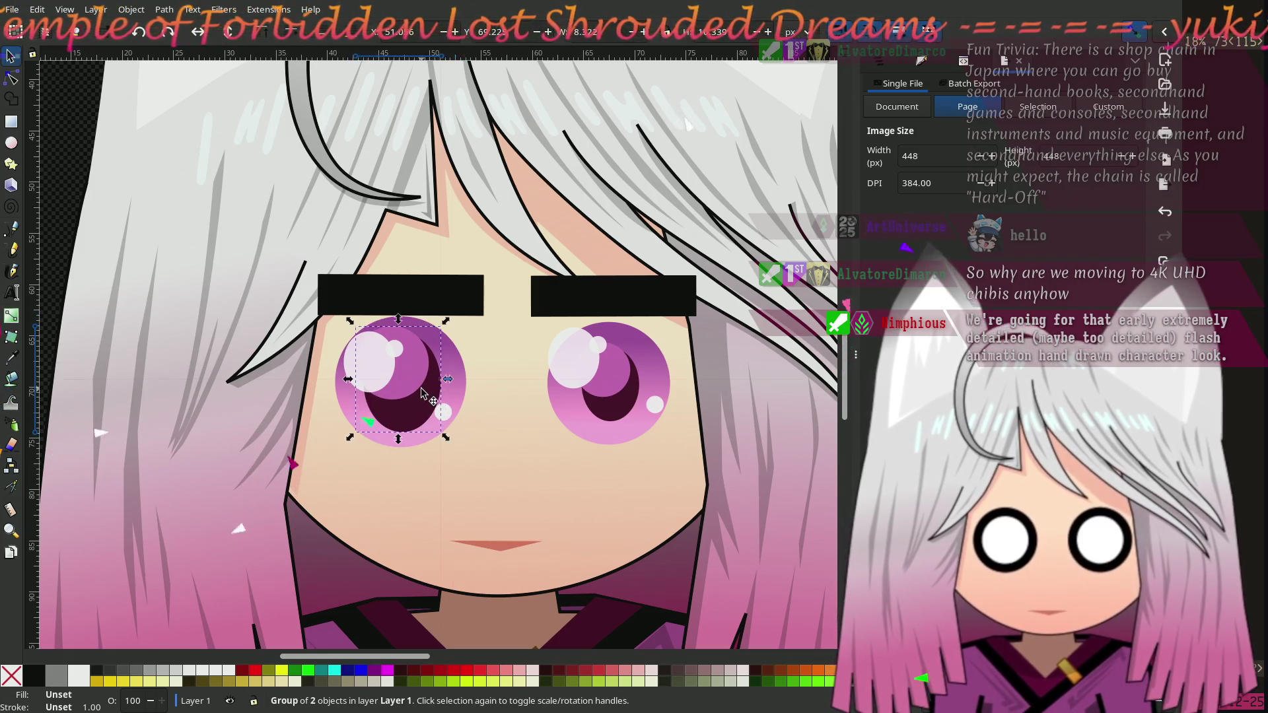
click(621, 401)
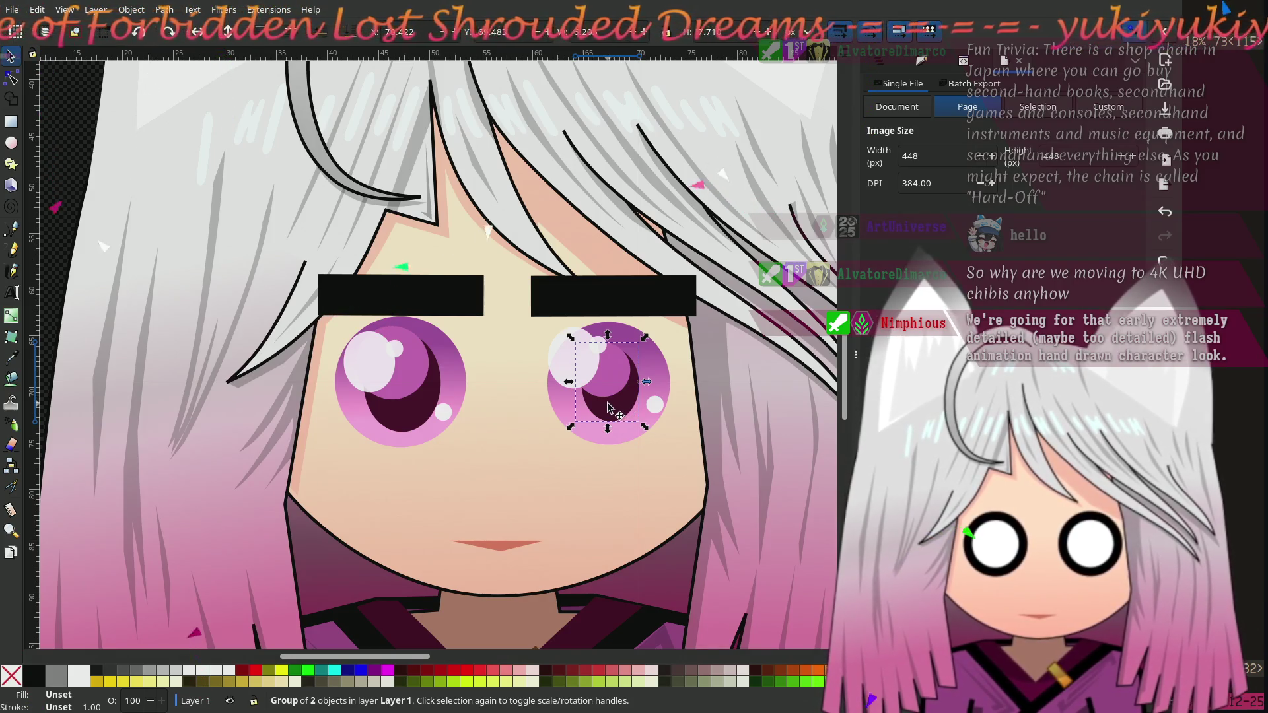
drag(646, 337, 661, 328)
drag(627, 393, 621, 402)
Step: Clear the selection and pan around the canvas to check the eyes under the brows
ctrl+scroll(365, 371, down, 2)
click(156, 250)
ctrl+scroll(198, 271, up, 1)
scroll(235, 300, left, 1)
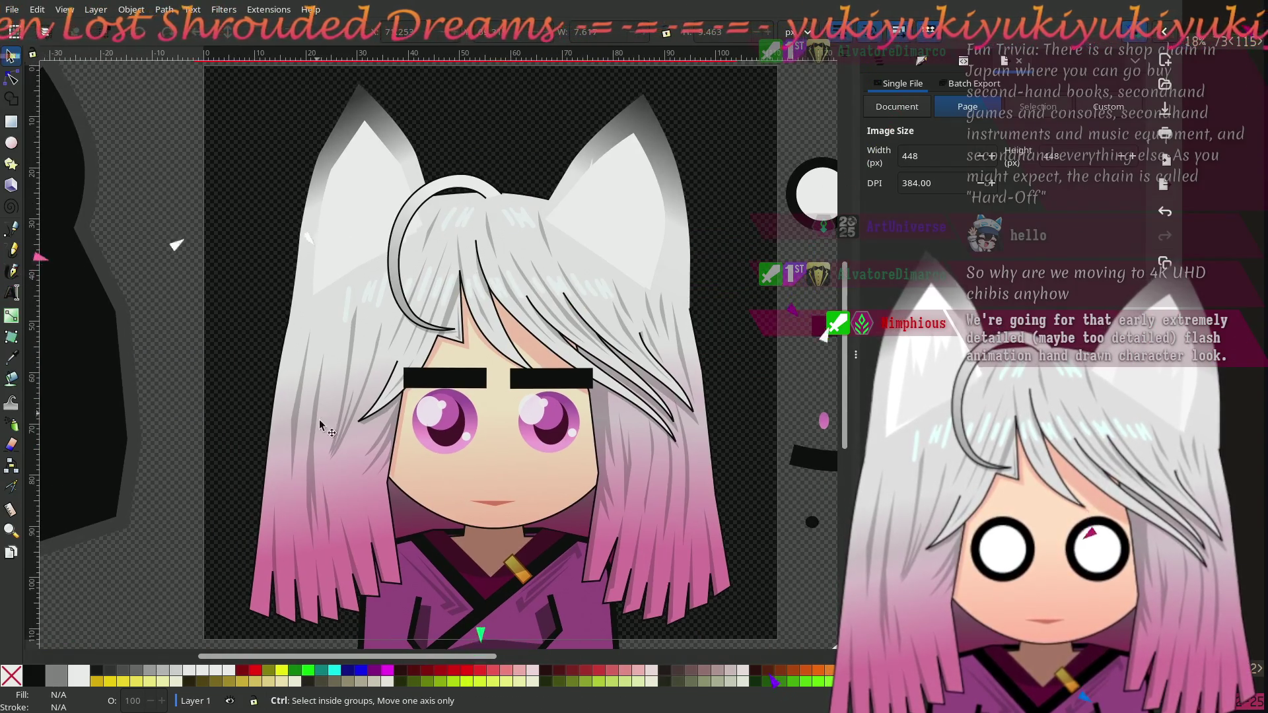
scroll(241, 370, left, 2)
scroll(247, 397, down, 1)
scroll(224, 365, right, 1)
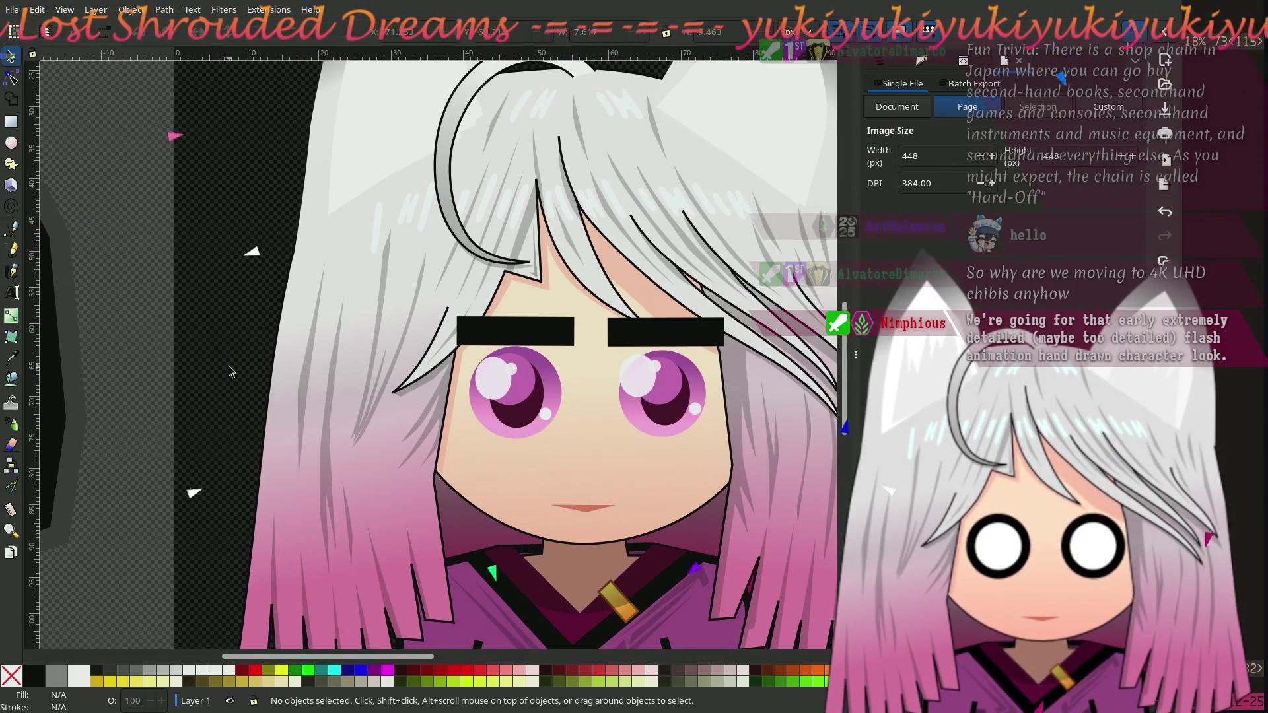
ctrl+scroll(230, 369, up, 1)
scroll(228, 360, right, 5)
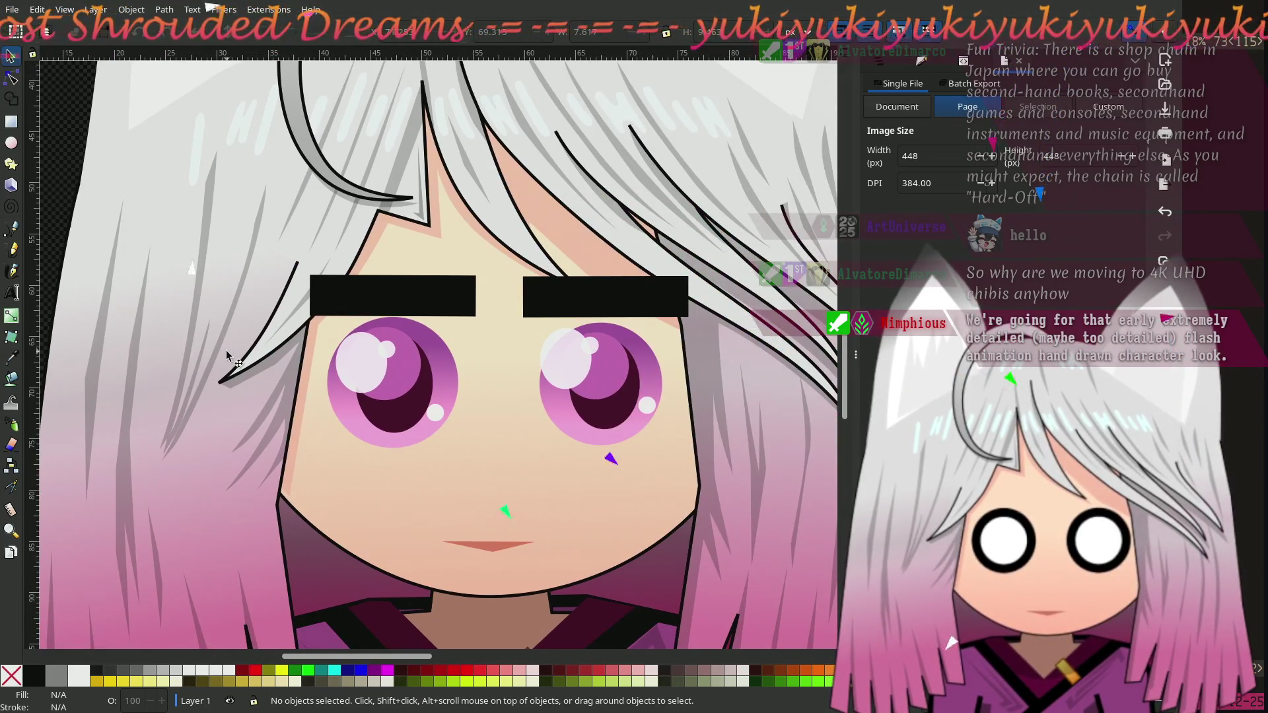
ctrl+scroll(231, 351, up, 1)
ctrl+scroll(437, 442, down, 1)
scroll(437, 441, down, 3)
scroll(437, 422, right, 3)
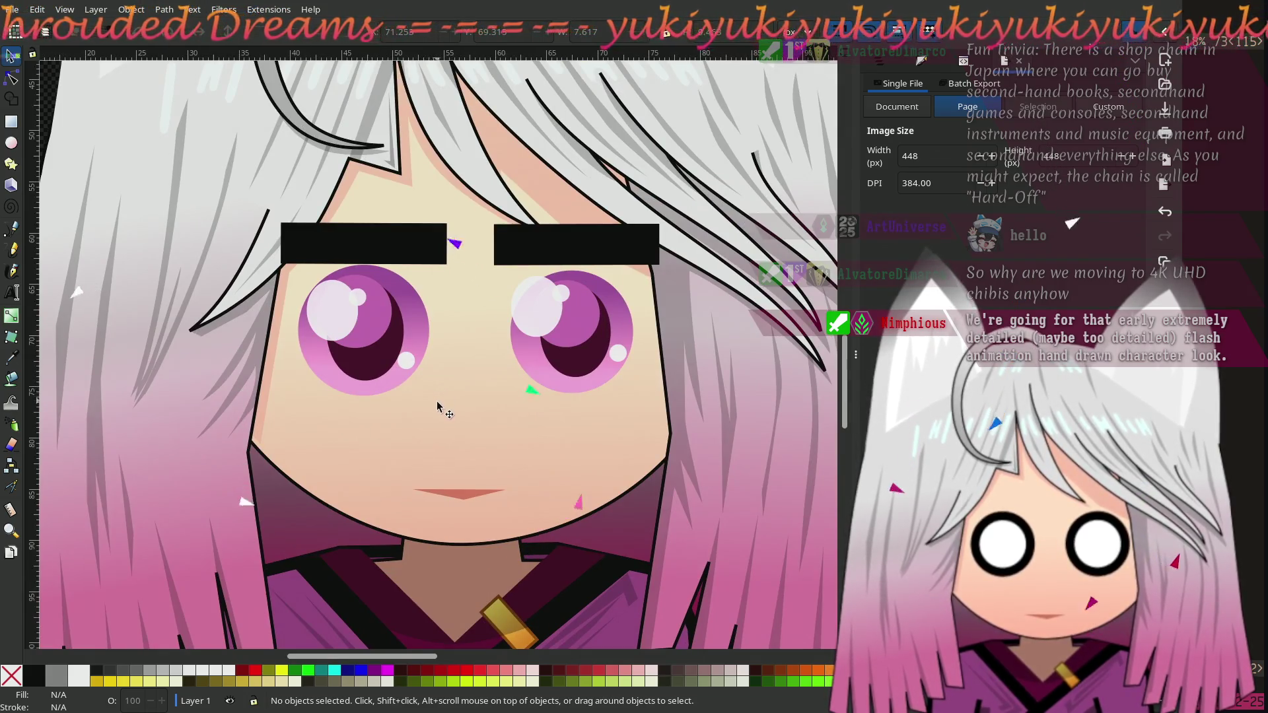
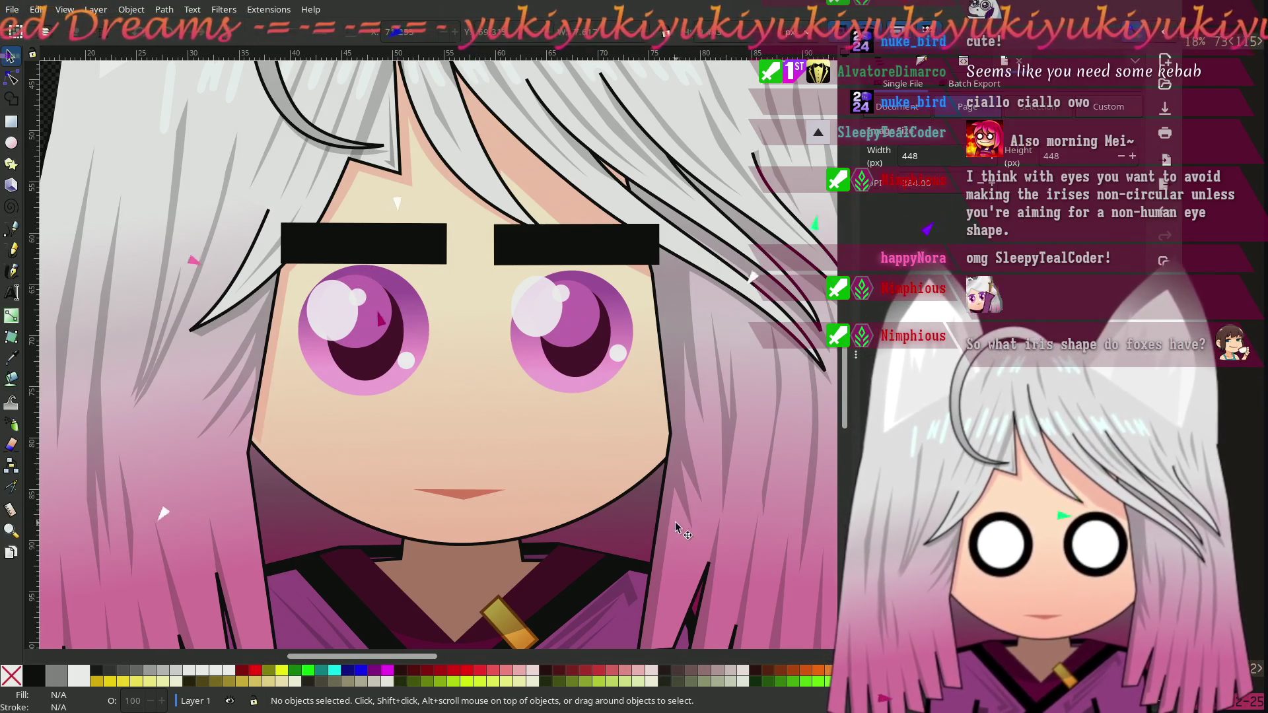
Step: Zoom in on the face and shrink the left and right purple irises slightly and evenly
mouse_move(405, 428)
mouse_down()
mouse_move(430, 487)
mouse_move(467, 476)
mouse_move(442, 471)
mouse_up()
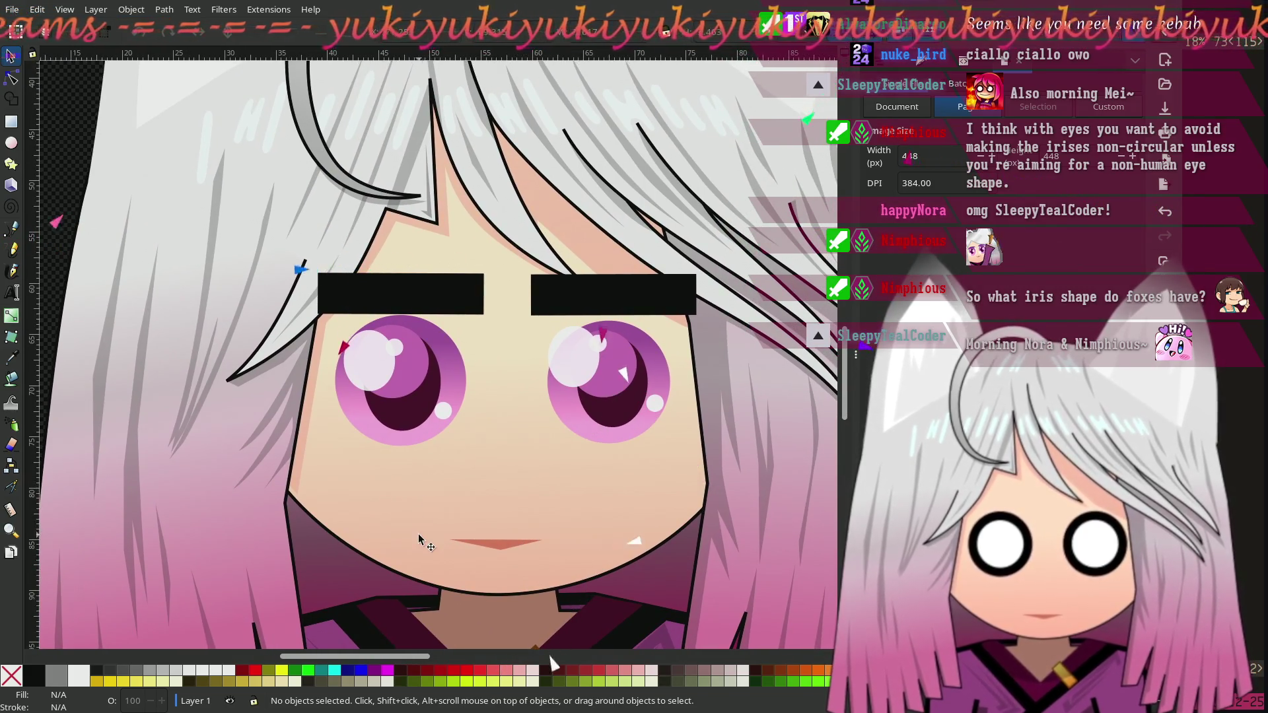
ctrl+scroll(451, 466, up, 1)
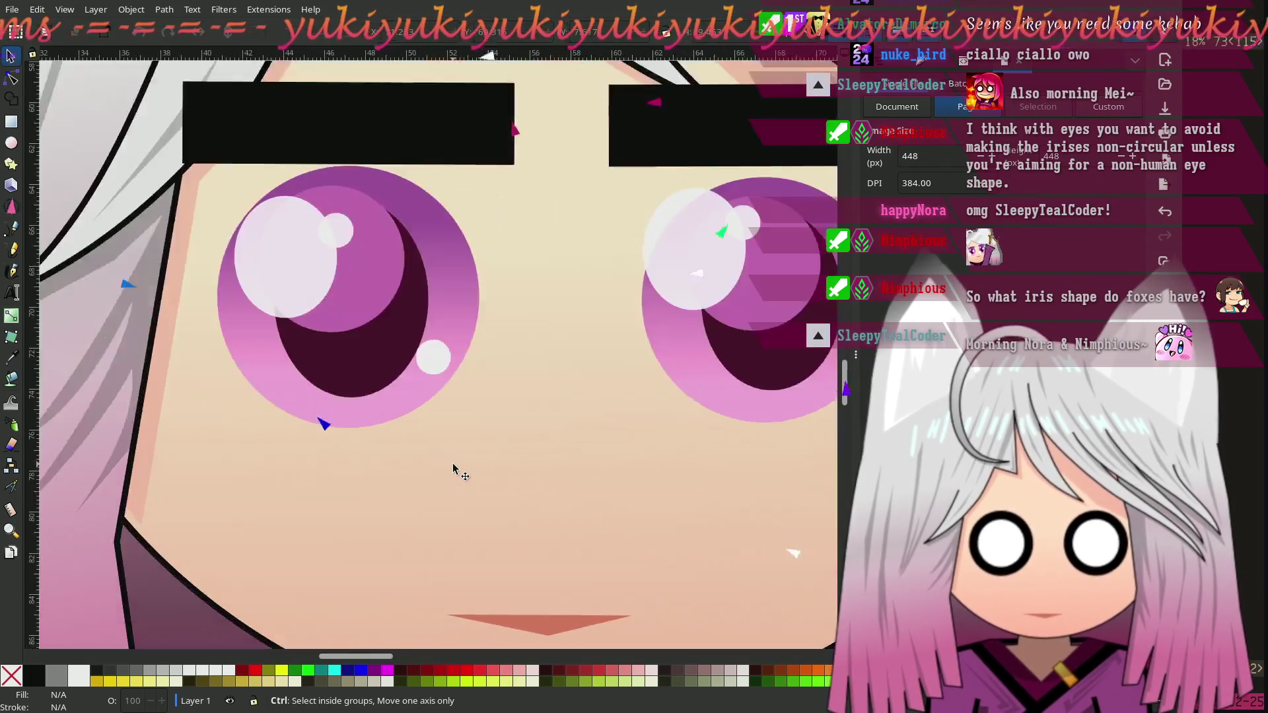
ctrl+scroll(452, 465, down, 5)
drag(453, 467, 565, 506)
ctrl+scroll(588, 524, up, 4)
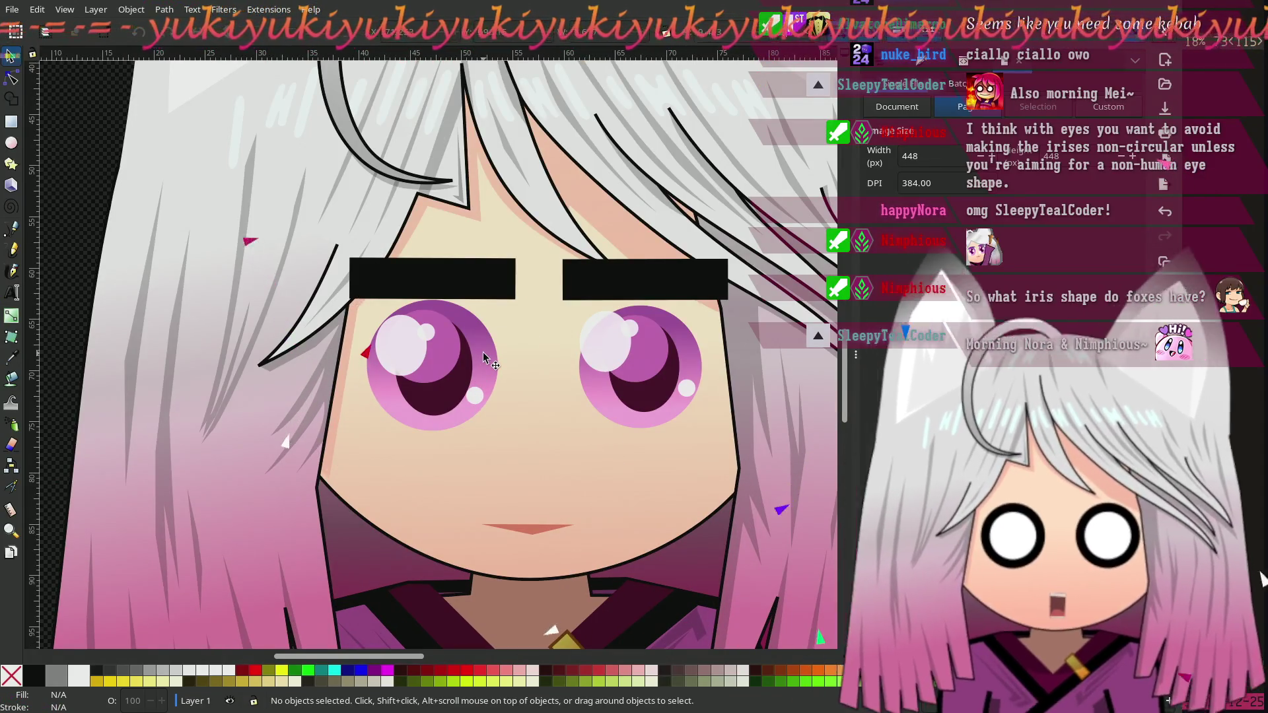
click(483, 354)
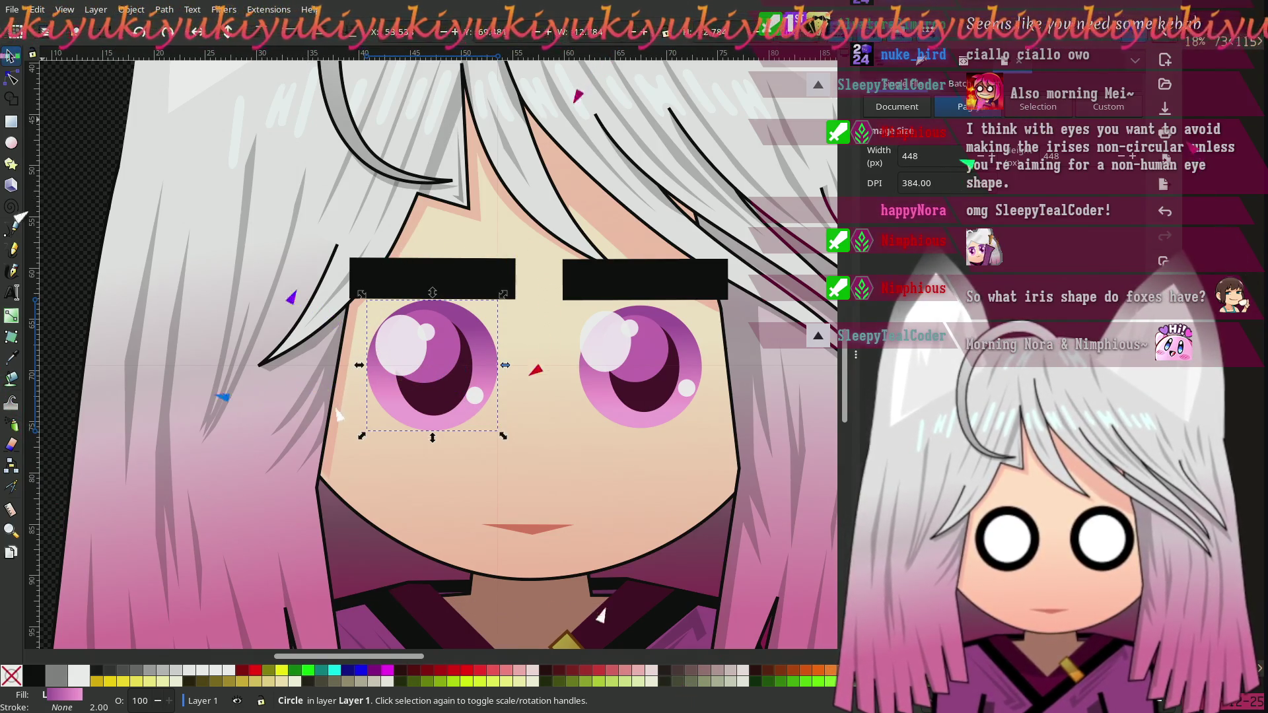
key(n)
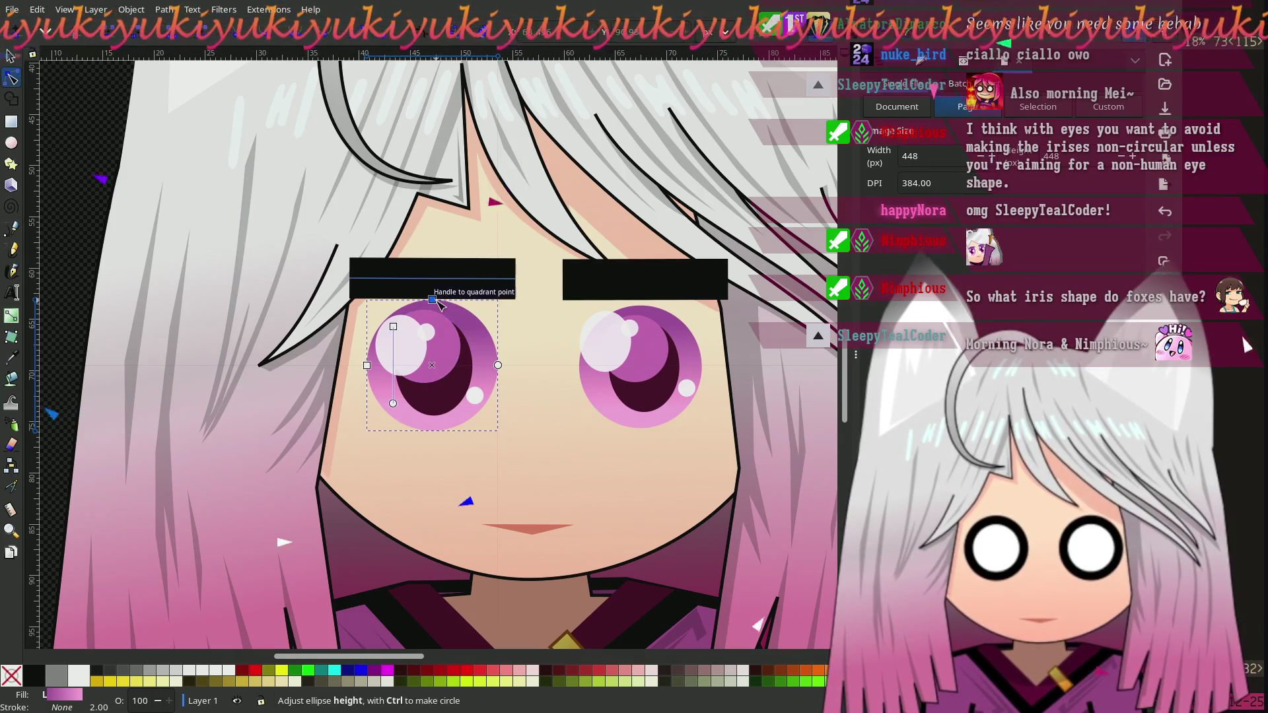
drag(437, 302, 432, 310)
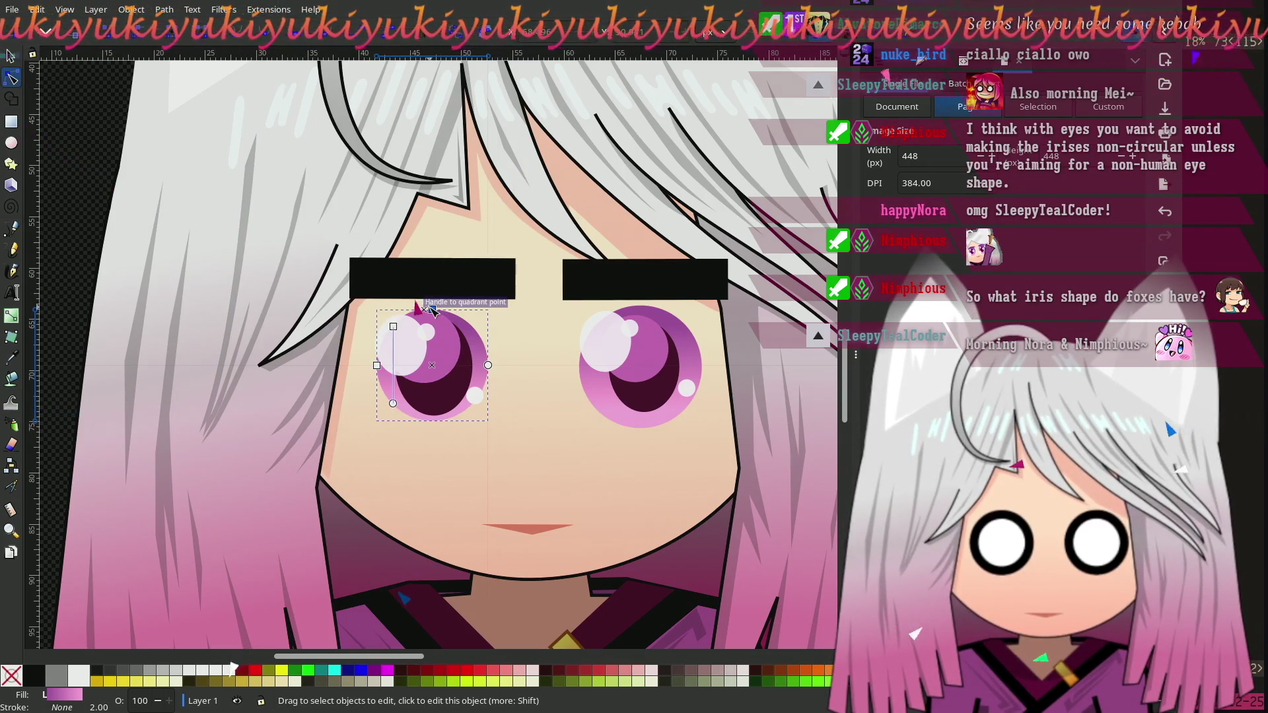
click(687, 340)
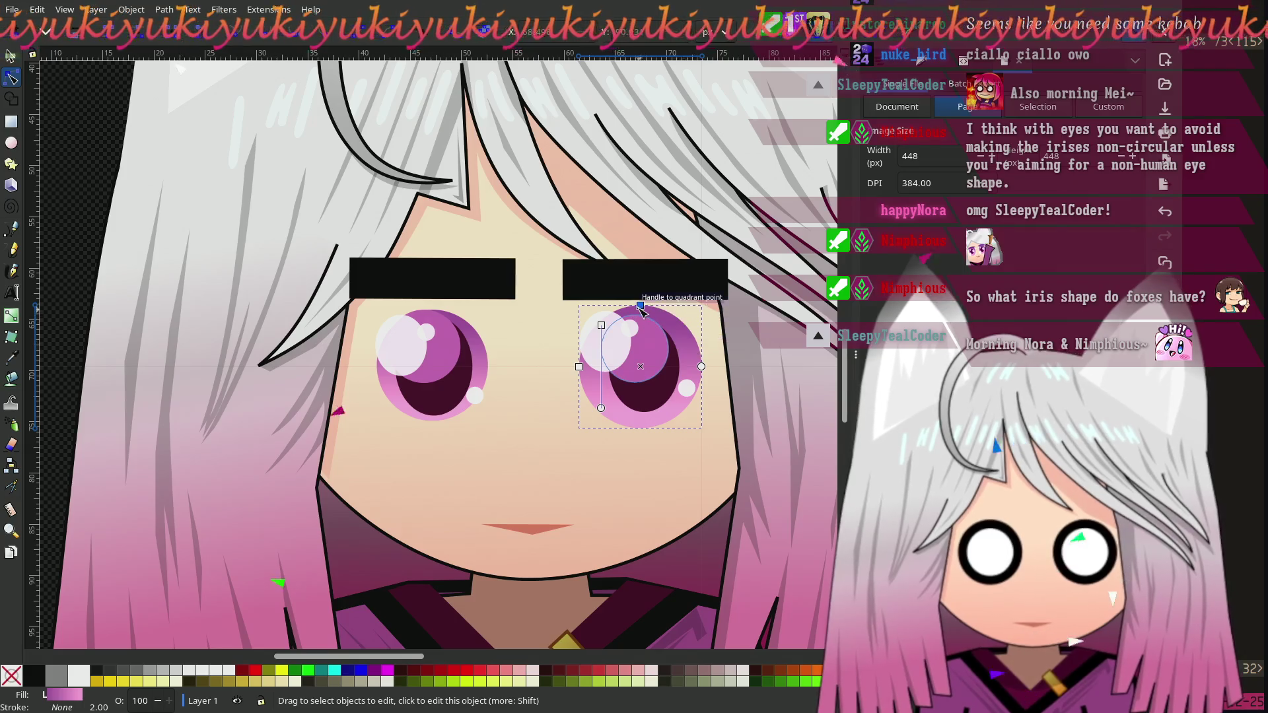
drag(641, 306, 641, 317)
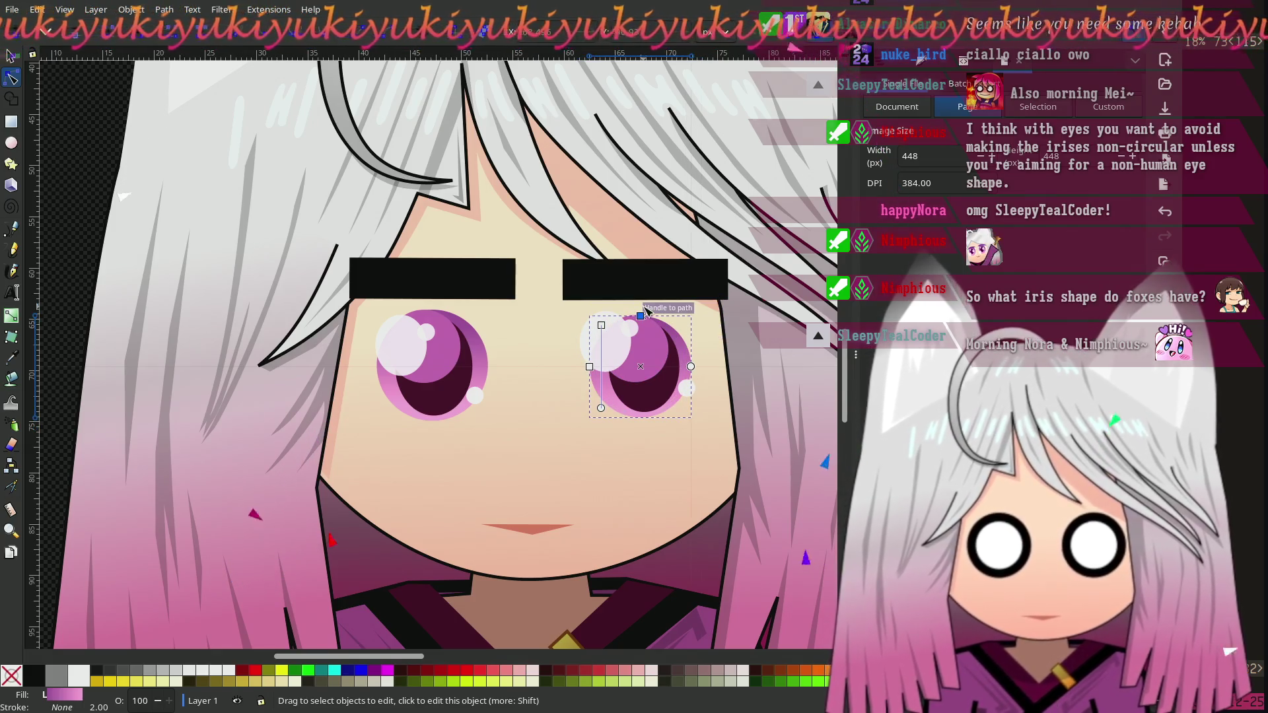
click(72, 150)
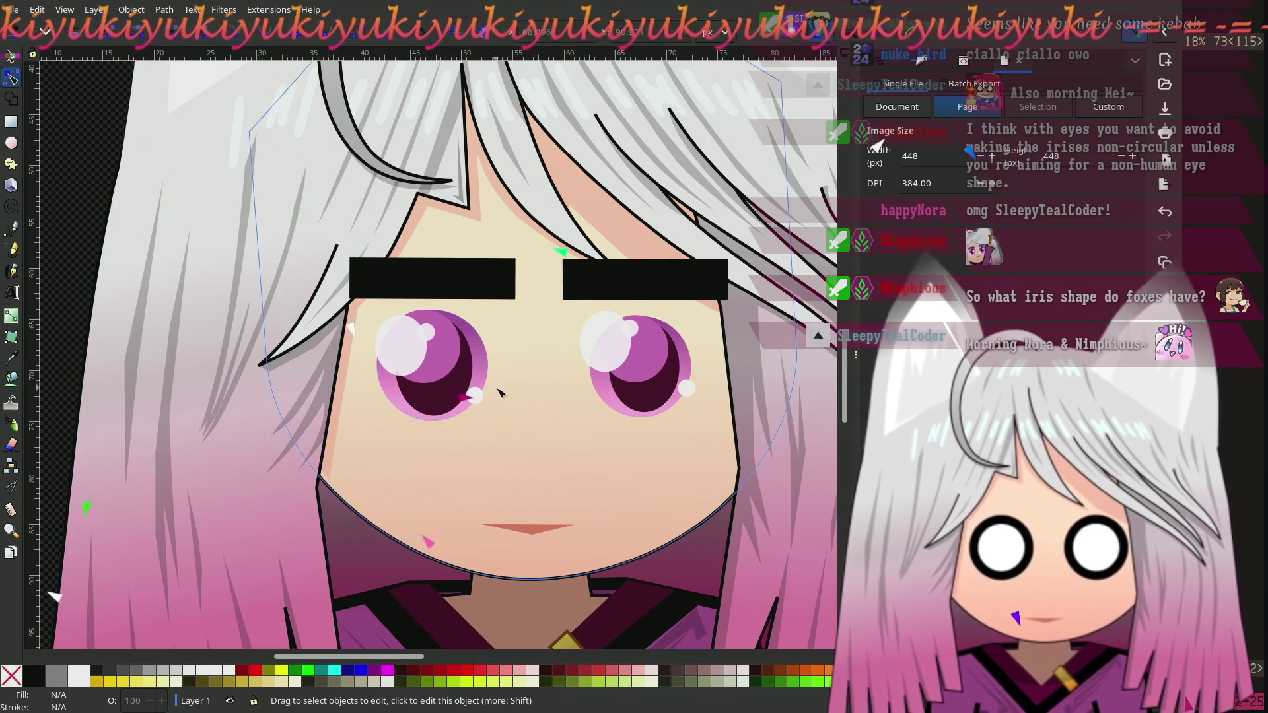
ctrl+scroll(496, 406, down, 1)
scroll(496, 406, down, 1)
scroll(507, 475, up, 1)
scroll(508, 474, right, 1)
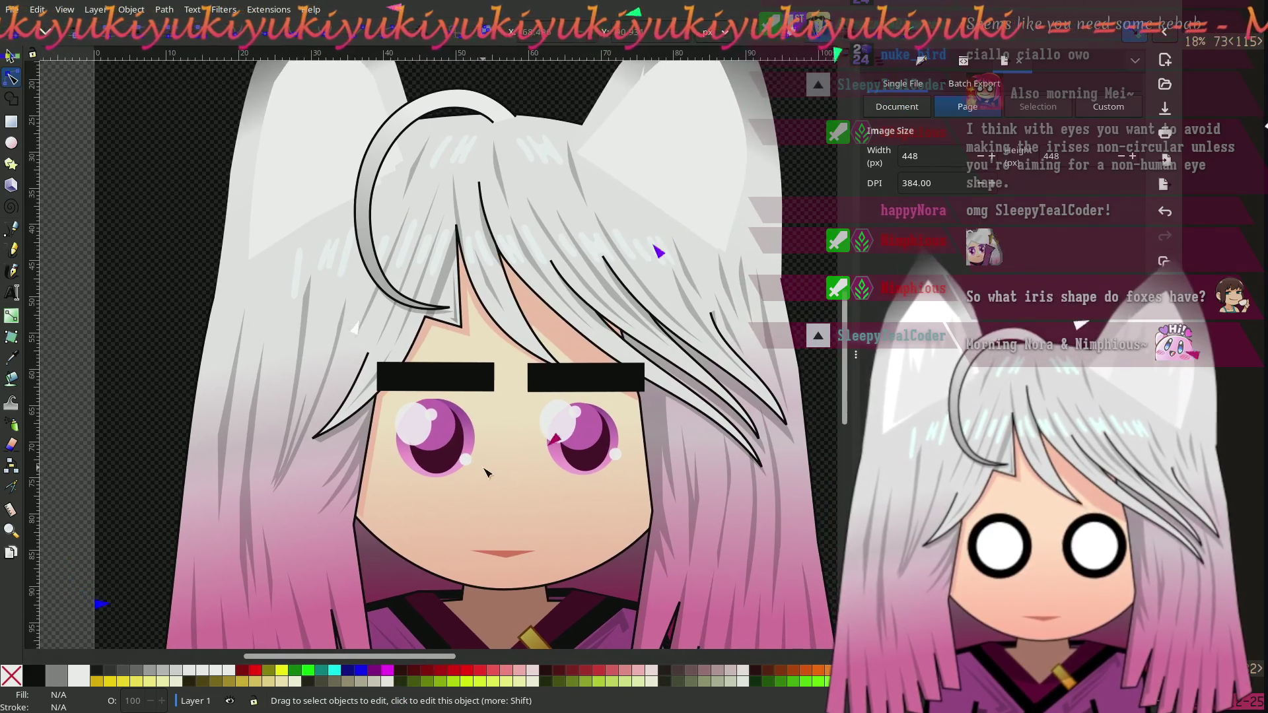
scroll(485, 473, down, 1)
scroll(467, 441, right, 1)
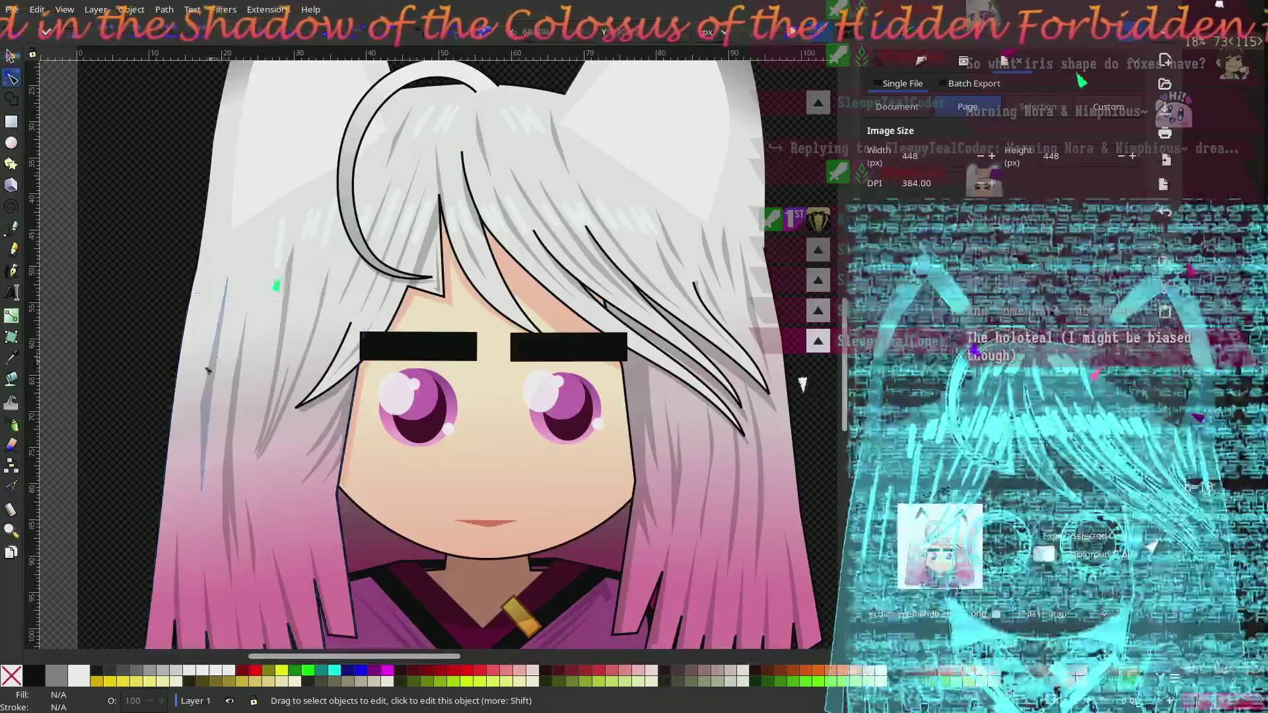
scroll(158, 367, up, 2)
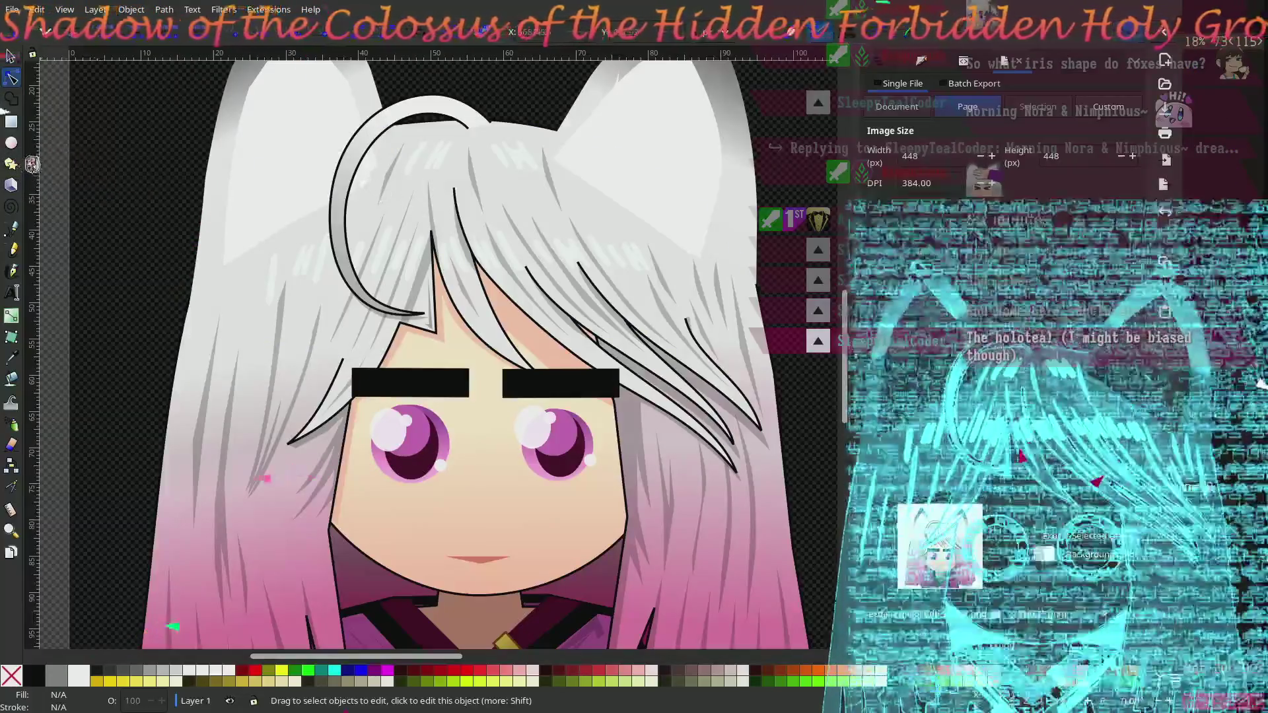
click(11, 143)
Step: Draw a white circle on the left eye, lowered two levels behind the iris and eyebrow
mouse_move(159, 292)
mouse_down()
mouse_move(281, 446)
mouse_move(271, 440)
mouse_up()
key(s)
mouse_move(174, 316)
mouse_down()
mouse_move(412, 417)
mouse_move(388, 410)
mouse_move(388, 391)
mouse_up()
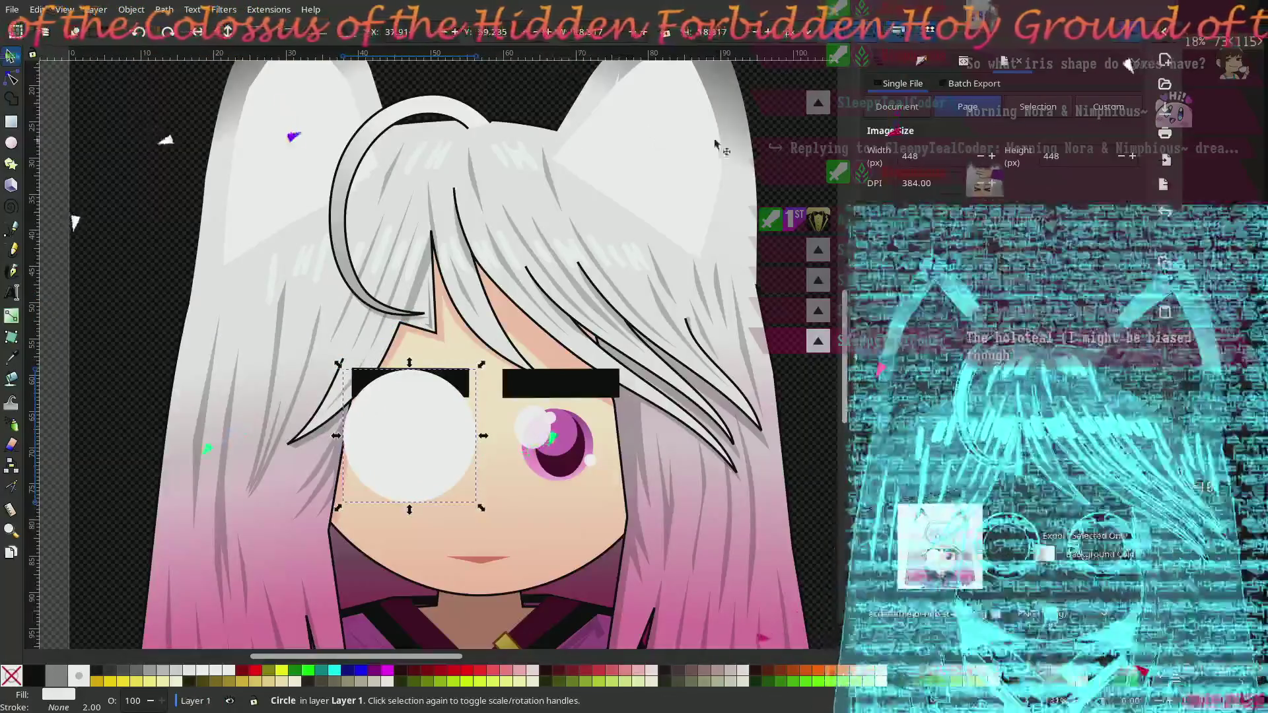
key(Page_Down)
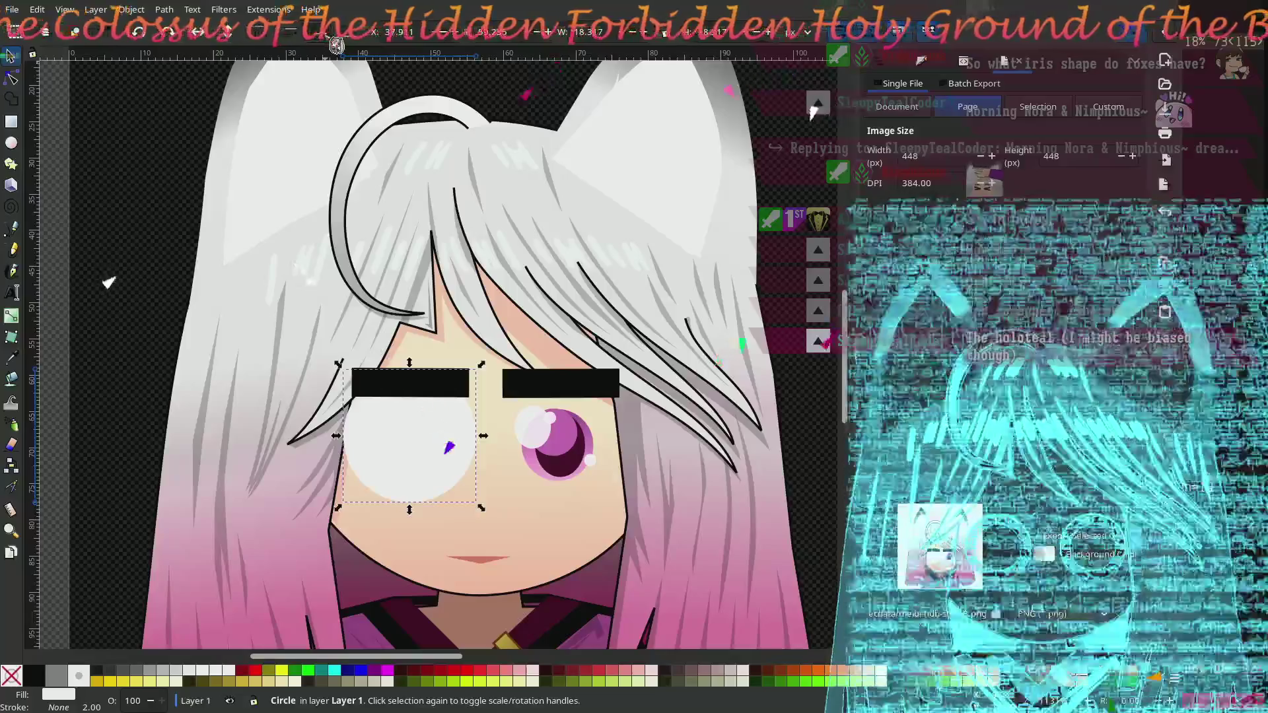
key(Page_Down)
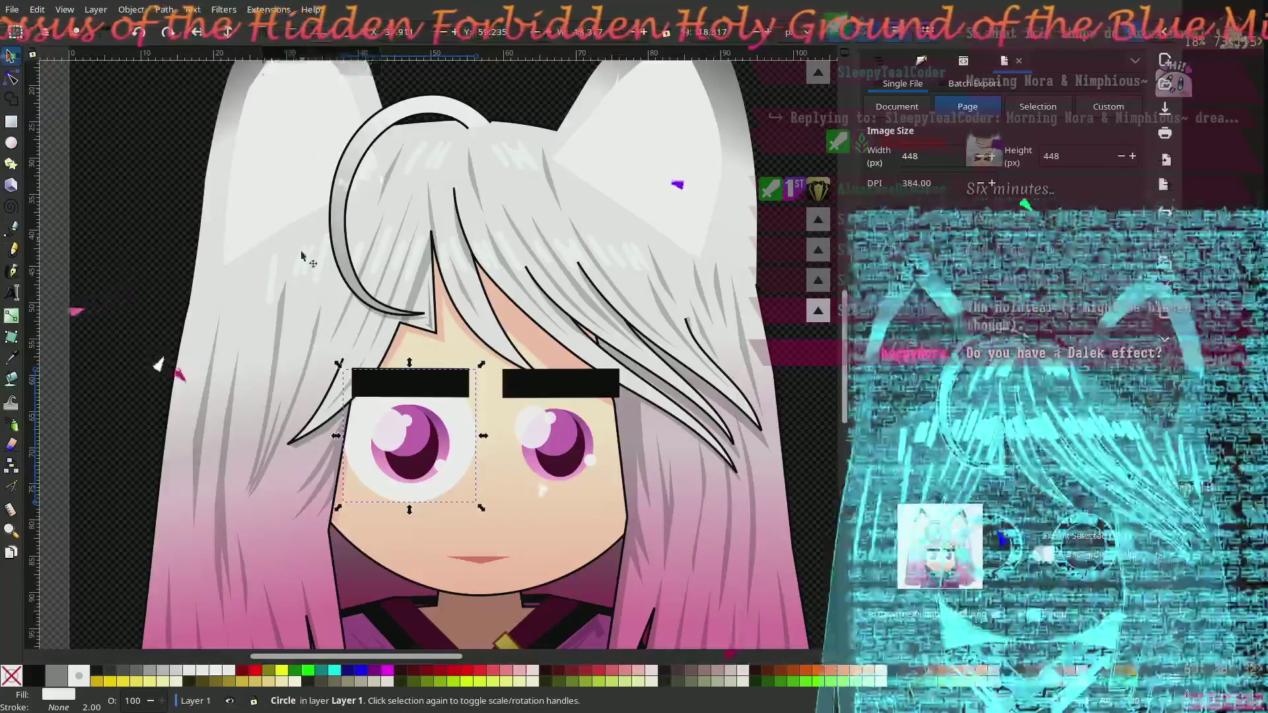
drag(367, 417, 367, 418)
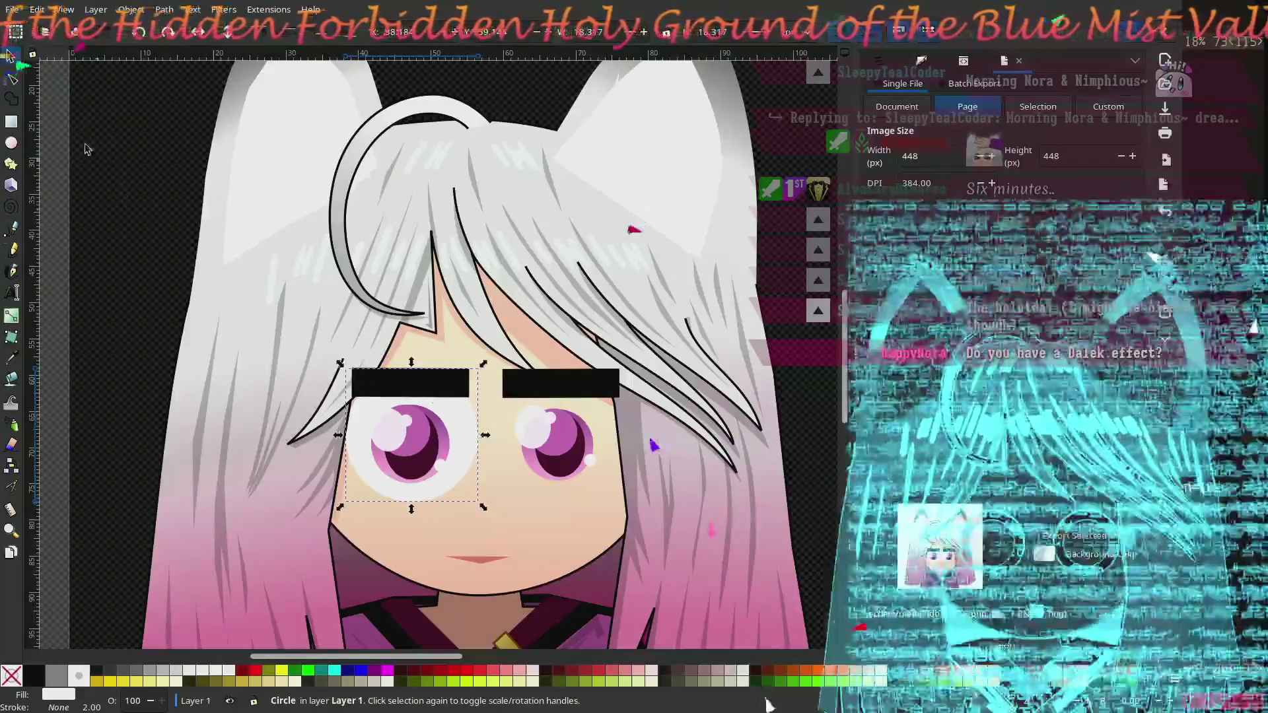
Step: Shrink the left eye-white circle slightly with the Node tool
click(11, 80)
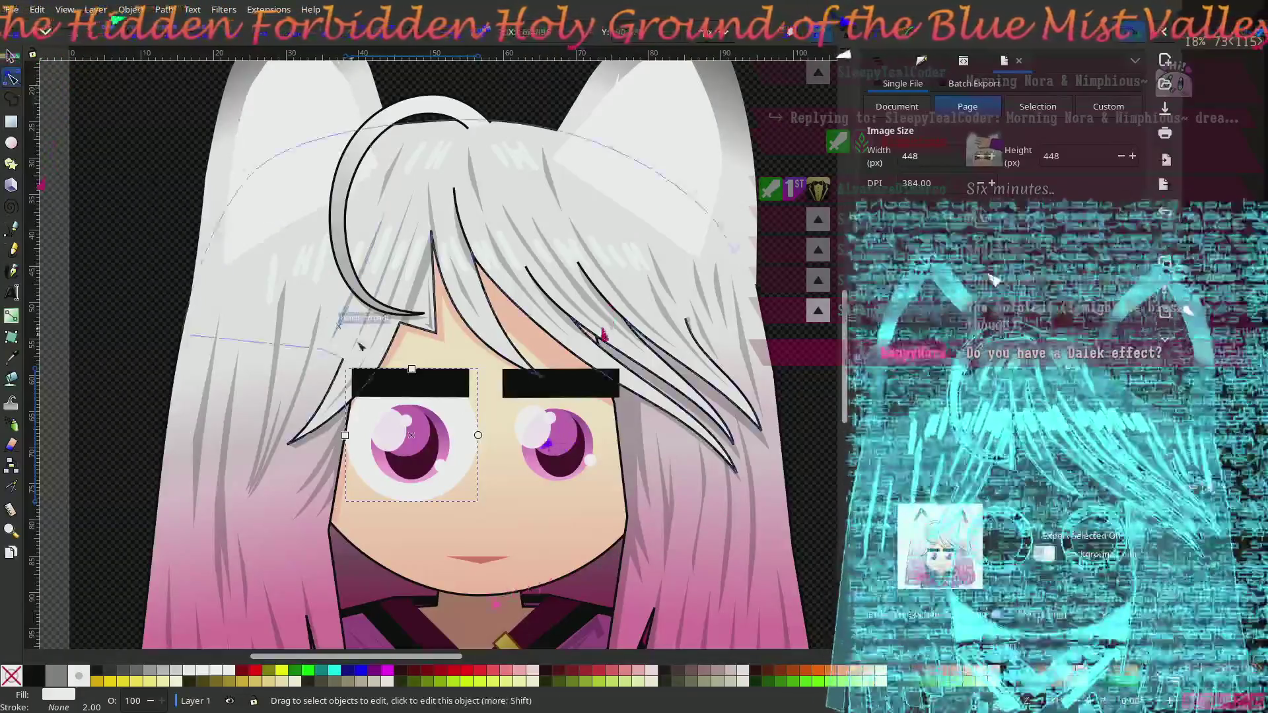
drag(411, 369, 414, 375)
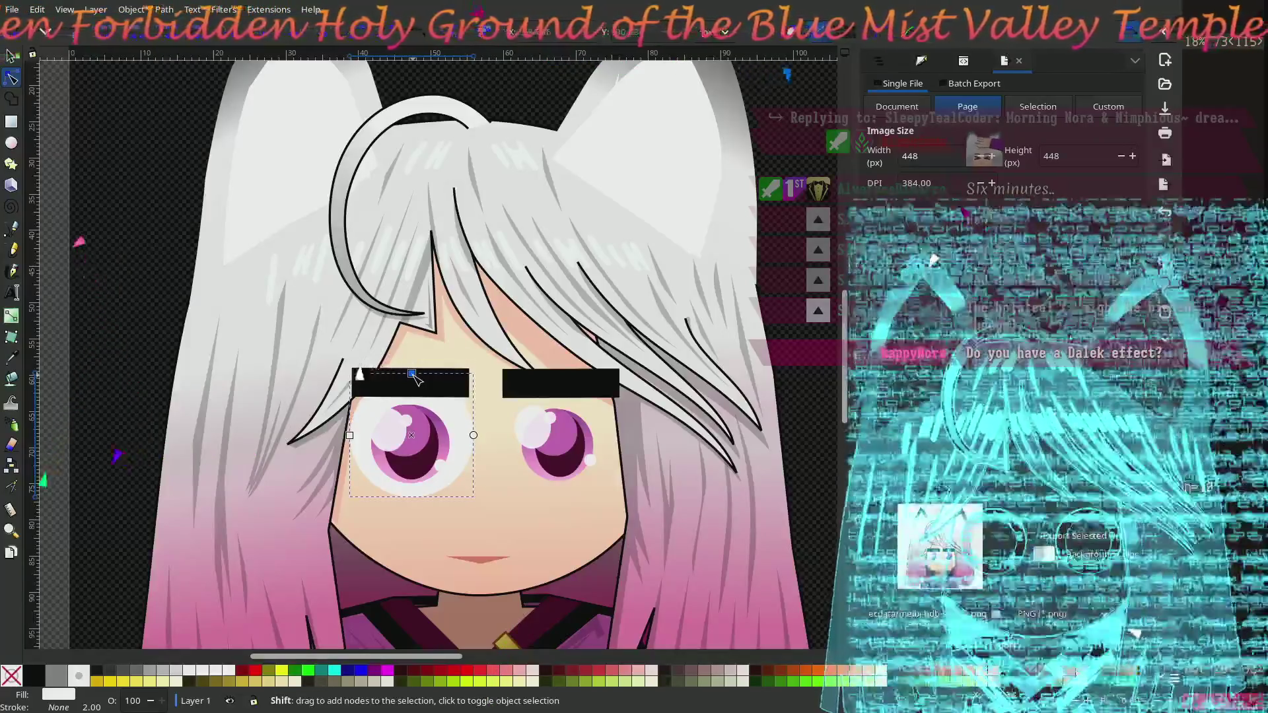
key(Escape)
key(s)
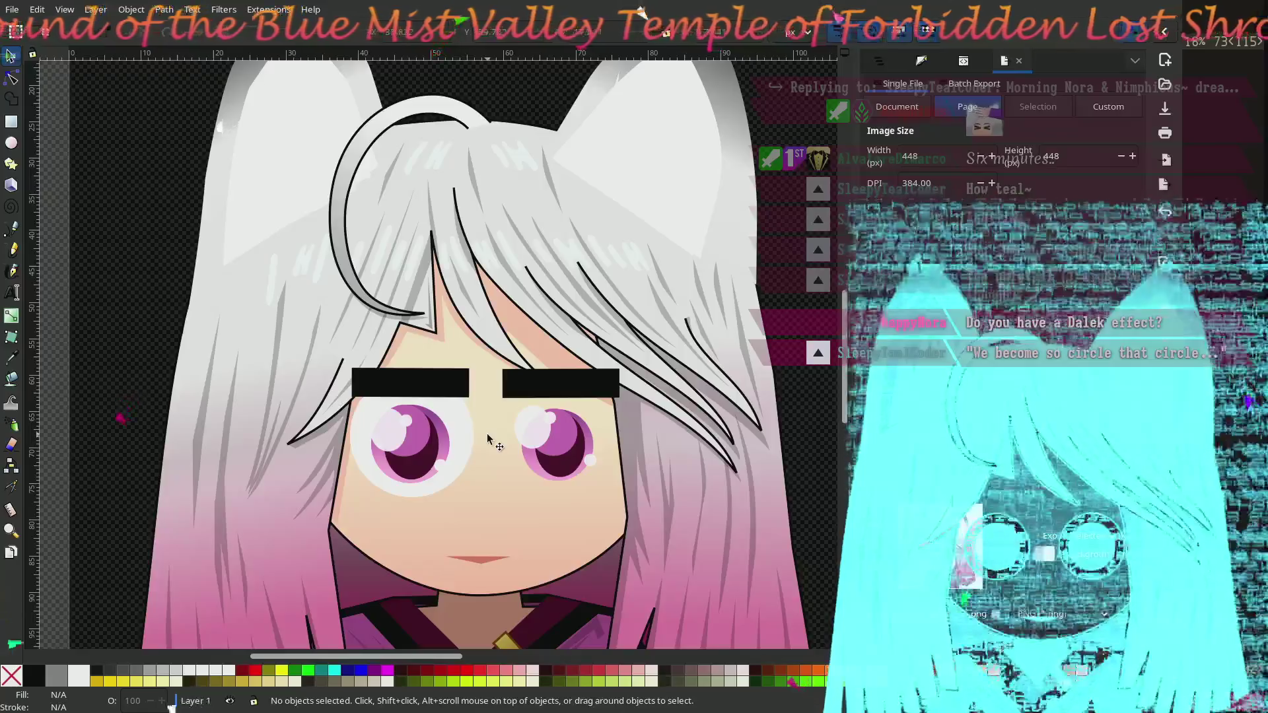
click(453, 441)
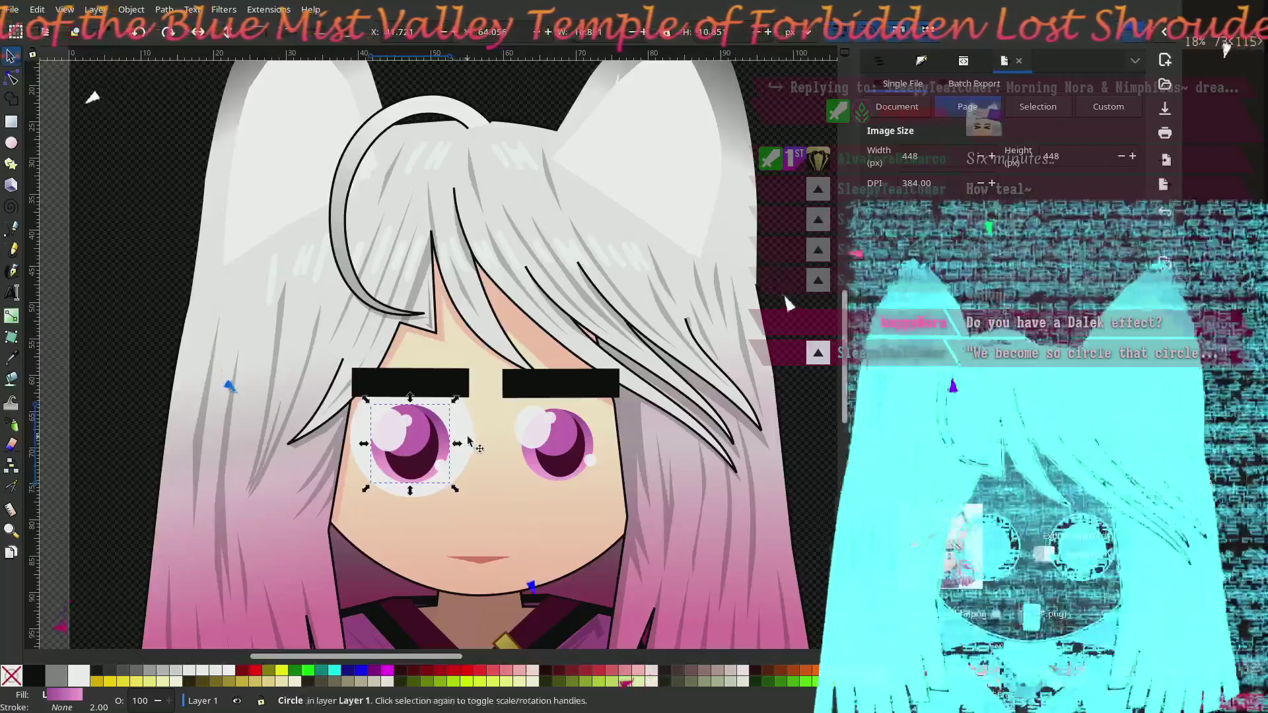
Step: Copy the eye-white circle onto the right eye and lower it beneath the eyebrow
click(470, 441)
drag(468, 441, 465, 448)
drag(466, 448, 598, 451)
key(ctrl+d)
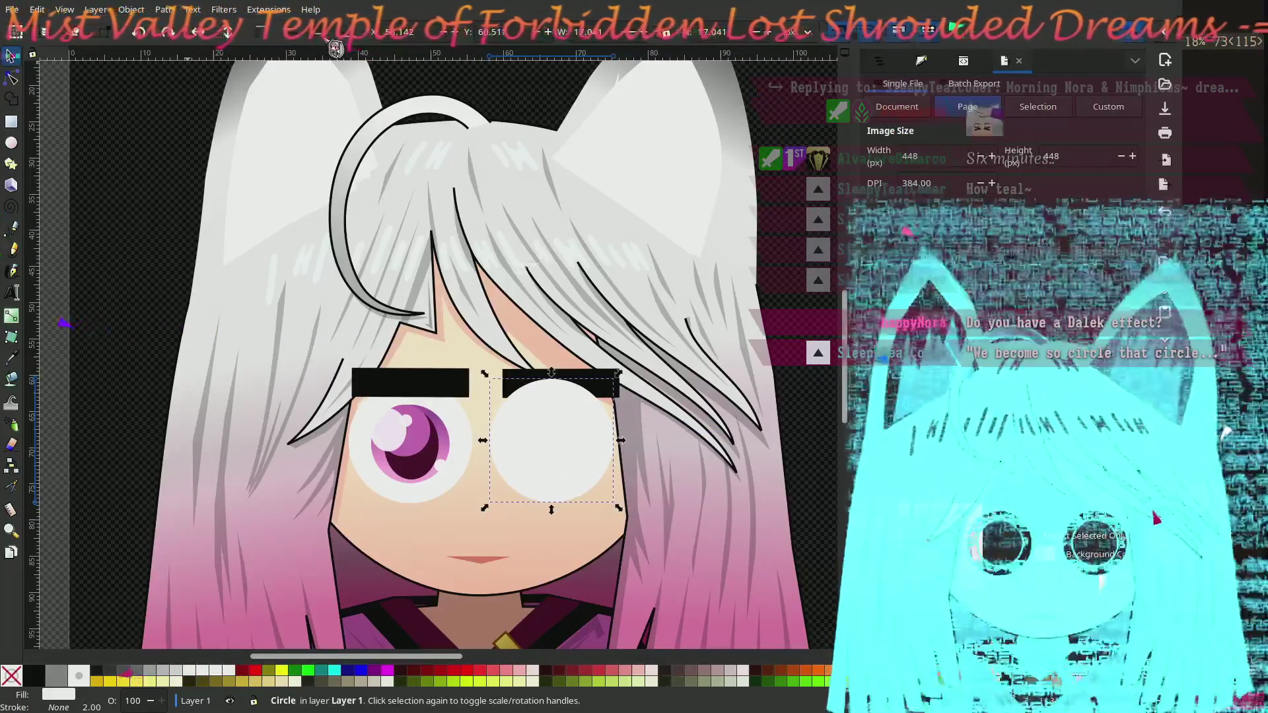
key(Page_Down)
key(Page_Down)
key(Page_Down)
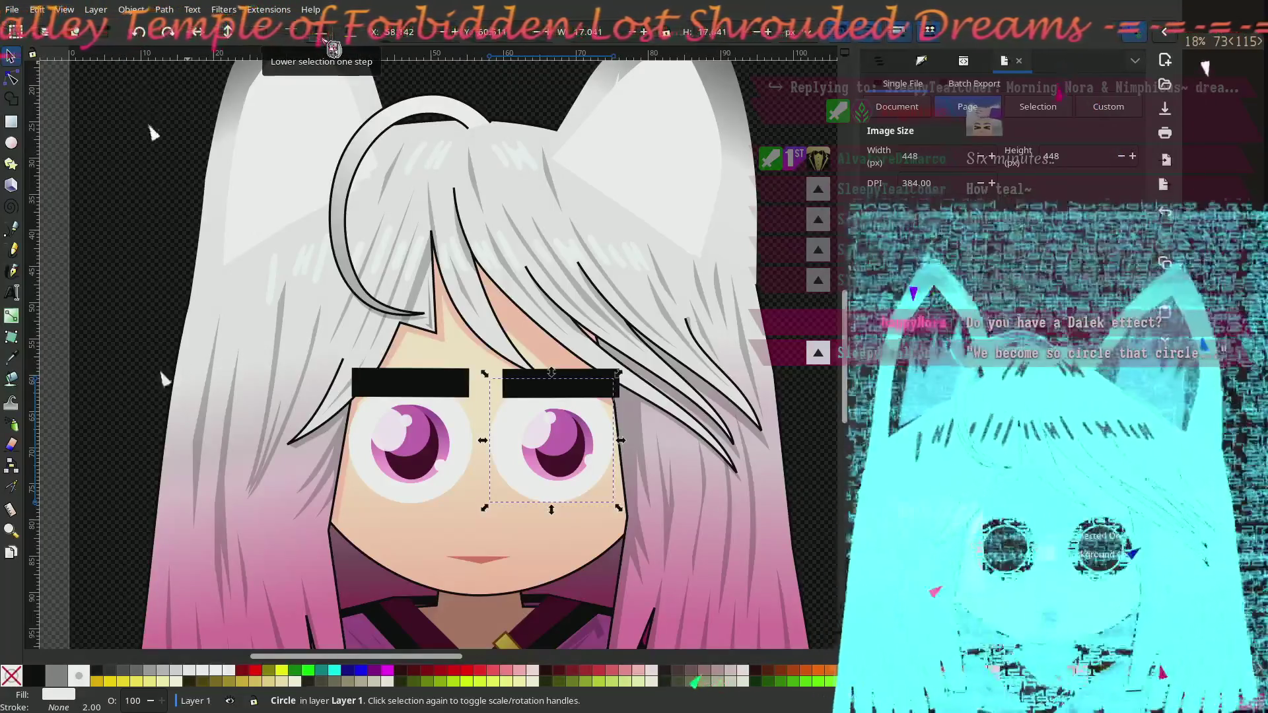
drag(492, 451, 502, 449)
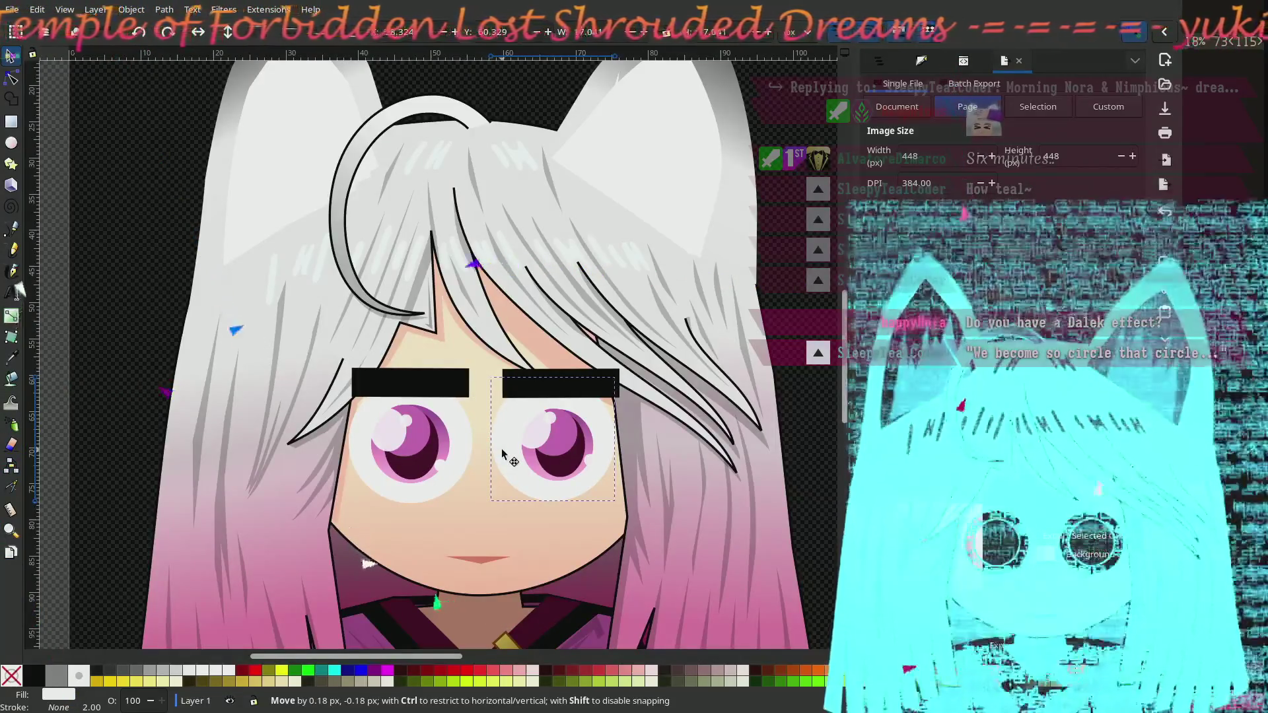
Step: Shift the right eyebrow slightly left and raise the left eyebrow a little
mouse_move(550, 390)
mouse_down()
mouse_move(530, 386)
mouse_move(536, 395)
mouse_up()
drag(410, 376, 413, 365)
click(809, 338)
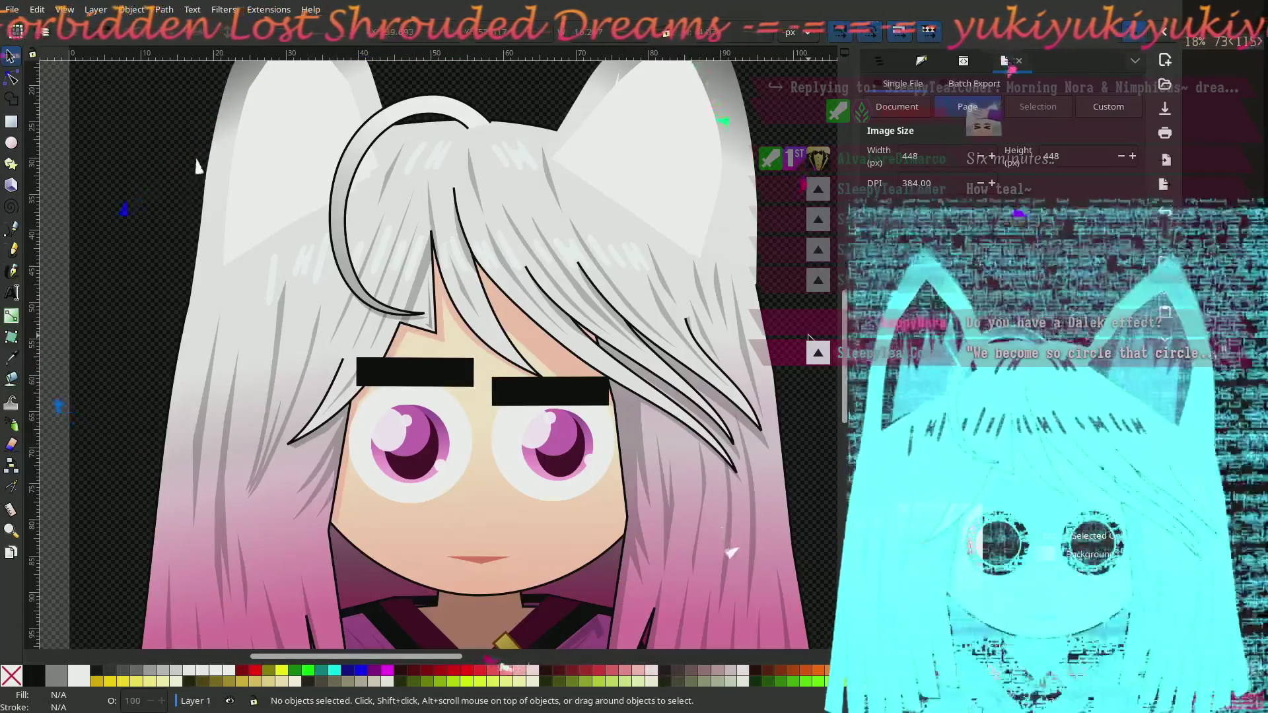
Step: Nudge the right and left eye-white circles slightly into place
click(506, 420)
click(511, 465)
drag(515, 478, 522, 477)
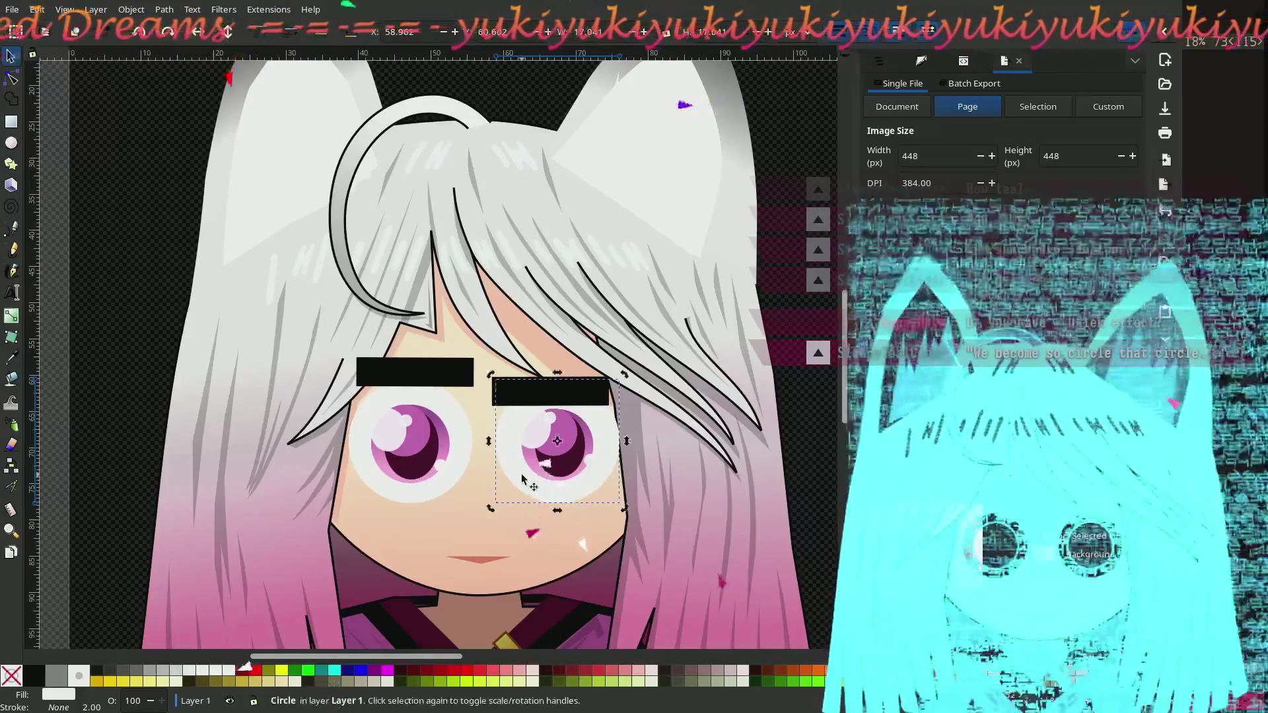
click(457, 473)
drag(467, 446, 467, 444)
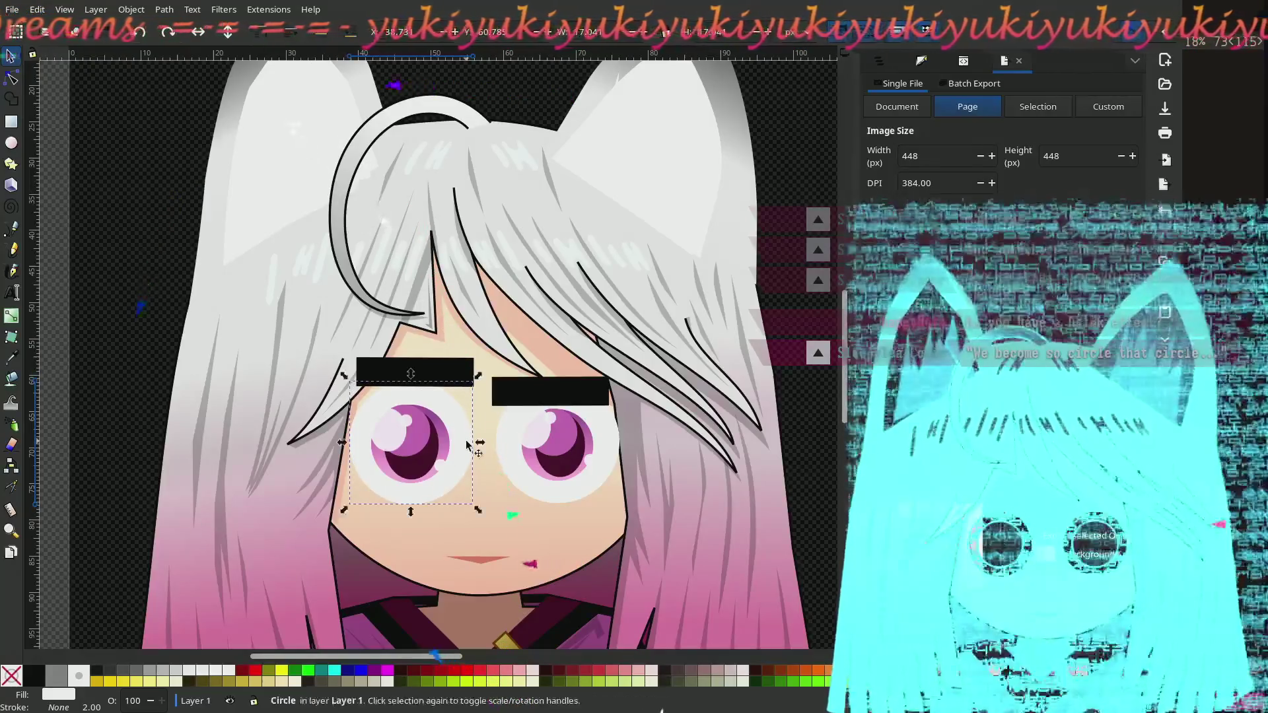
Step: Shift the right eyebrow sideways and move the left eyebrow up and left
drag(506, 401, 519, 405)
click(442, 389)
drag(442, 390, 442, 397)
click(163, 307)
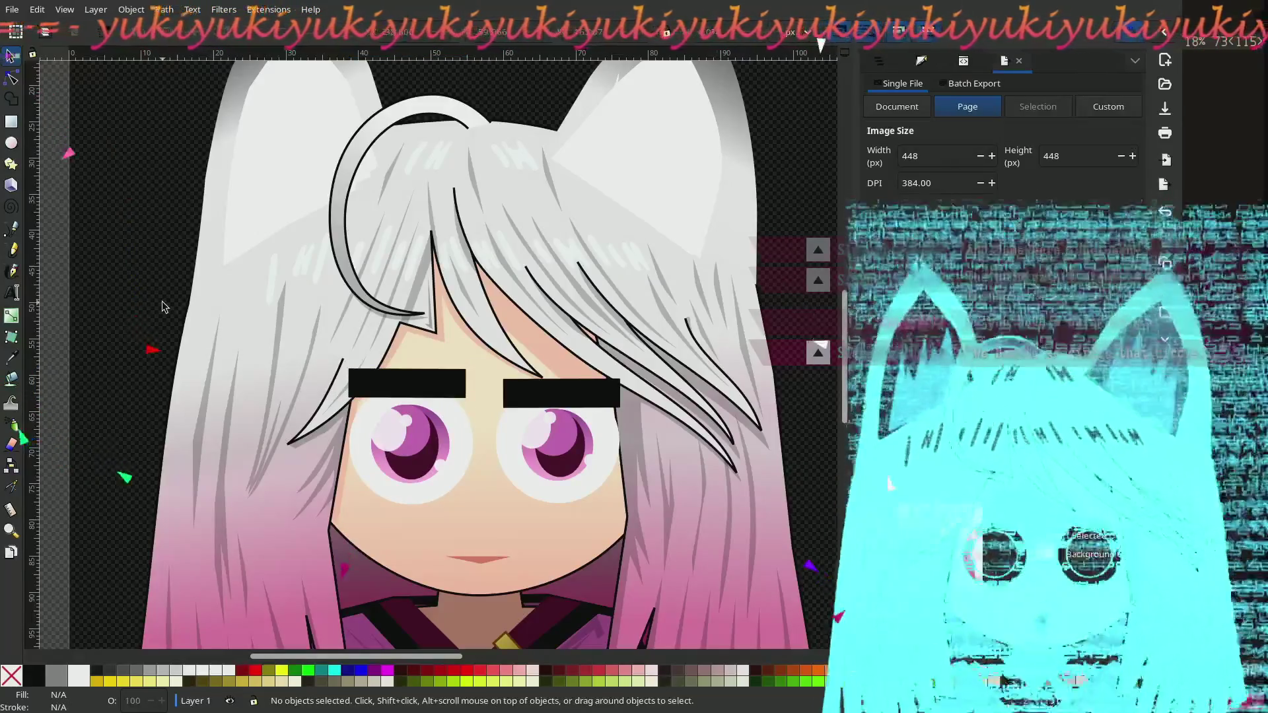
drag(449, 382, 436, 375)
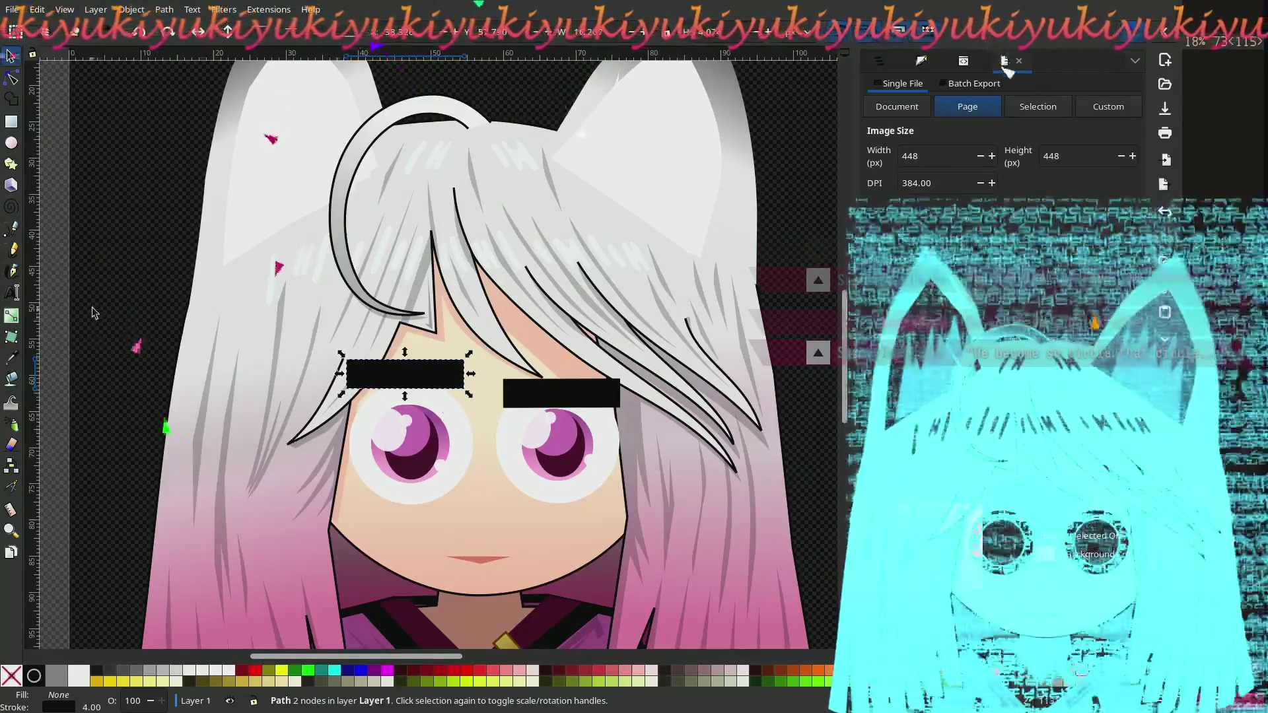
key(Escape)
ctrl+scroll(711, 350, down, 3)
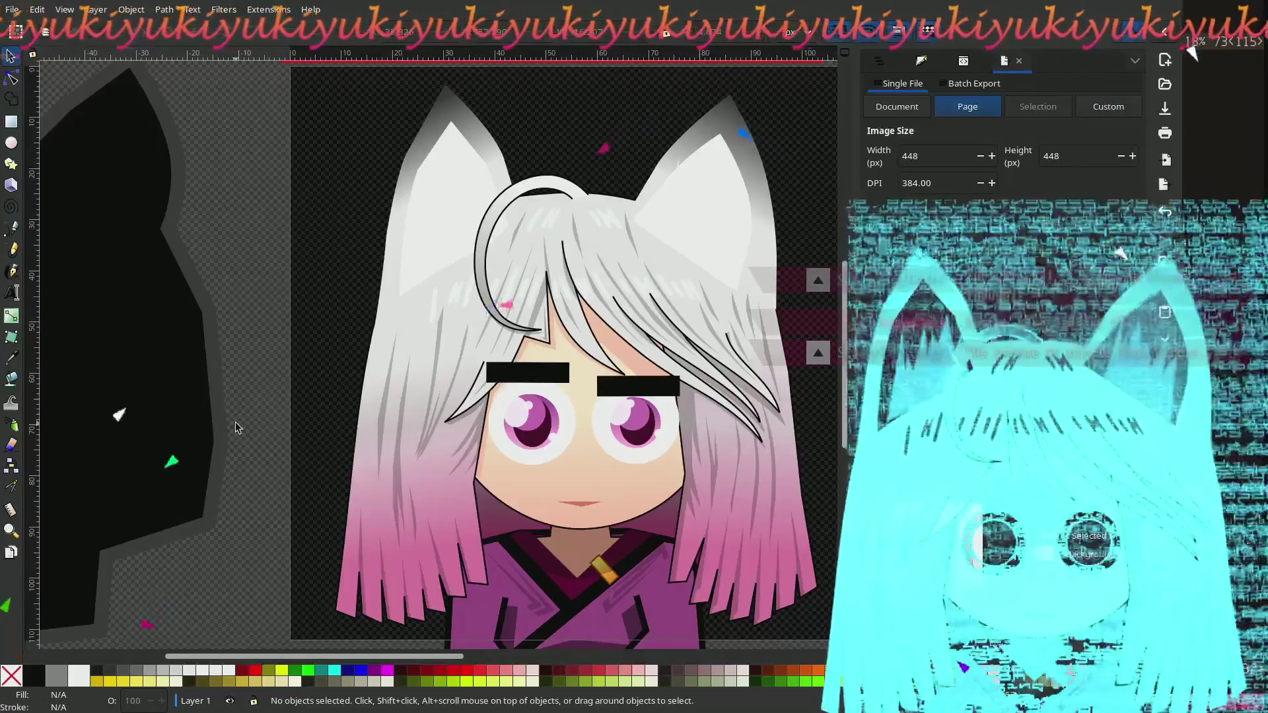
scroll(291, 423, right, 3)
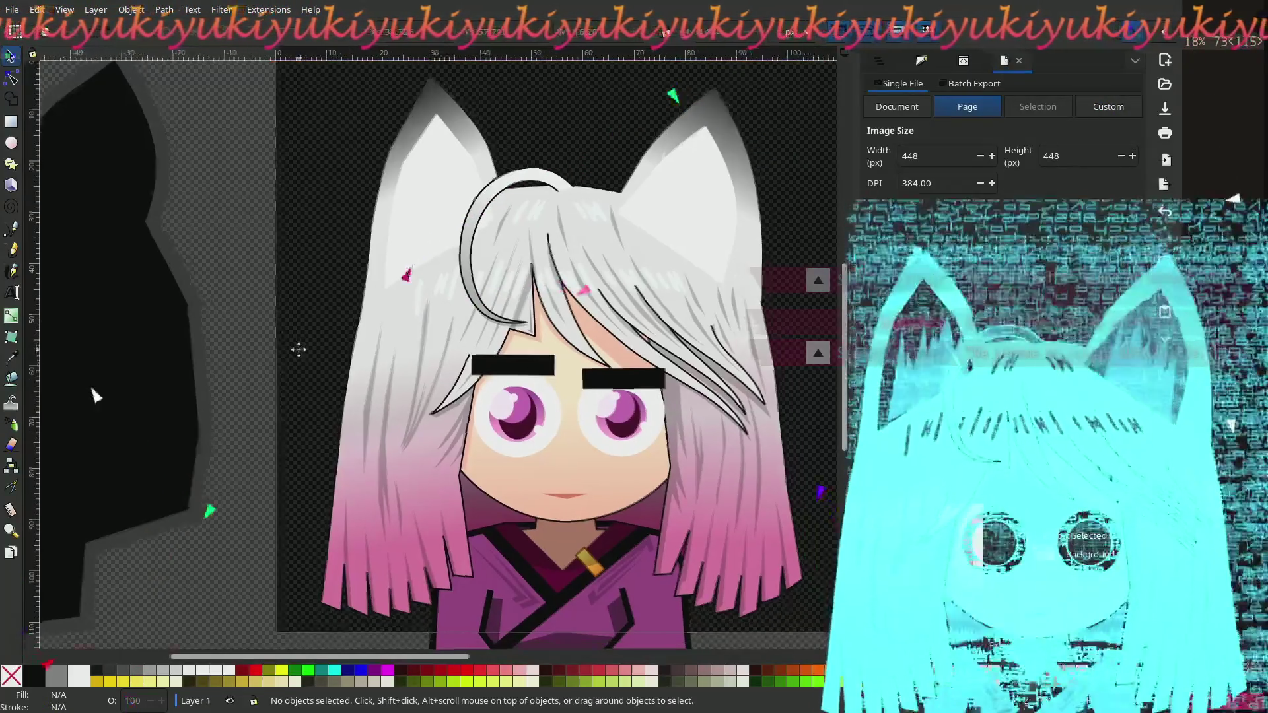
scroll(650, 449, up, 1)
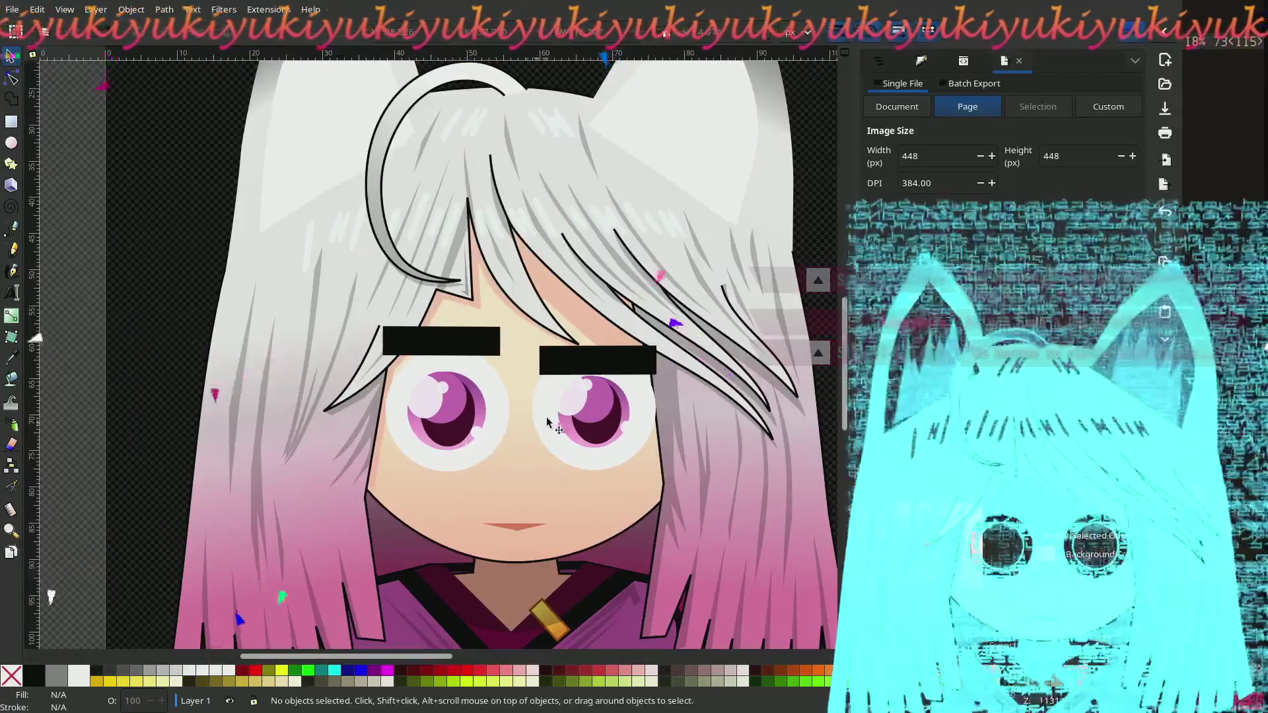
click(546, 420)
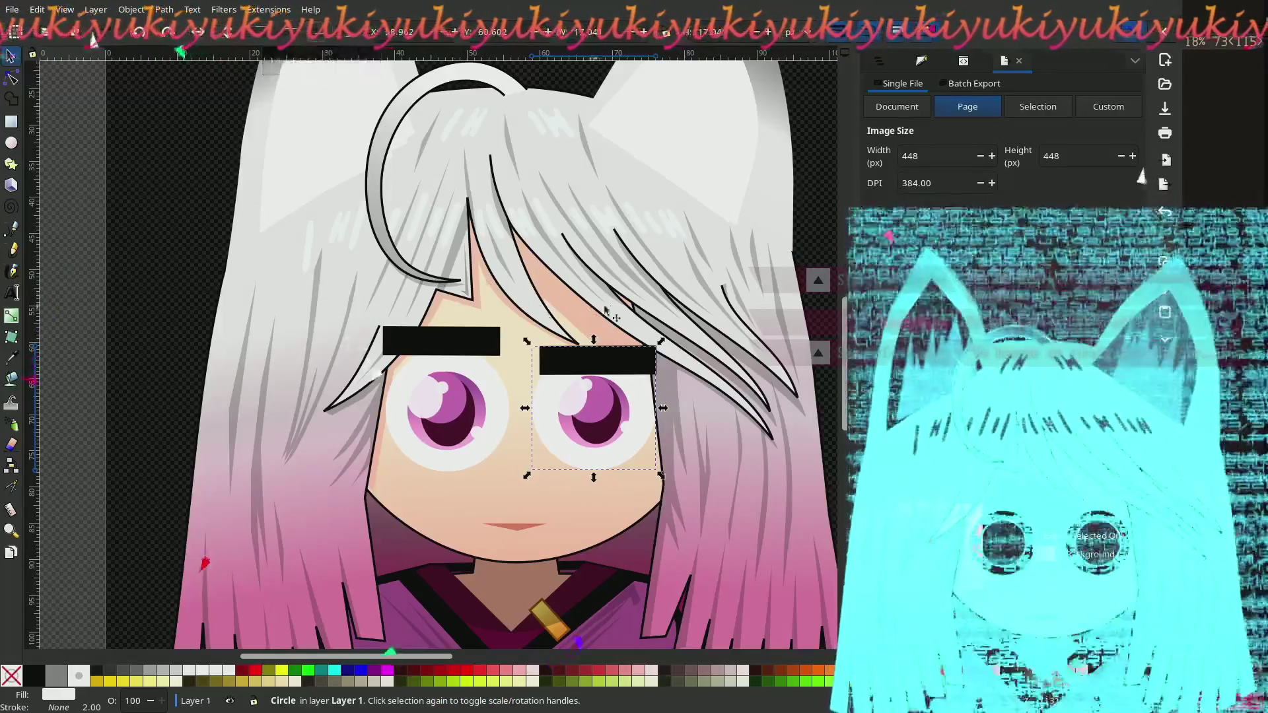
click(608, 364)
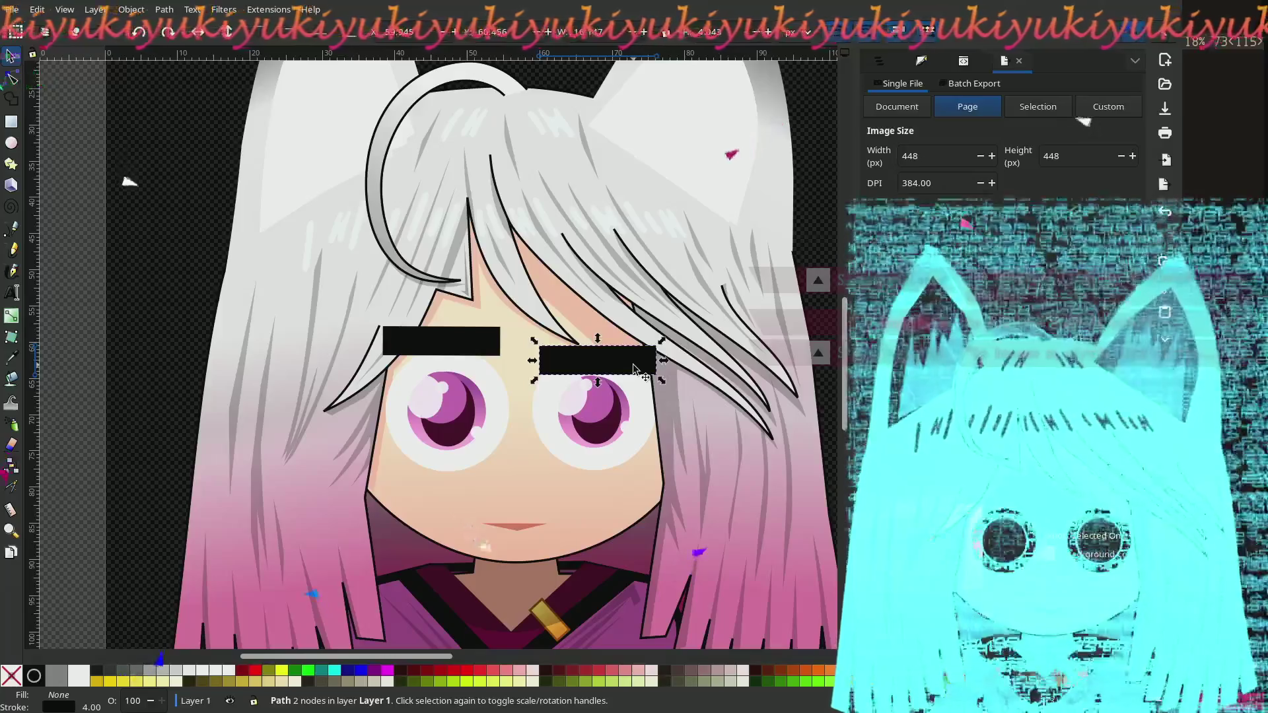
scroll(568, 380, down, 2)
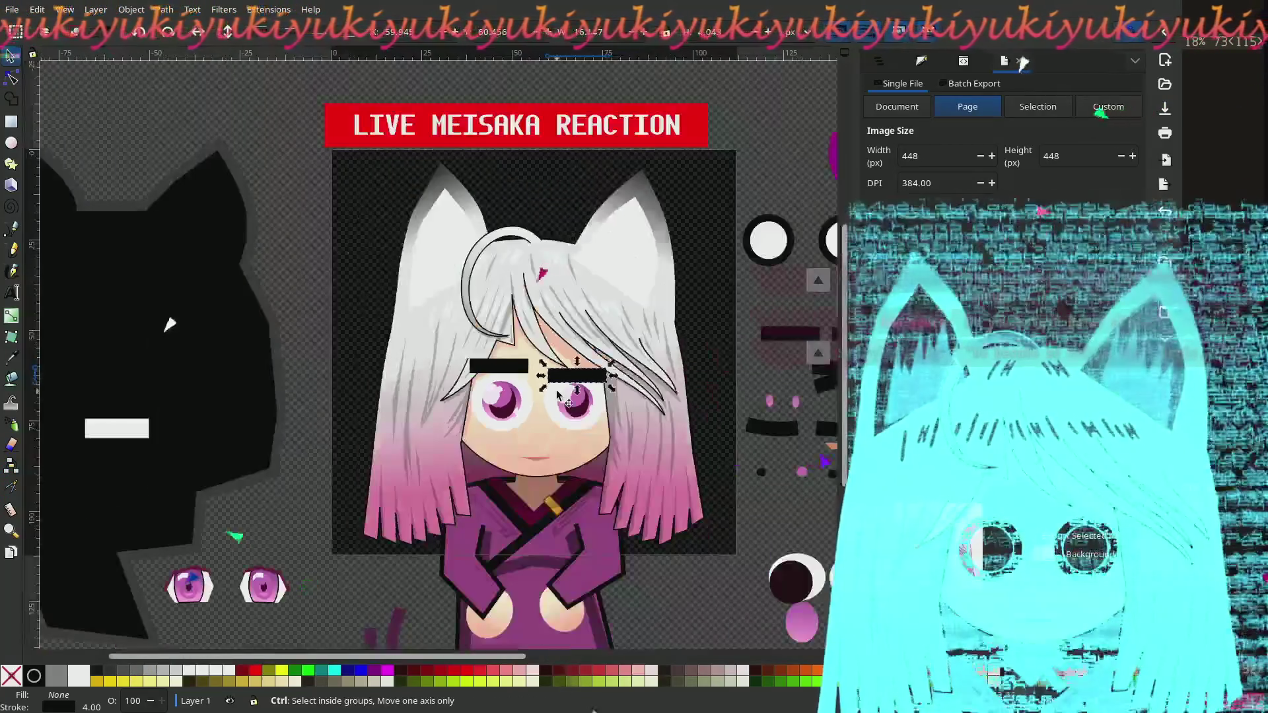
mouse_move(568, 380)
mouse_down()
mouse_move(178, 362)
mouse_move(178, 275)
mouse_move(488, 430)
mouse_move(495, 489)
mouse_up()
Step: Tilt the right eyebrow to 7.20° and the left to -4.34°, in opposite directions
scroll(470, 532, up, 2)
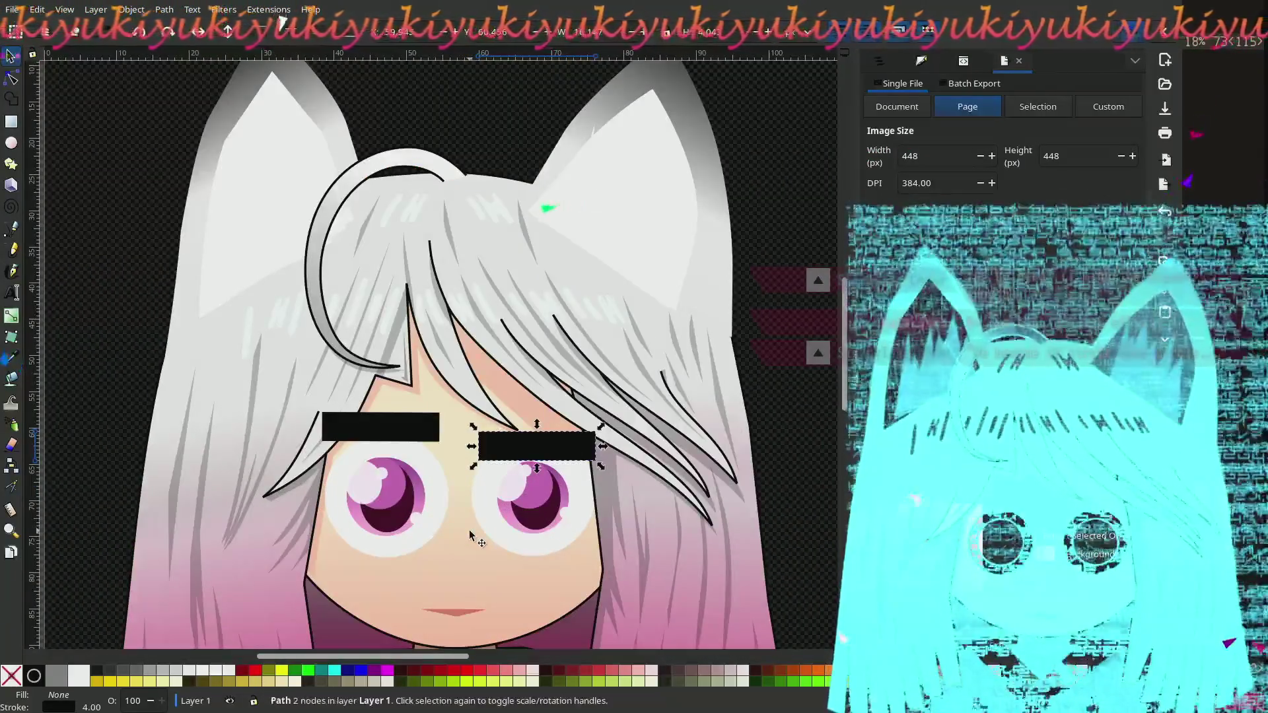
mouse_move(470, 535)
mouse_down()
mouse_move(502, 396)
mouse_move(473, 372)
mouse_up()
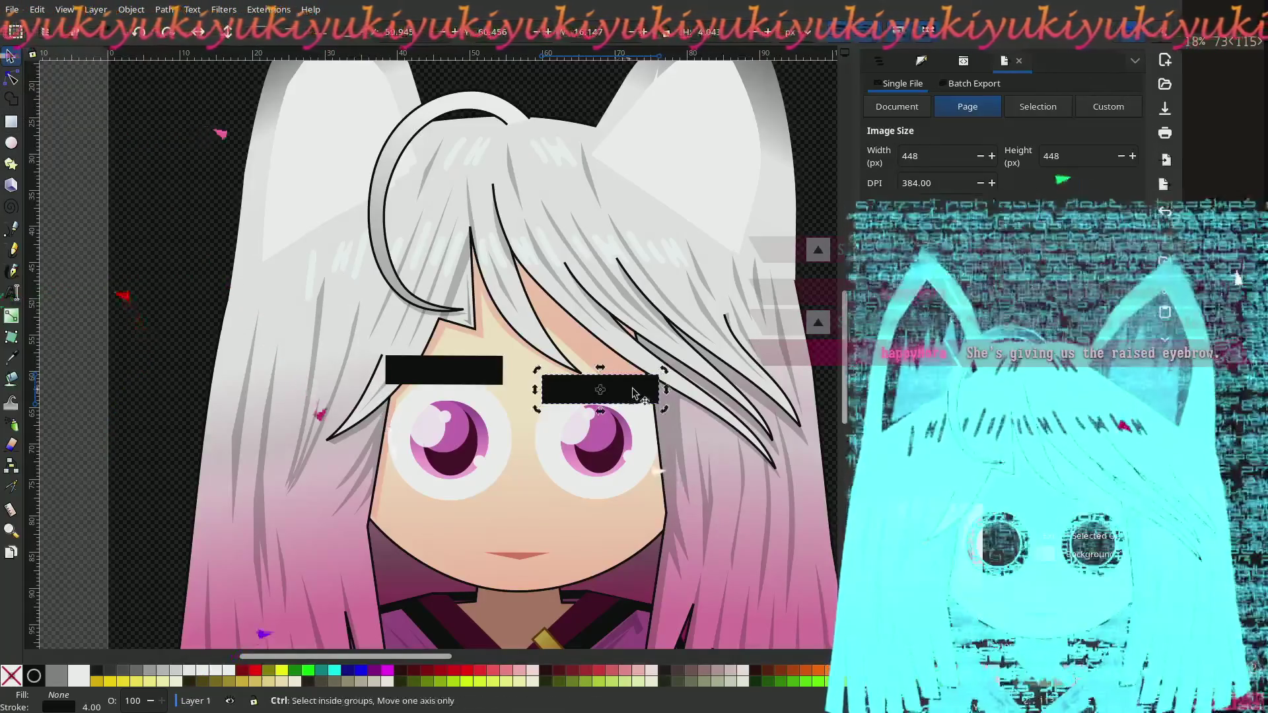
click(652, 393)
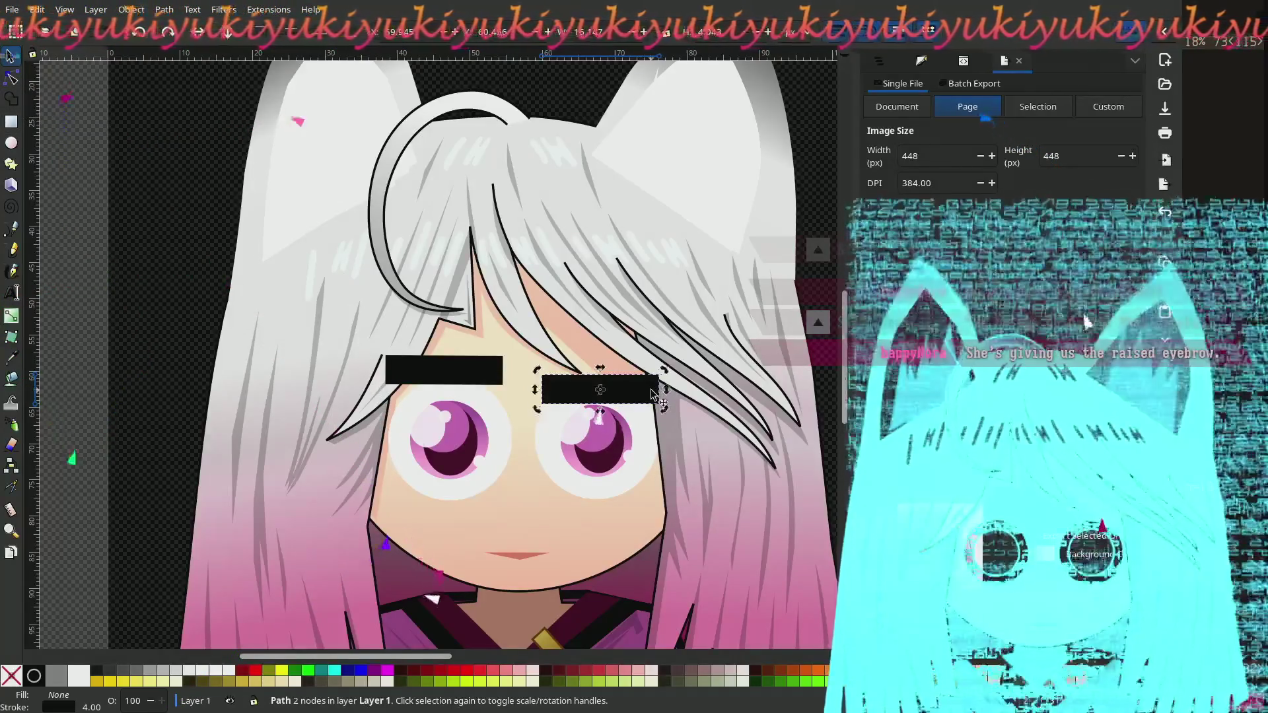
drag(664, 412, 674, 423)
click(499, 378)
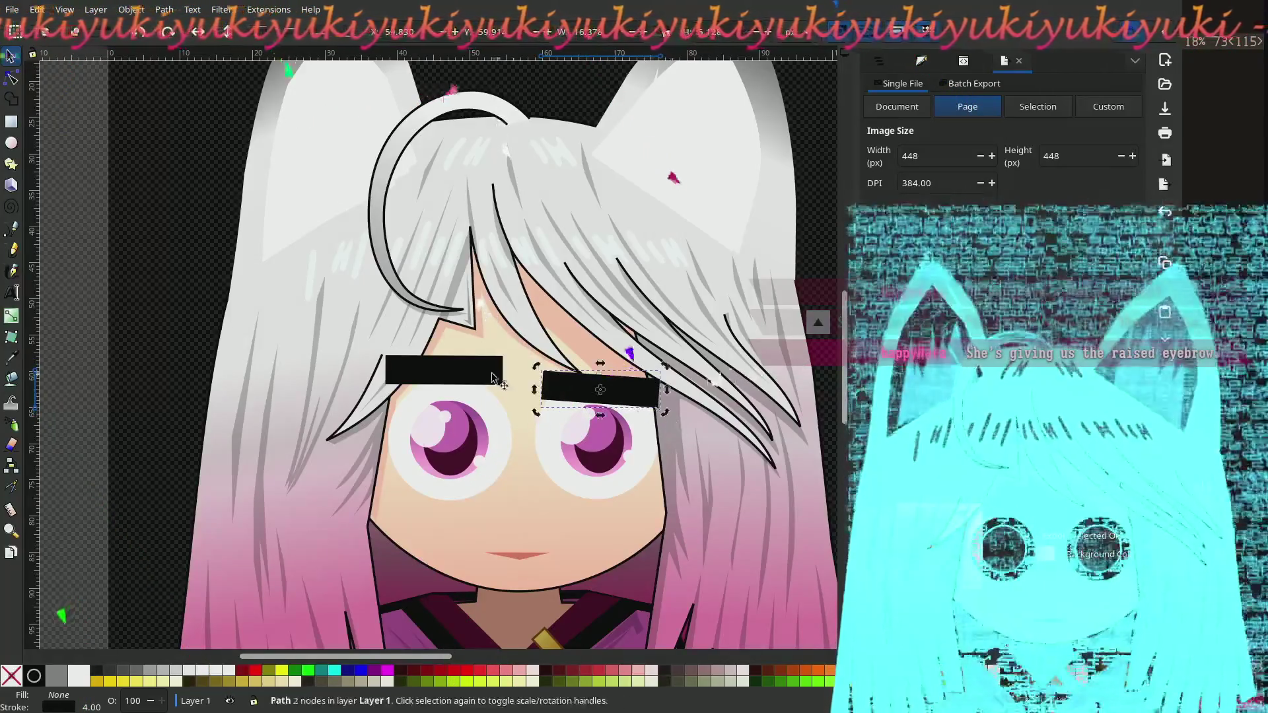
click(488, 377)
drag(506, 390, 513, 389)
key(Escape)
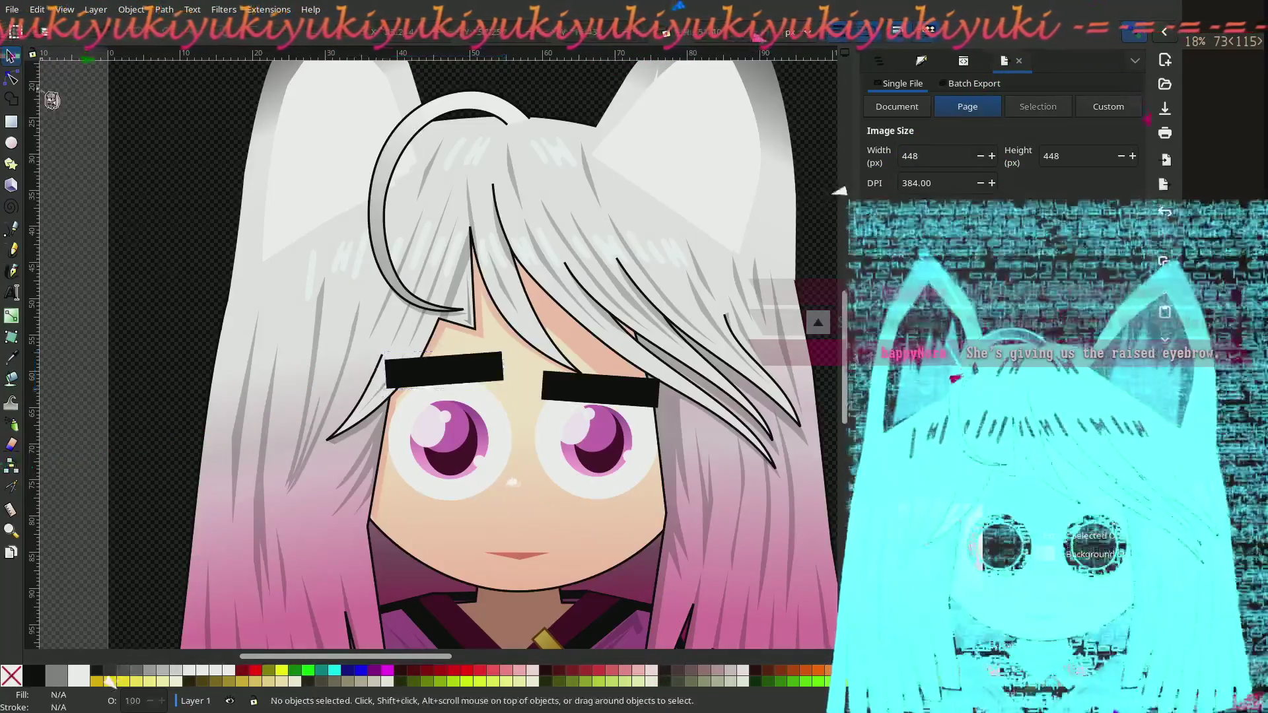
Step: Lower the left eyebrow slightly and rotate it back to nearly level
drag(473, 373, 473, 391)
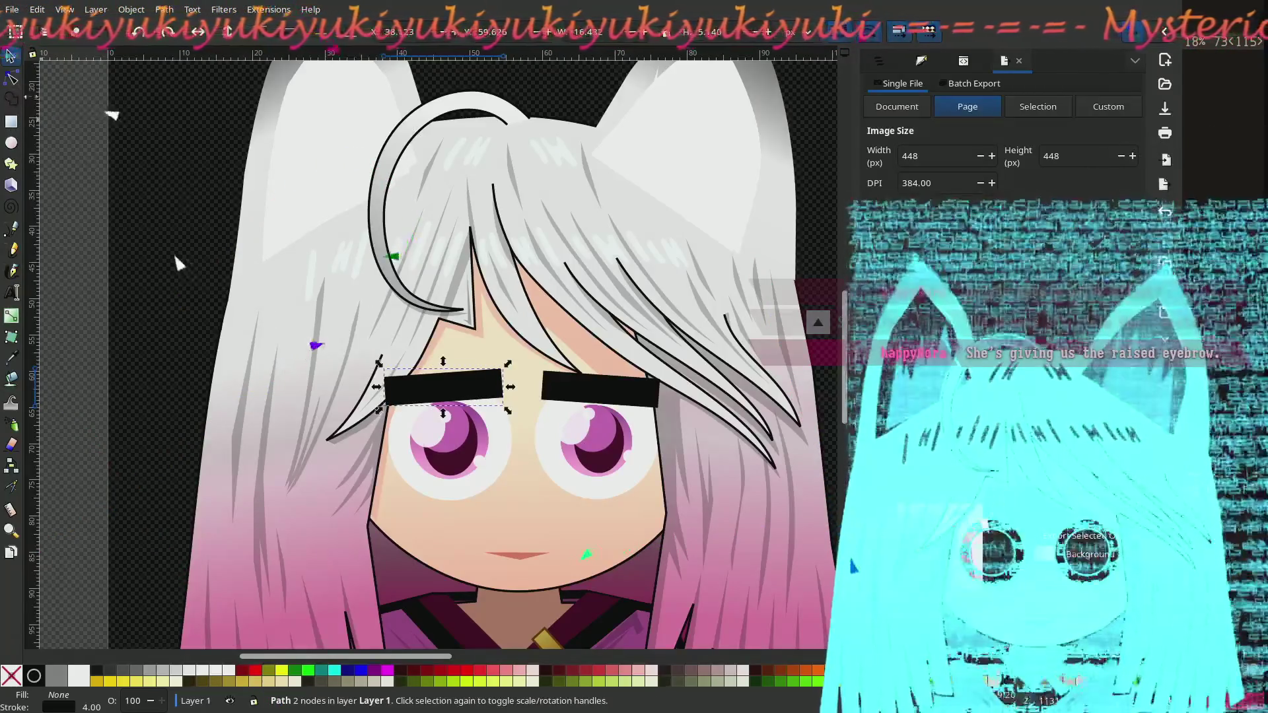
click(447, 394)
mouse_move(508, 411)
mouse_down()
mouse_move(509, 425)
mouse_move(522, 370)
mouse_move(537, 425)
mouse_up()
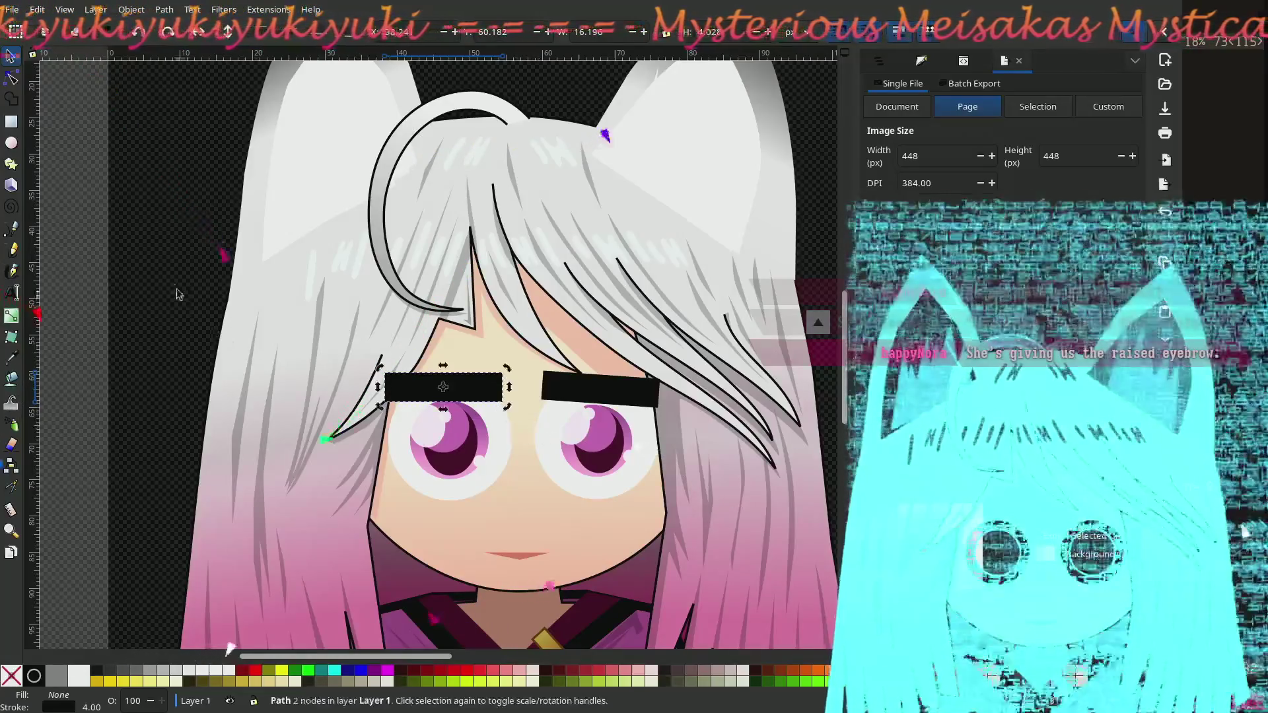
click(176, 285)
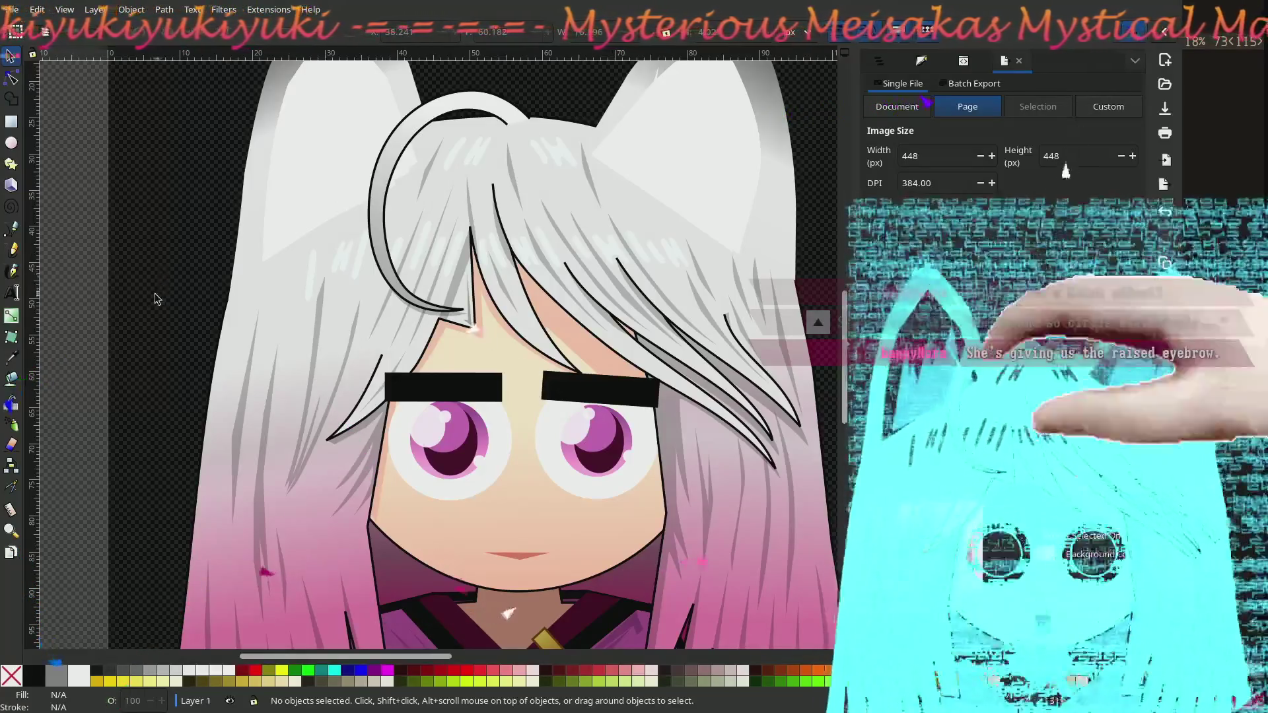
scroll(151, 301, down, 3)
scroll(416, 405, up, 3)
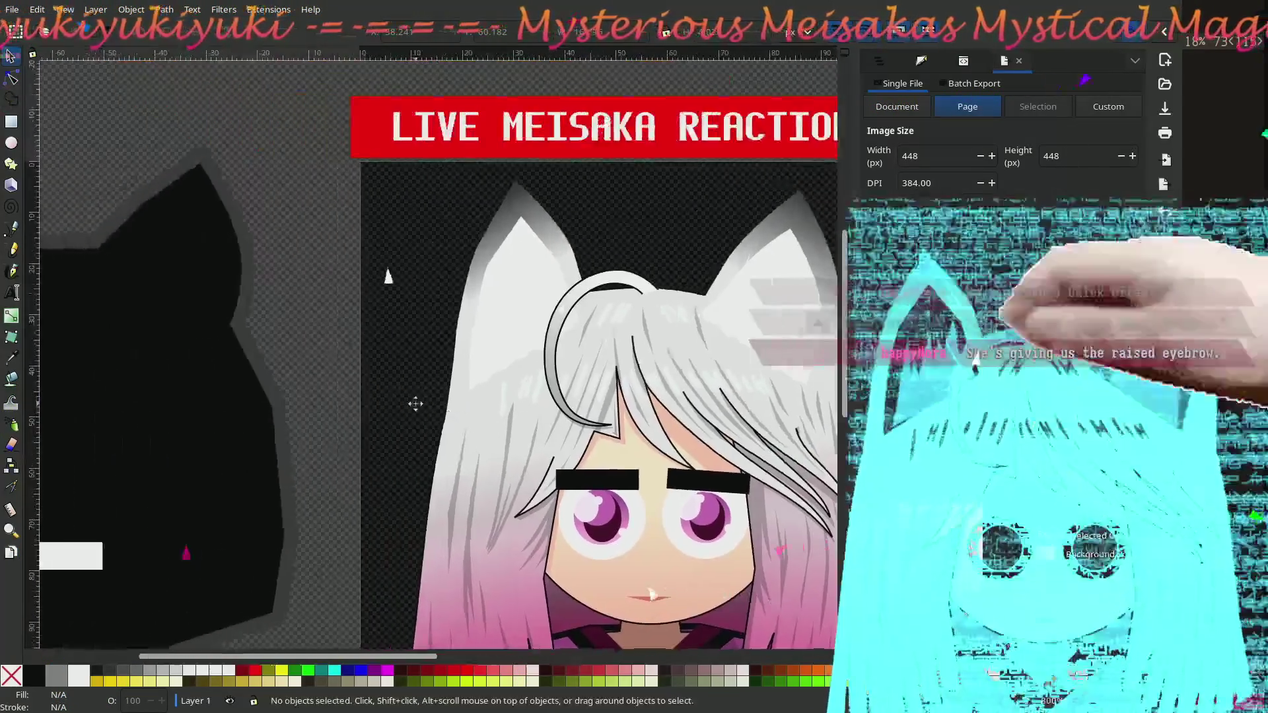
drag(335, 370, 284, 317)
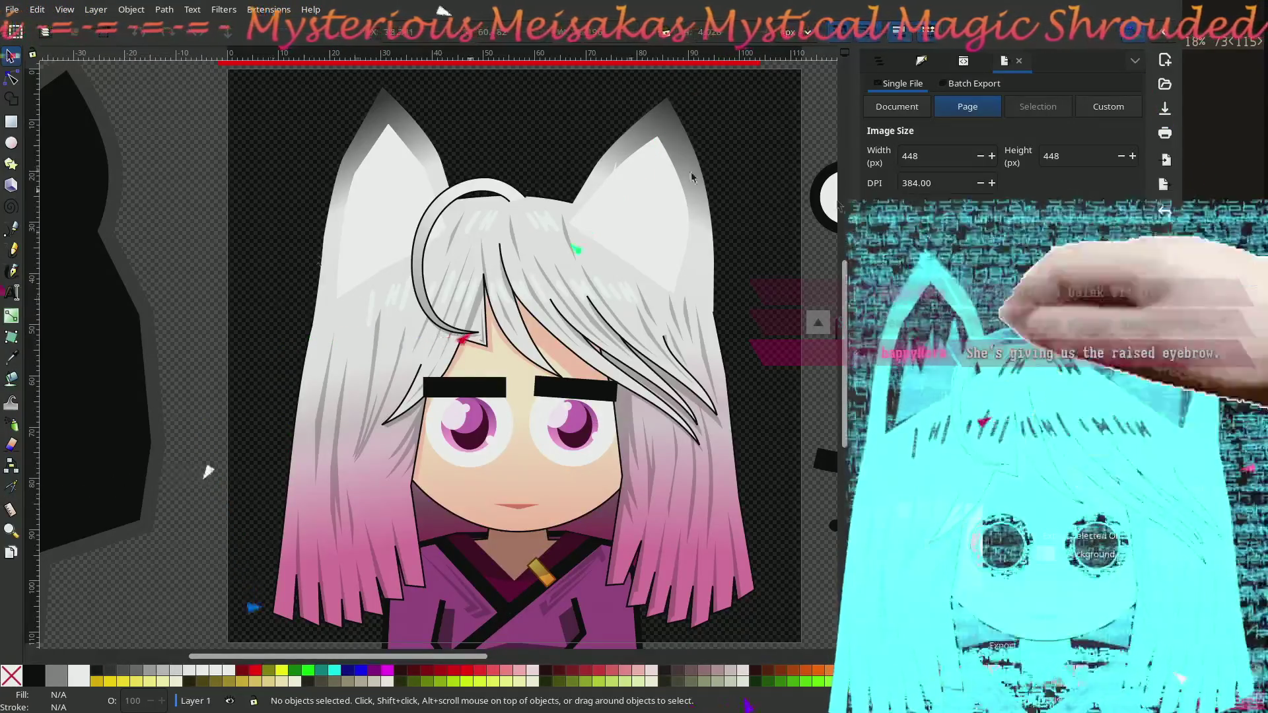
click(548, 382)
shift+click(485, 388)
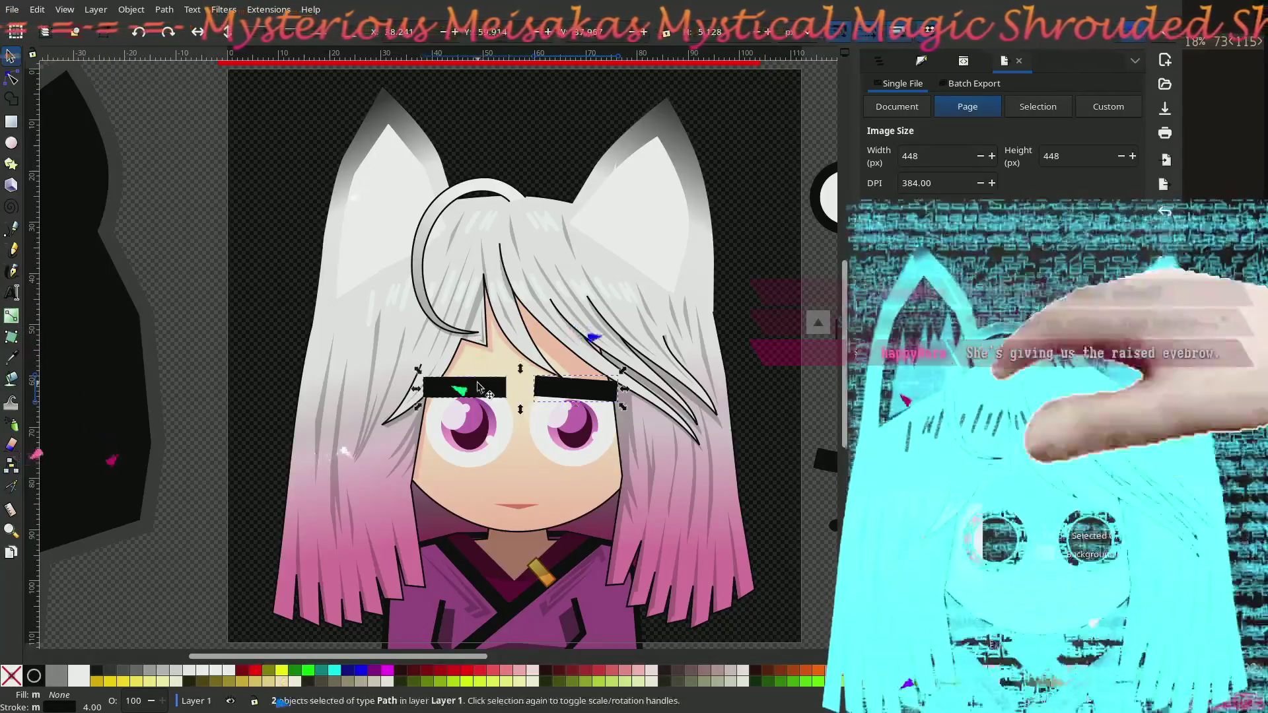
Step: Show the Stroke style settings in the Fill and Stroke panel
click(926, 61)
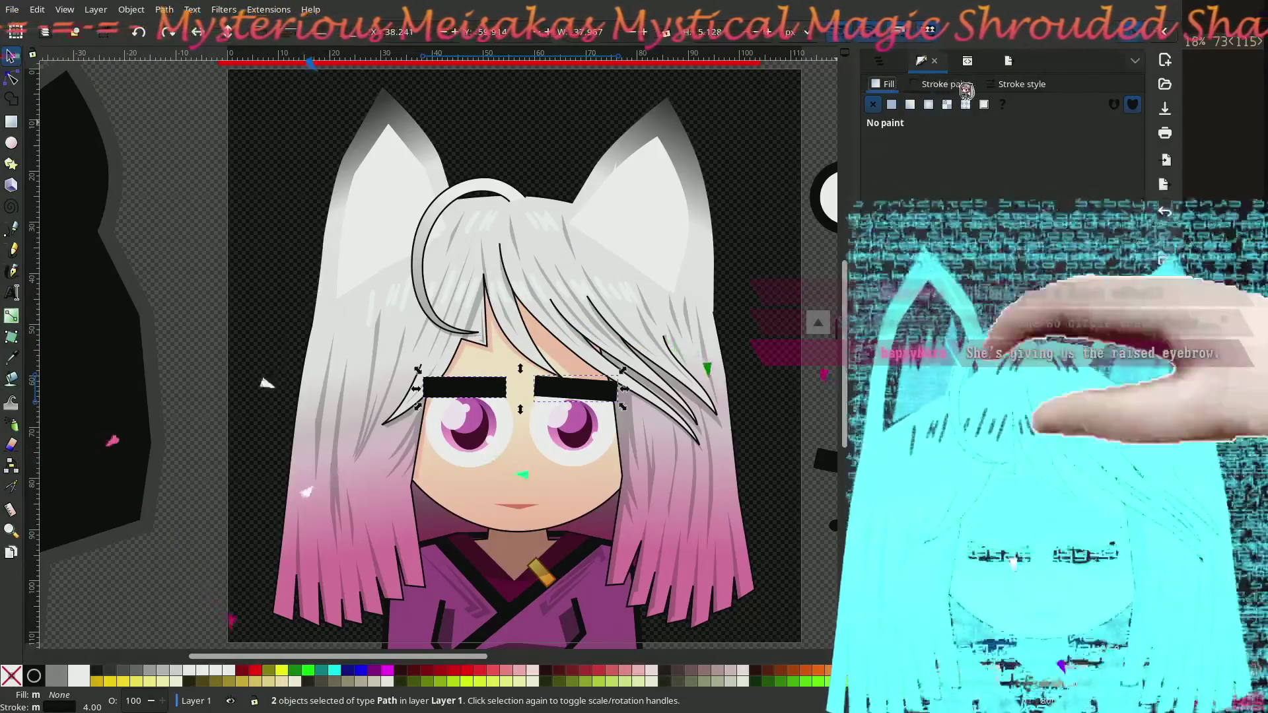
click(950, 84)
click(1020, 84)
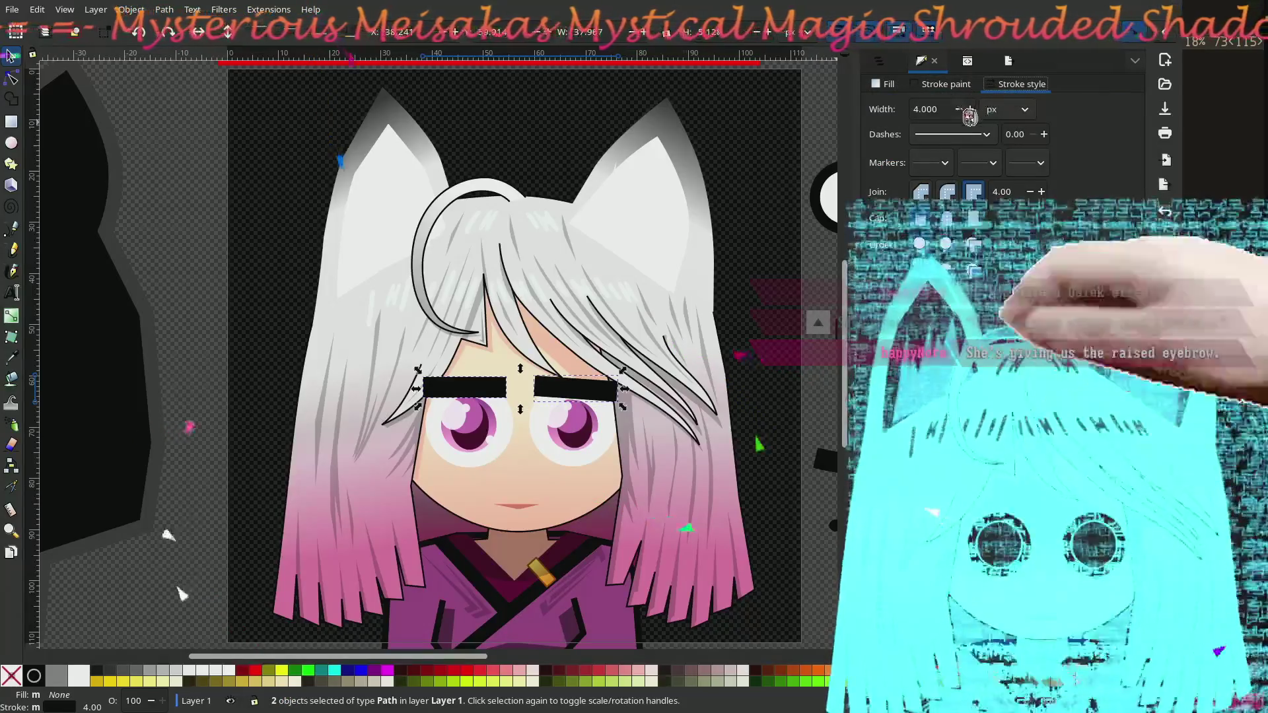
scroll(969, 116, down, 8)
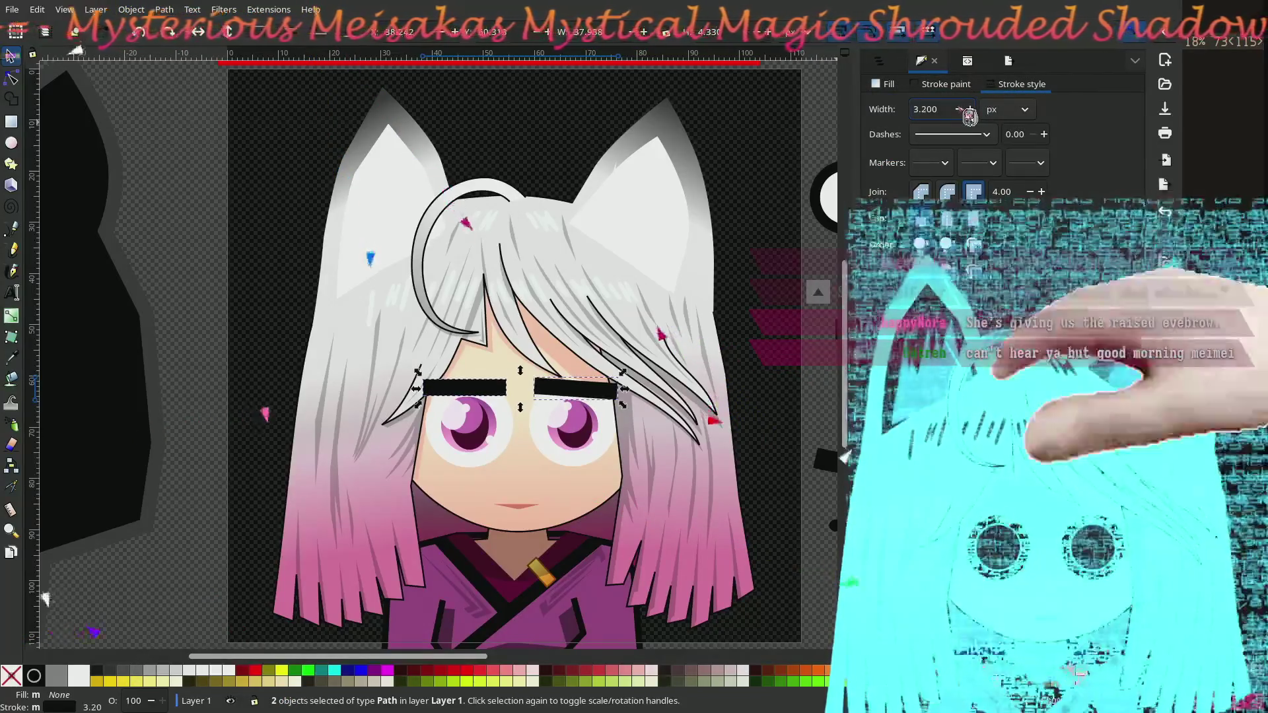
scroll(969, 117, down, 2)
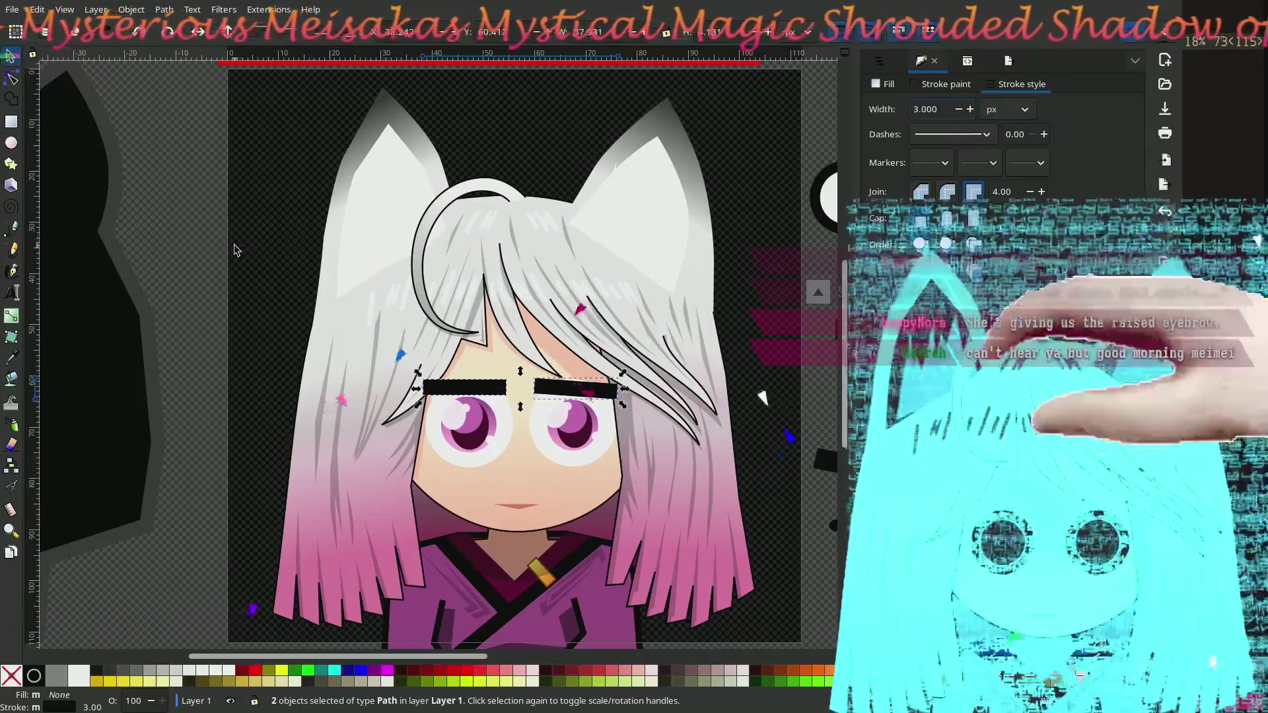
click(237, 250)
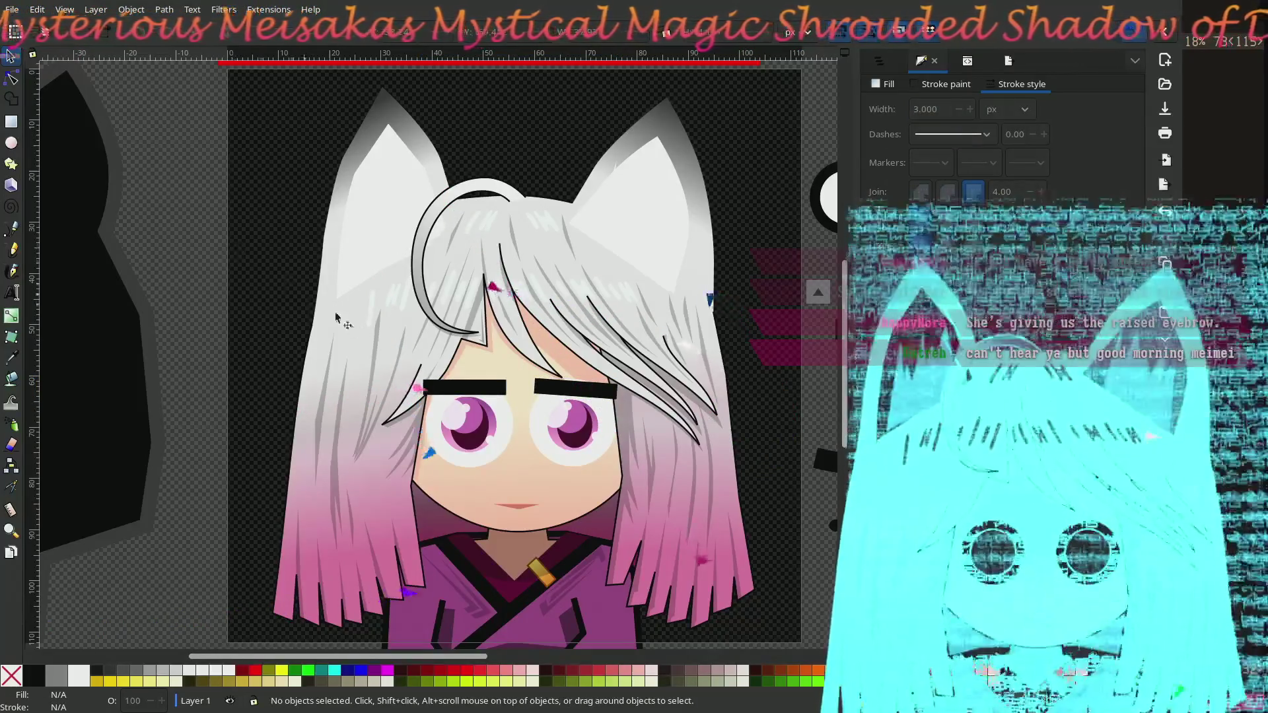
ctrl+scroll(524, 416, up, 4)
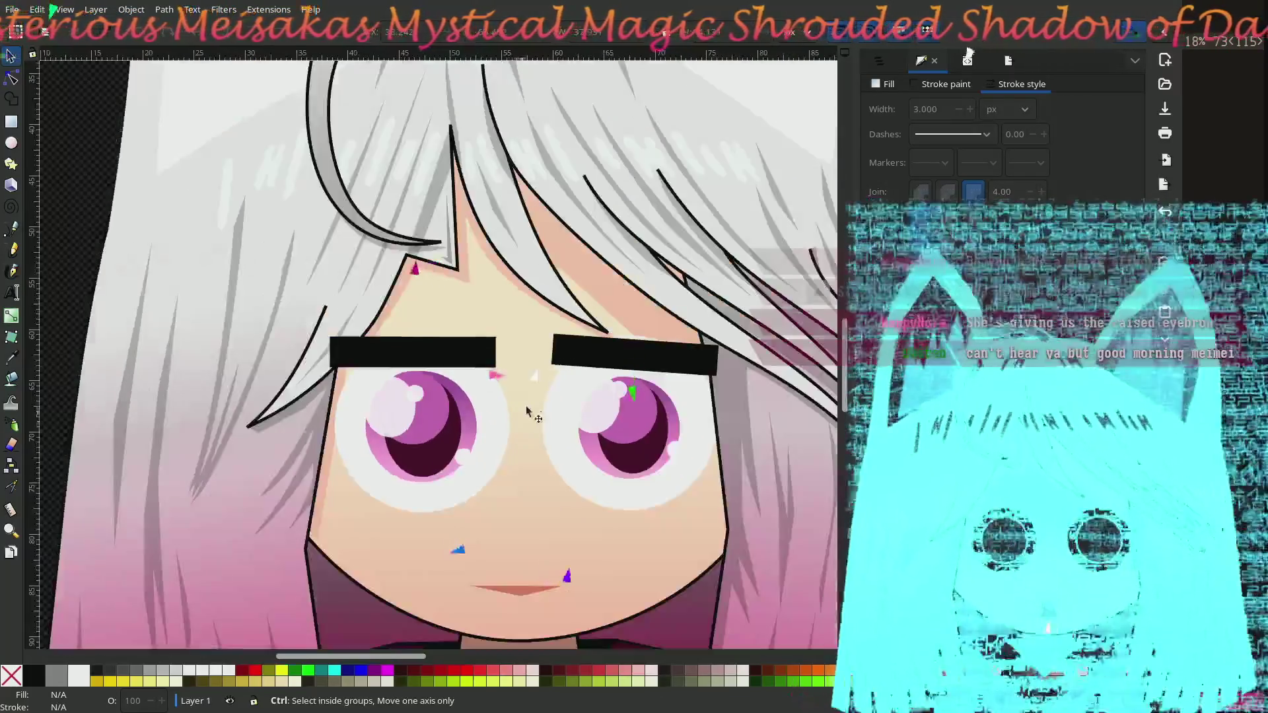
scroll(522, 397, right, 4)
Step: Rotate the right eyebrow straighter and nudge it up and left
click(581, 375)
click(572, 379)
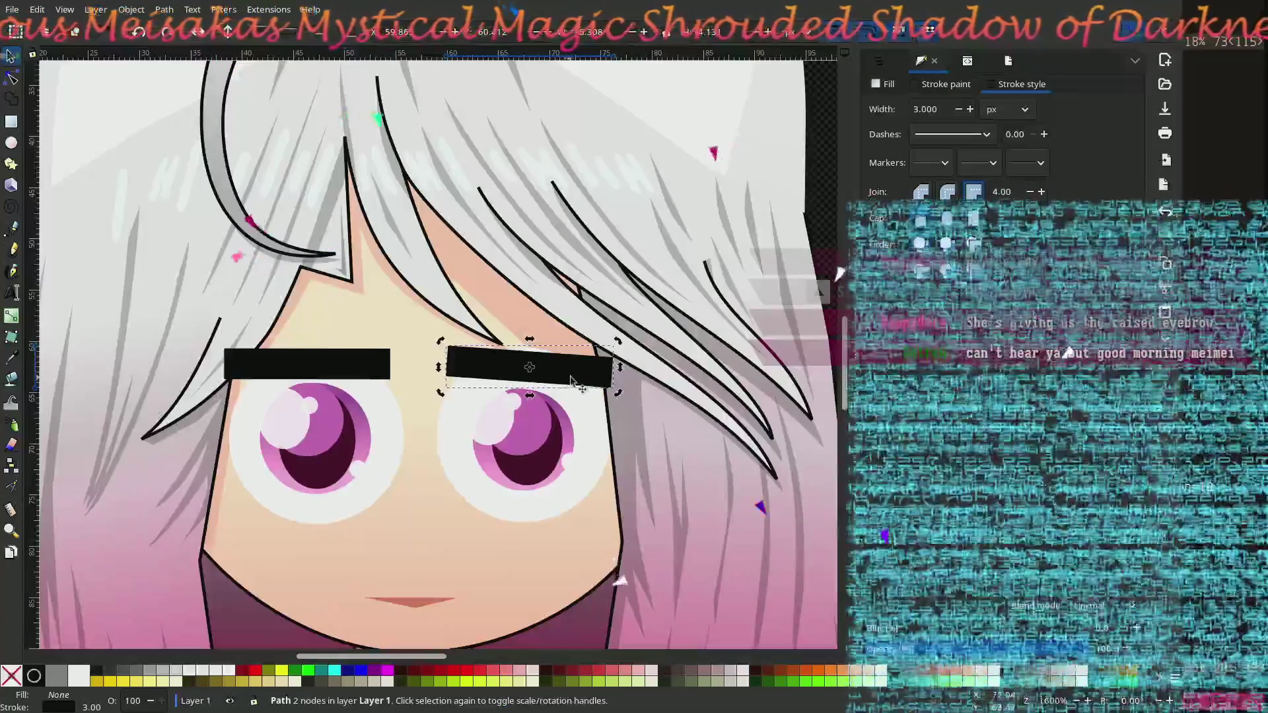
drag(619, 396, 621, 387)
mouse_move(545, 369)
mouse_down()
mouse_move(551, 343)
mouse_move(541, 360)
mouse_up()
key(5)
click(188, 251)
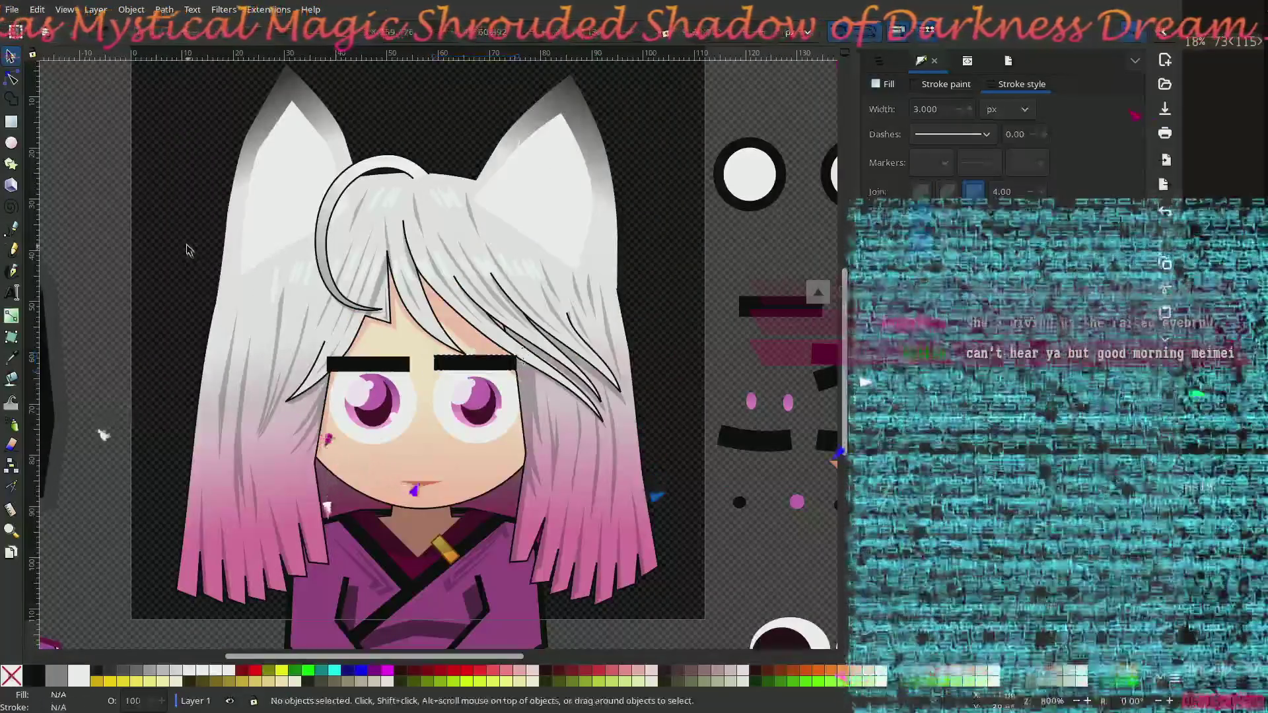
Step: Nudge the left and right eyebrows until both sit level above the eyes
scroll(478, 370, up, 2)
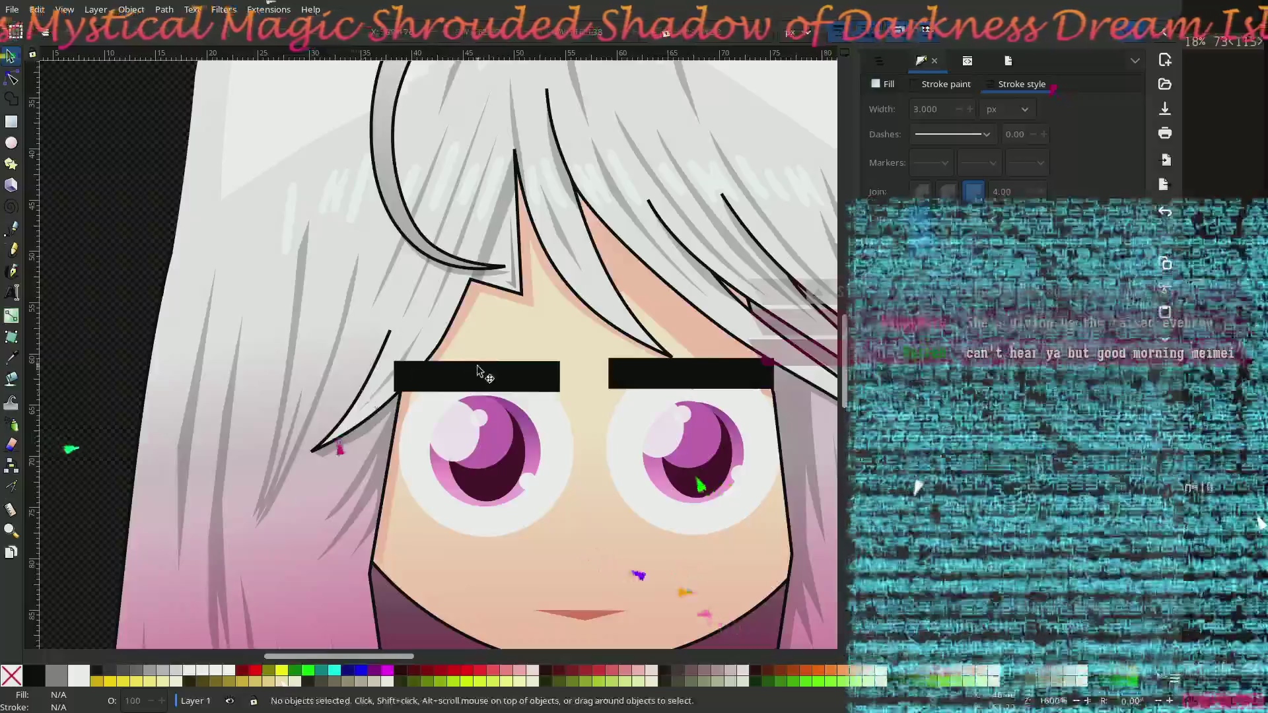
click(478, 370)
mouse_move(492, 388)
mouse_down()
mouse_move(508, 387)
mouse_move(483, 379)
mouse_up()
drag(482, 378, 486, 376)
click(644, 386)
drag(646, 383, 649, 386)
scroll(983, 120, up, 7)
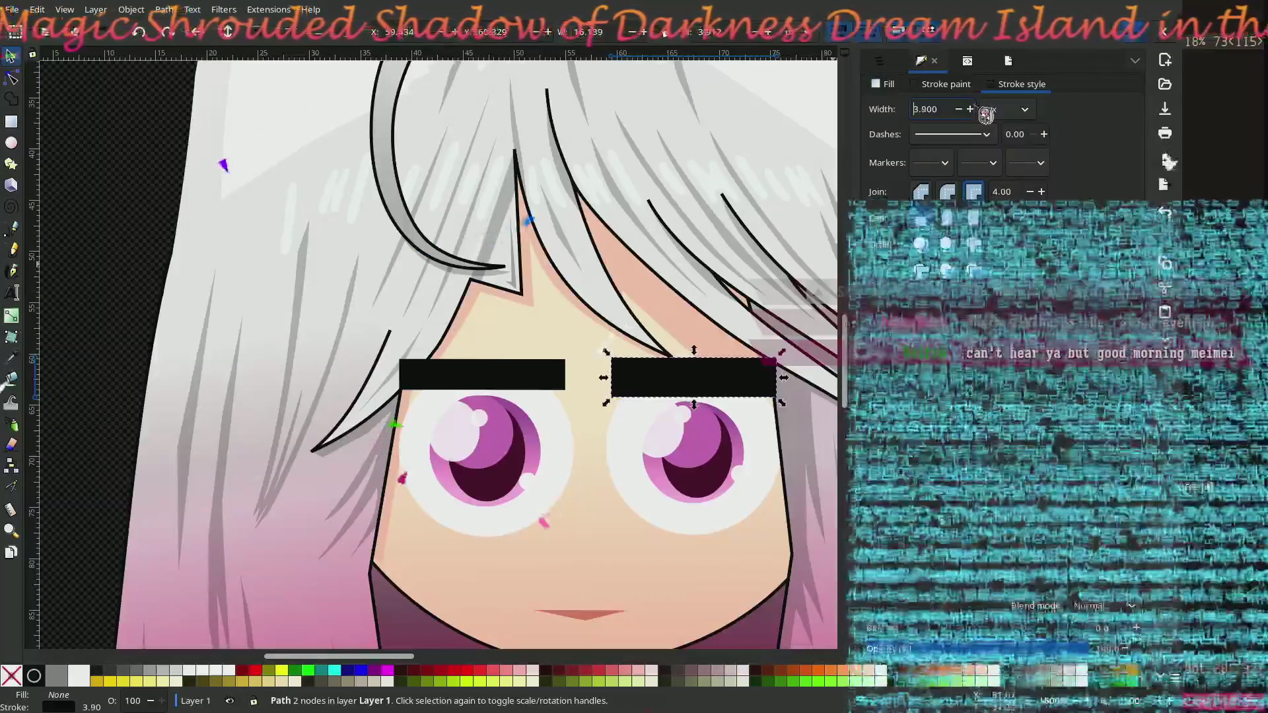
click(490, 380)
scroll(984, 119, up, 8)
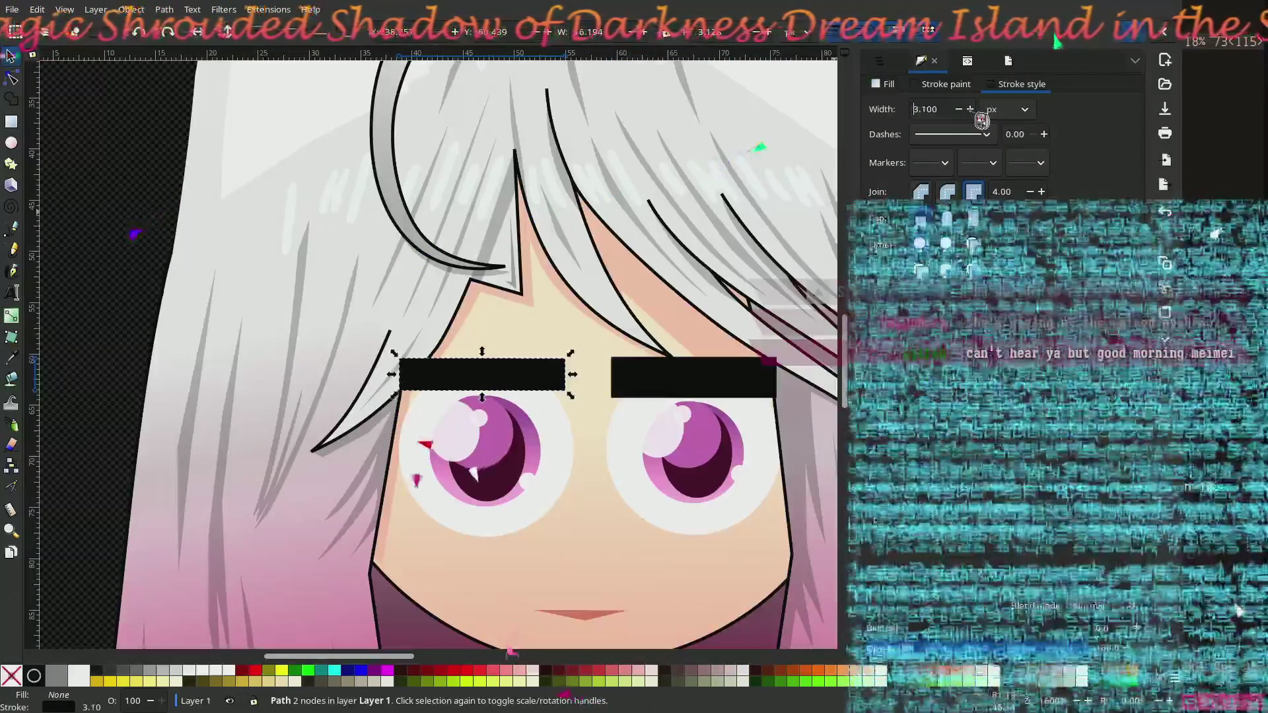
scroll(984, 120, up, 2)
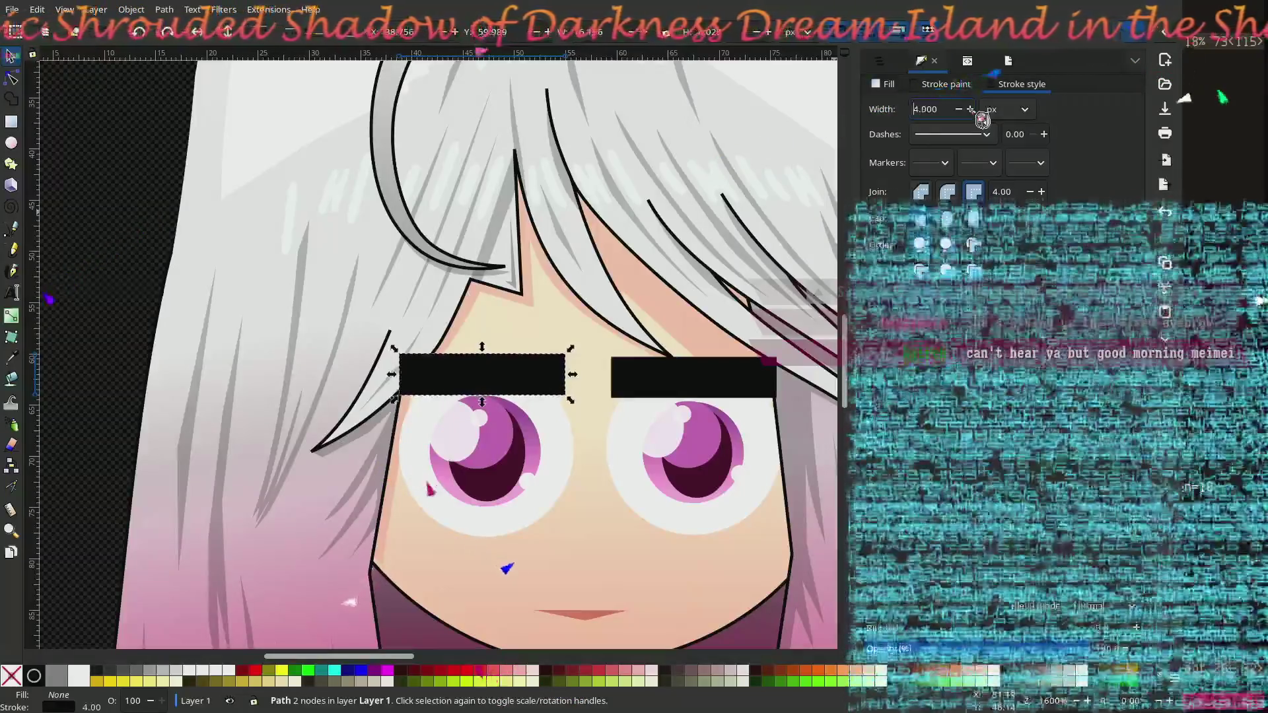
click(157, 233)
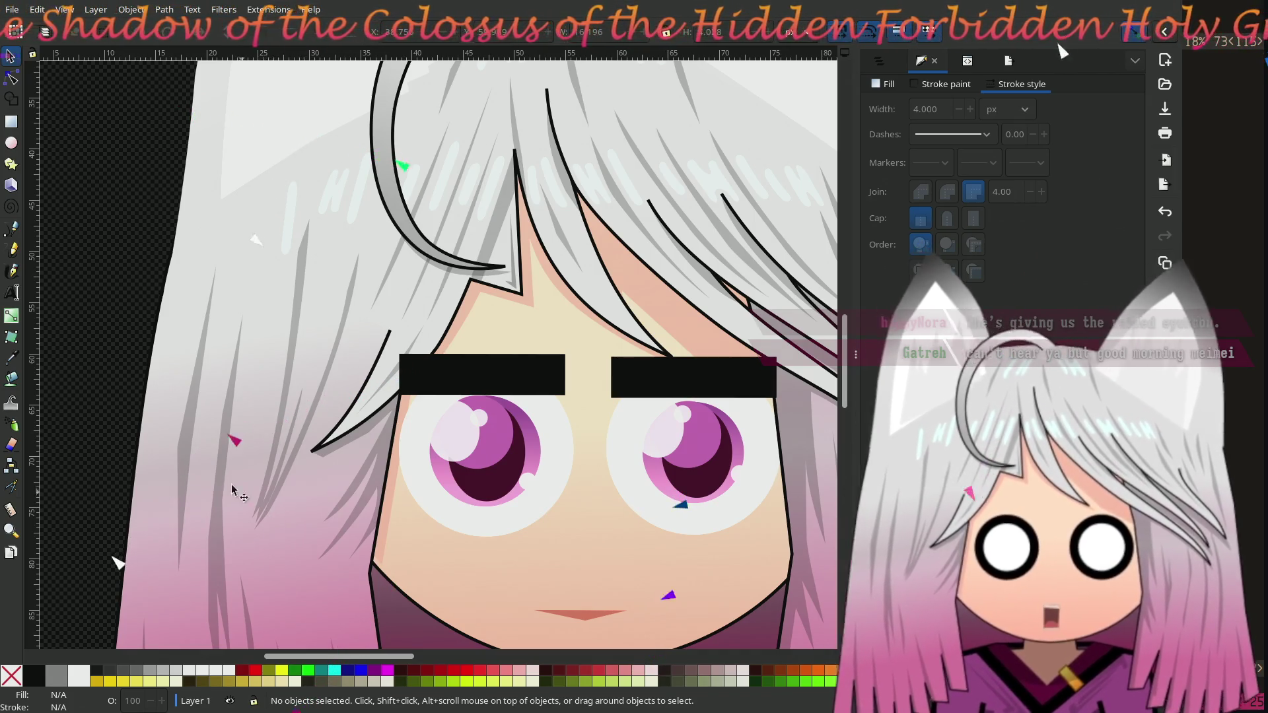
ctrl+scroll(139, 218, down, 3)
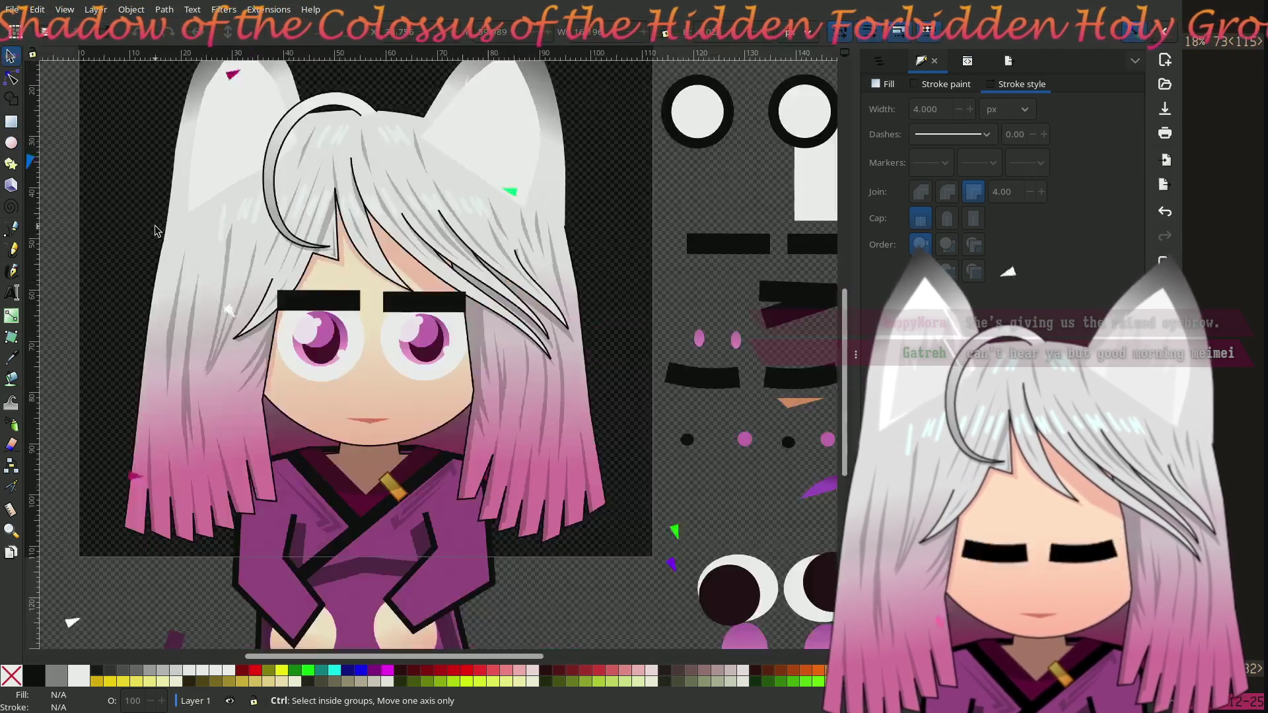
Step: Thin both rectangular eyebrows' outlines to a 2 px stroke width
ctrl+scroll(330, 298, up, 4)
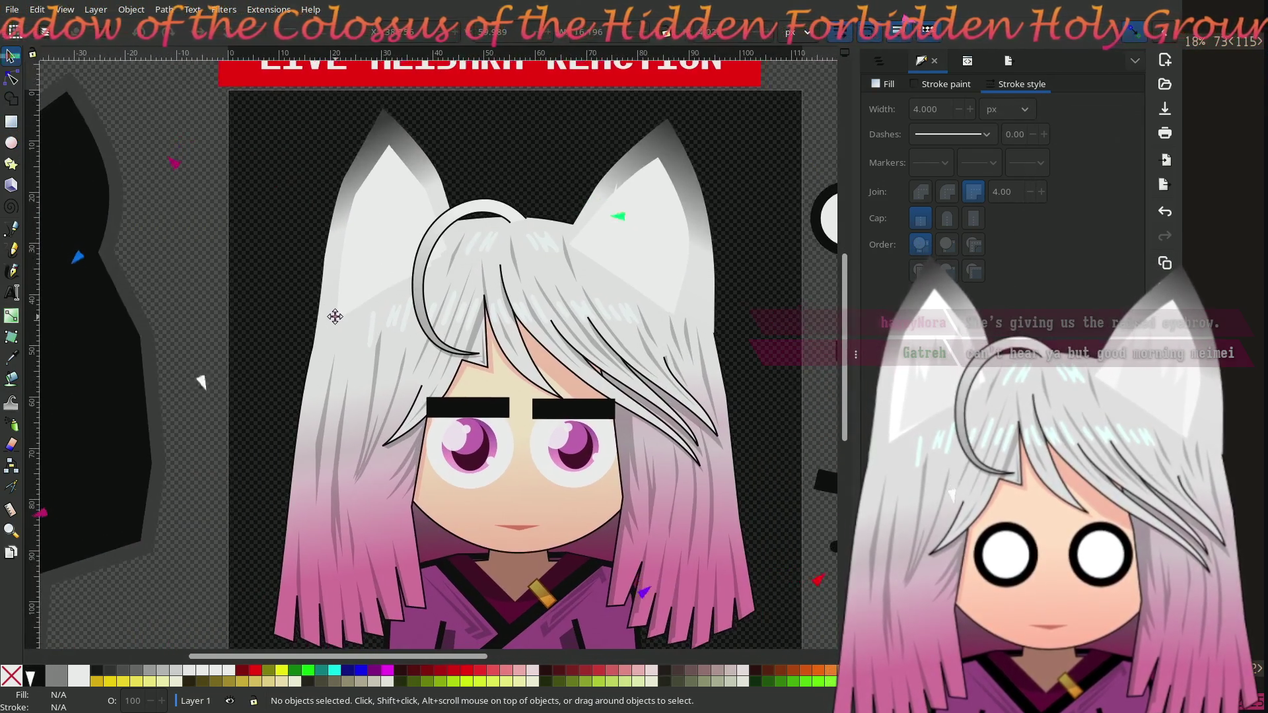
drag(325, 276, 310, 286)
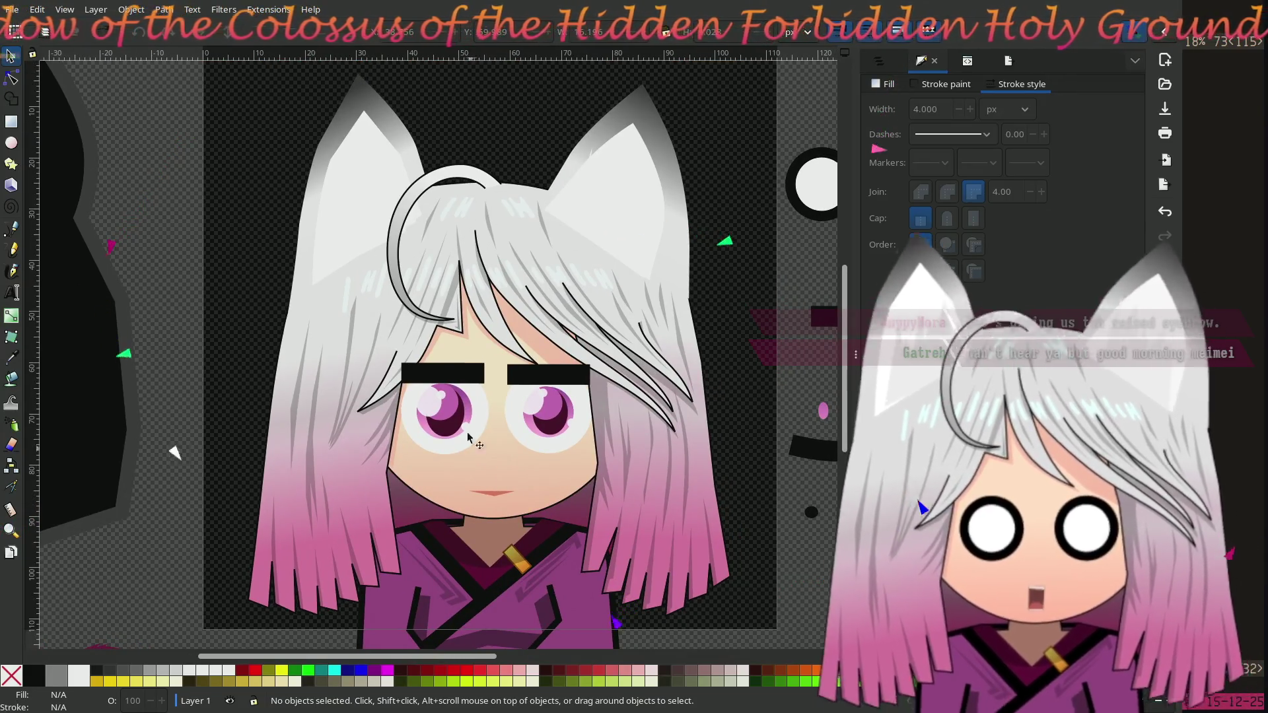
click(449, 373)
shift+click(552, 379)
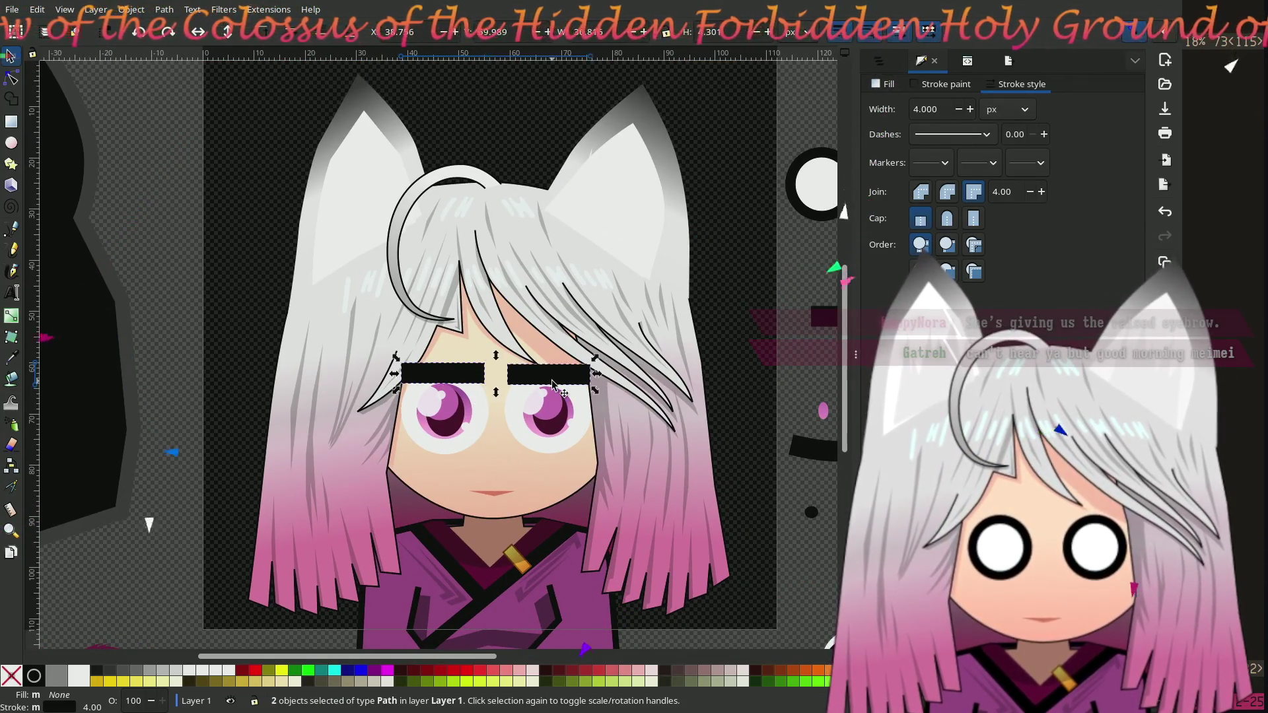
scroll(969, 111, down, 8)
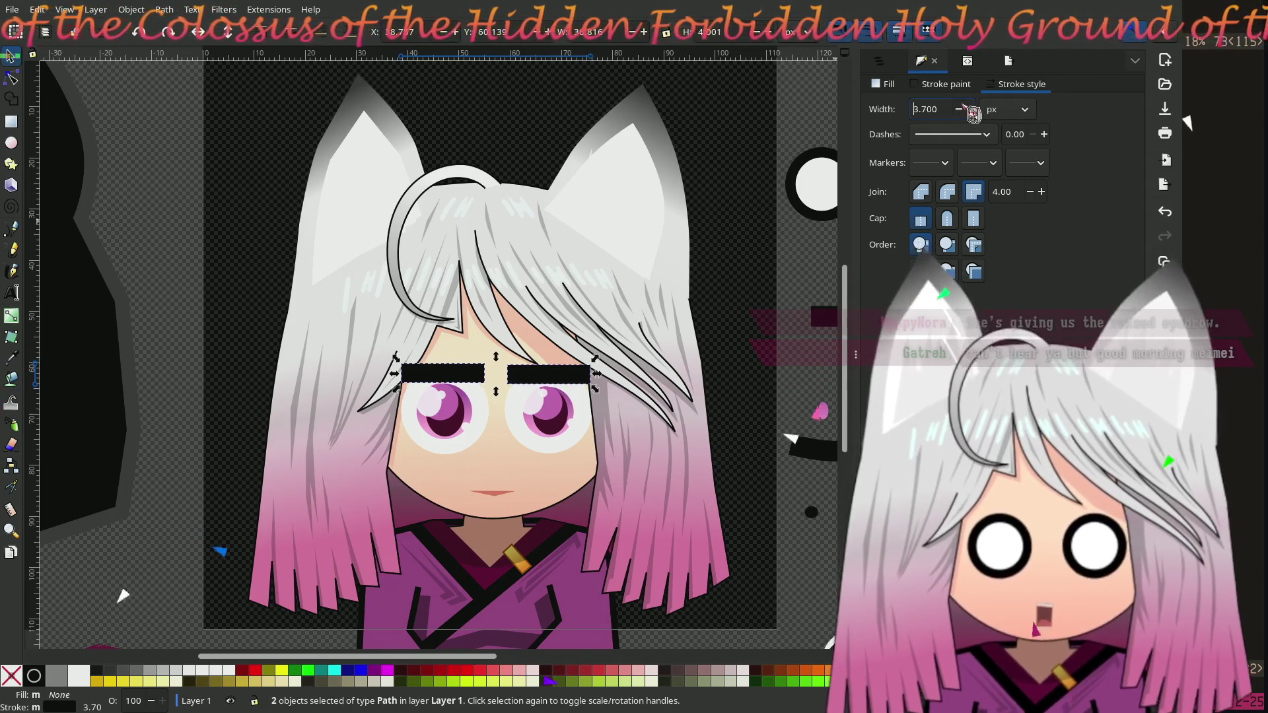
scroll(973, 112, down, 5)
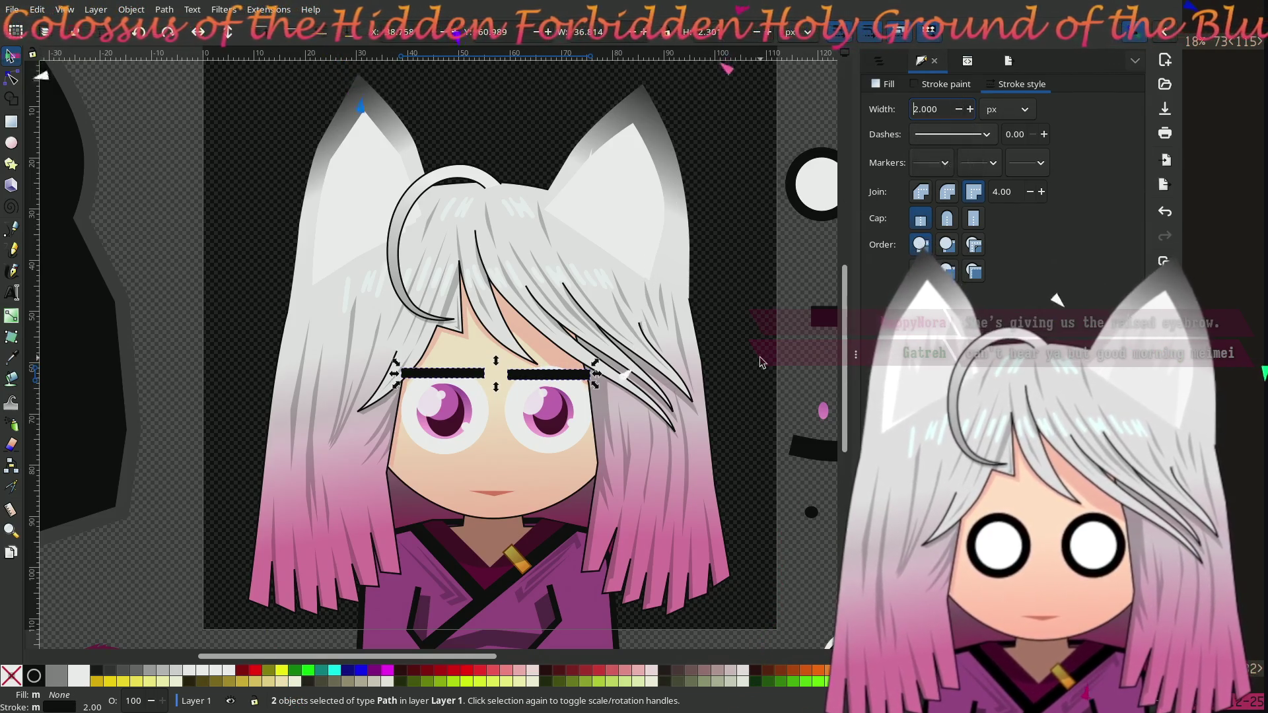
click(762, 362)
ctrl+scroll(488, 489, up, 2)
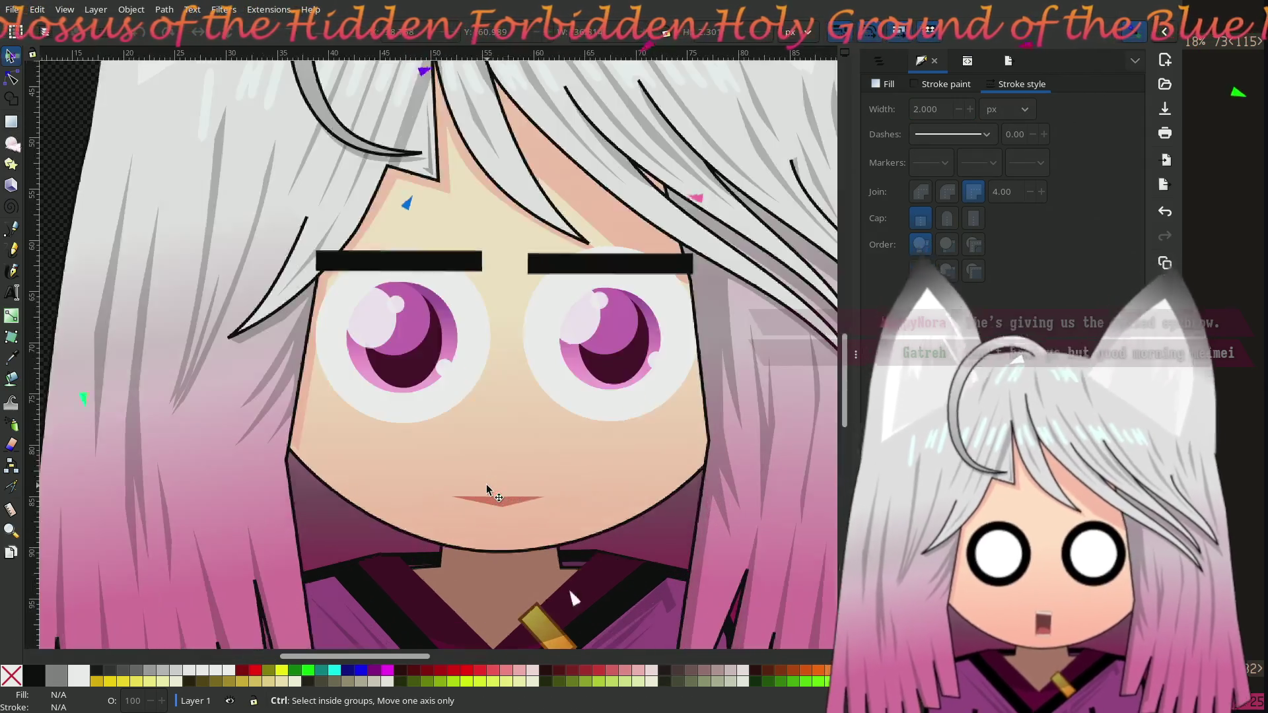
Step: Move both rectangular eyebrows off the face onto the parts sheet
click(462, 263)
shift+click(534, 270)
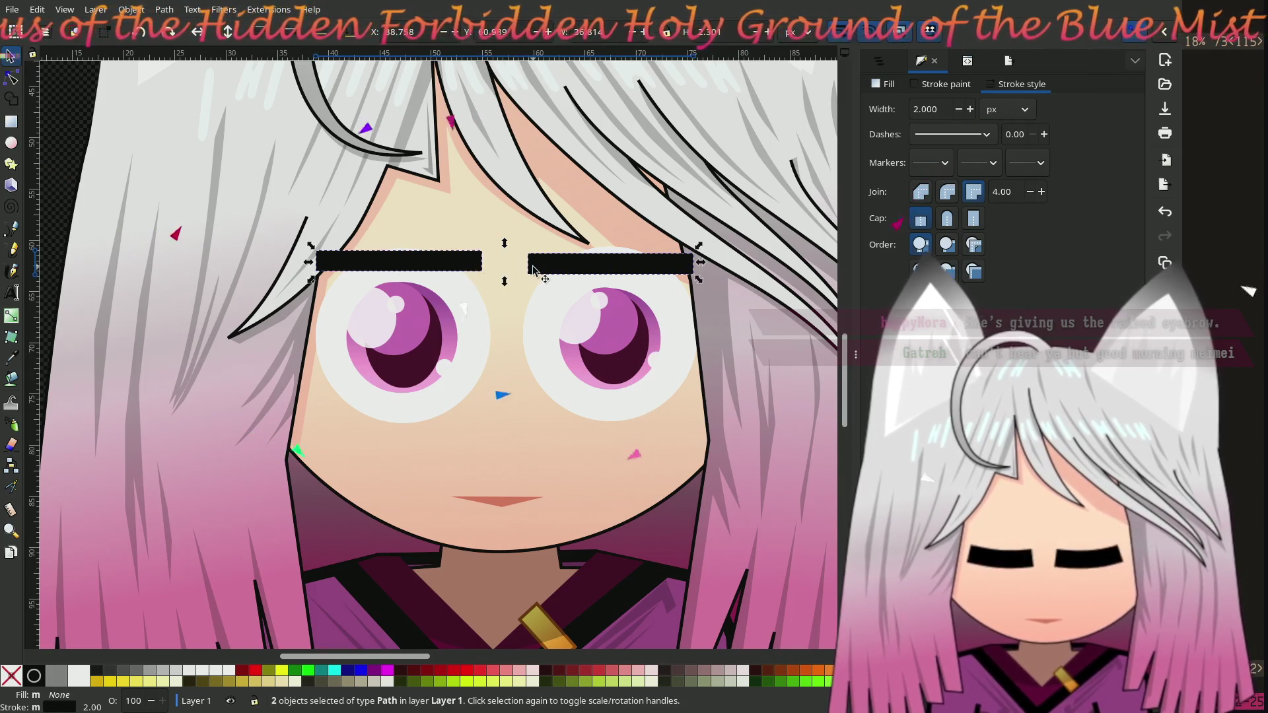
ctrl+scroll(533, 269, down, 5)
mouse_move(516, 289)
mouse_down()
mouse_move(680, 462)
mouse_move(738, 485)
mouse_move(800, 453)
mouse_move(793, 463)
mouse_up()
drag(768, 397, 451, 383)
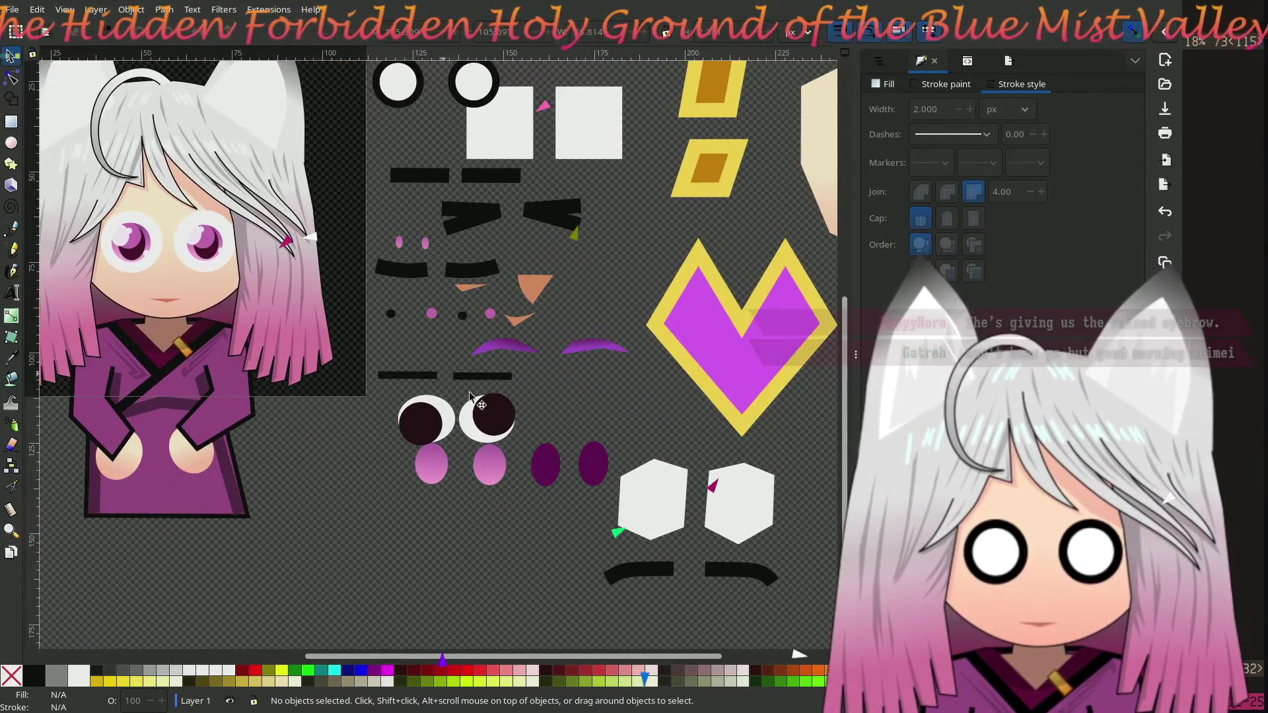
Step: Duplicate the two curved black eyebrows from the parts sheet onto the face
click(668, 573)
shift+click(727, 574)
key(ctrl+d)
mouse_move(748, 581)
mouse_down()
mouse_move(361, 208)
mouse_move(208, 224)
mouse_move(219, 217)
mouse_up()
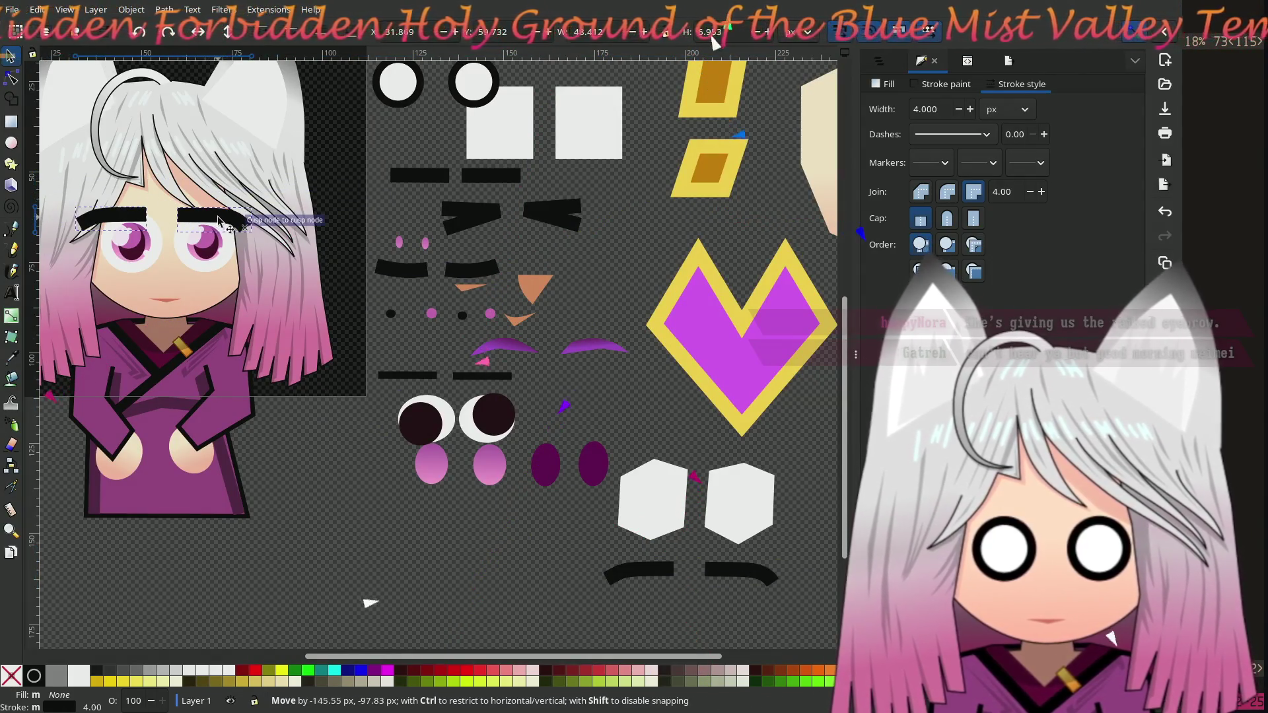
key(5)
scroll(460, 489, up, 5)
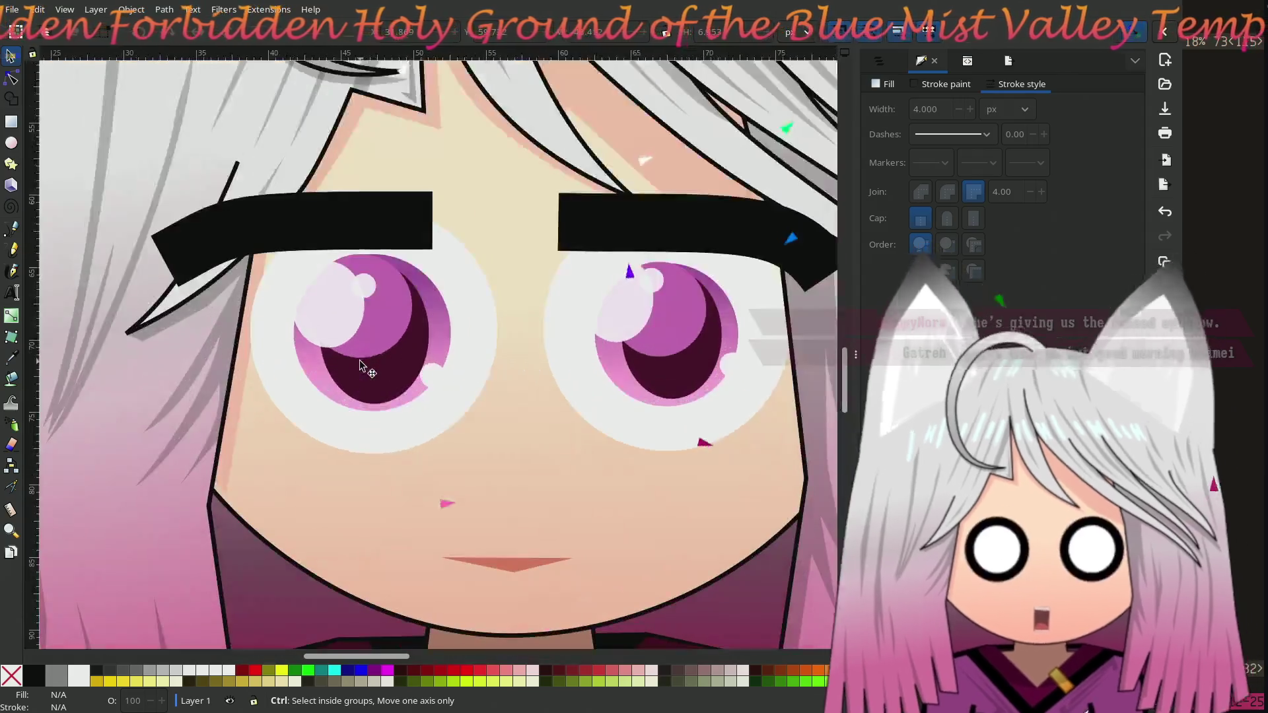
scroll(360, 365, up, 2)
Step: Position the curved eyebrows above the left and right eyes
click(182, 255)
mouse_move(183, 254)
mouse_down()
mouse_move(238, 264)
mouse_move(224, 261)
mouse_move(241, 242)
mouse_move(239, 259)
mouse_up()
mouse_move(647, 285)
mouse_down()
mouse_move(617, 258)
mouse_move(633, 281)
mouse_up()
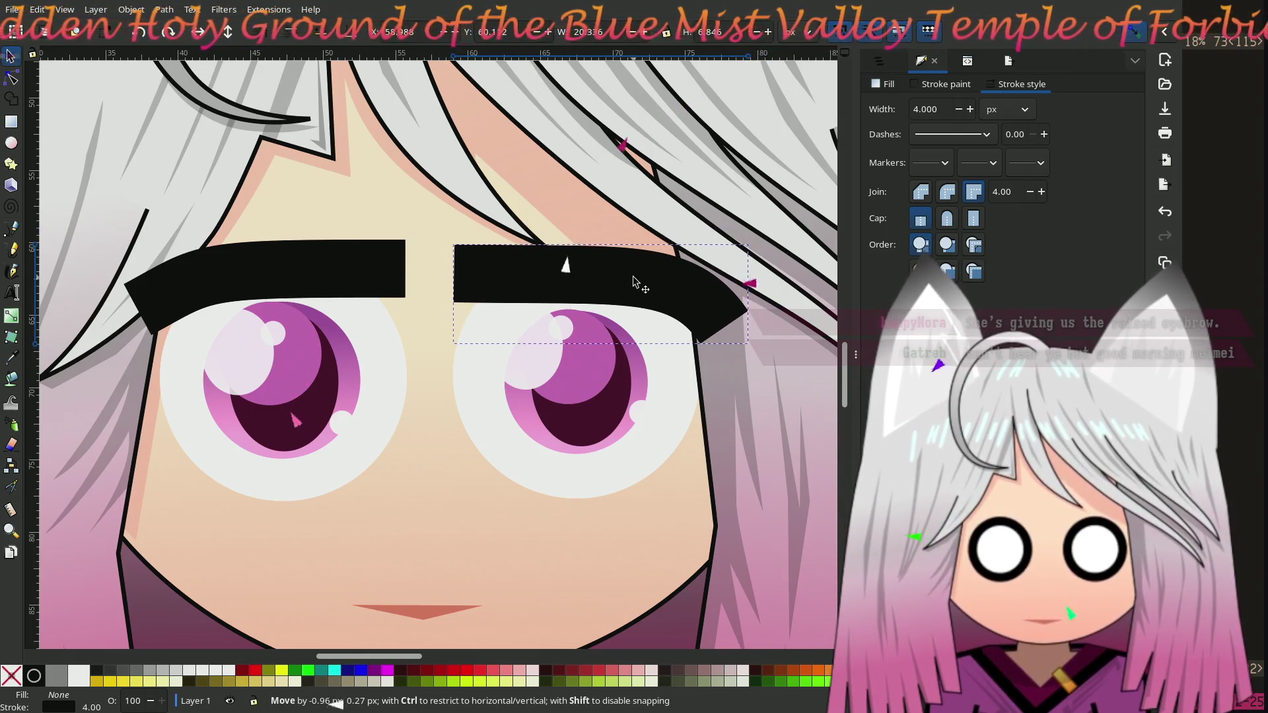
drag(632, 281, 625, 282)
mouse_move(547, 278)
mouse_down()
mouse_move(561, 269)
mouse_move(552, 276)
mouse_up()
Step: Thin the curved eyebrows' outlines to a 3 px stroke width
scroll(968, 113, down, 4)
scroll(972, 113, down, 6)
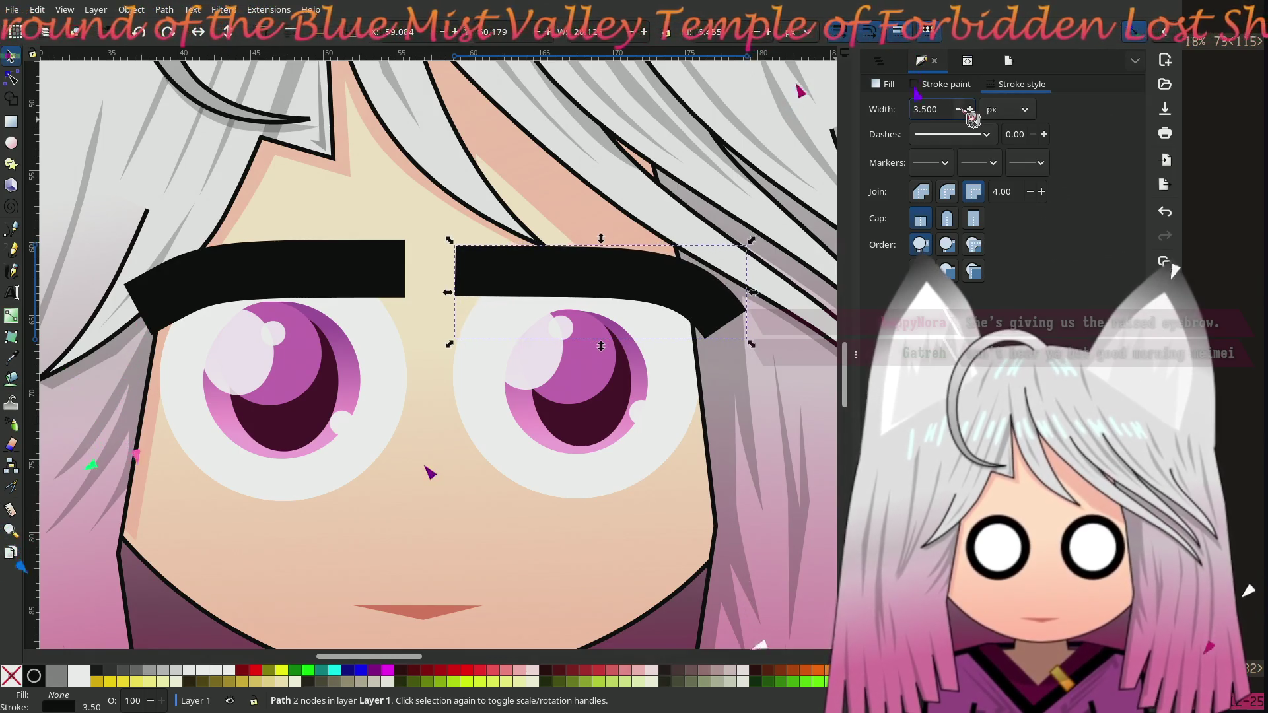
click(306, 264)
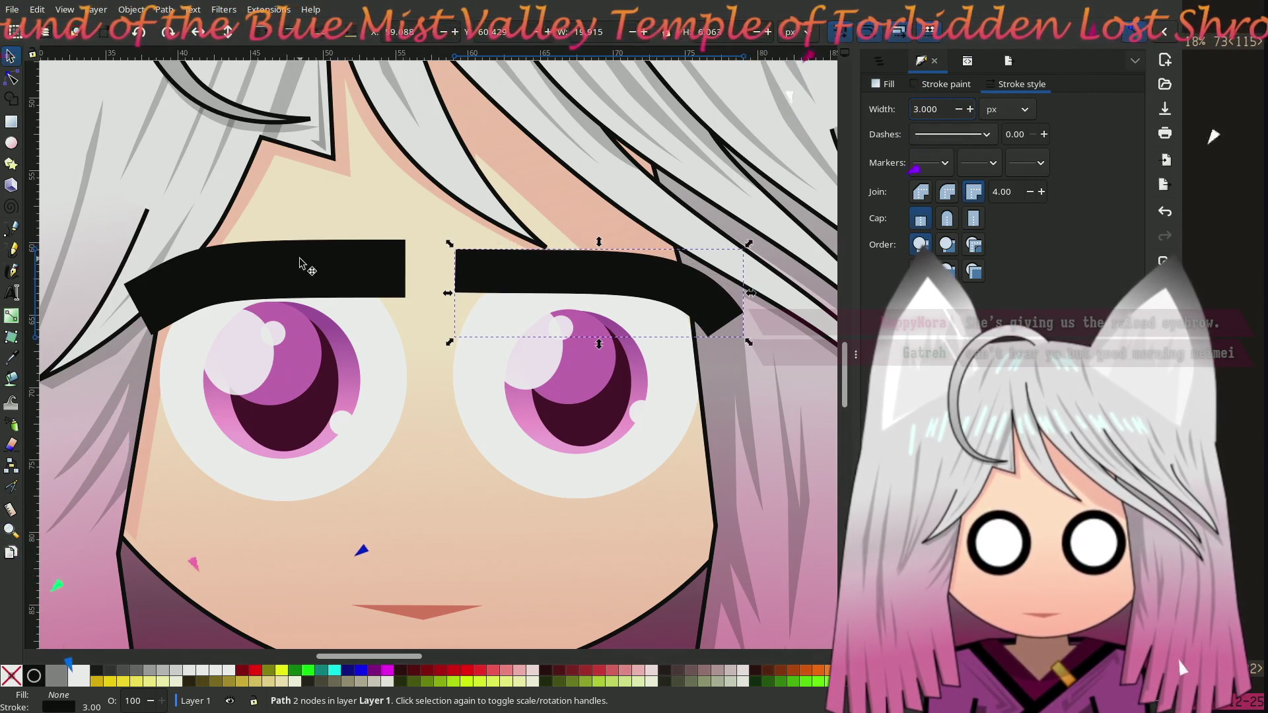
scroll(973, 112, down, 2)
scroll(973, 113, down, 8)
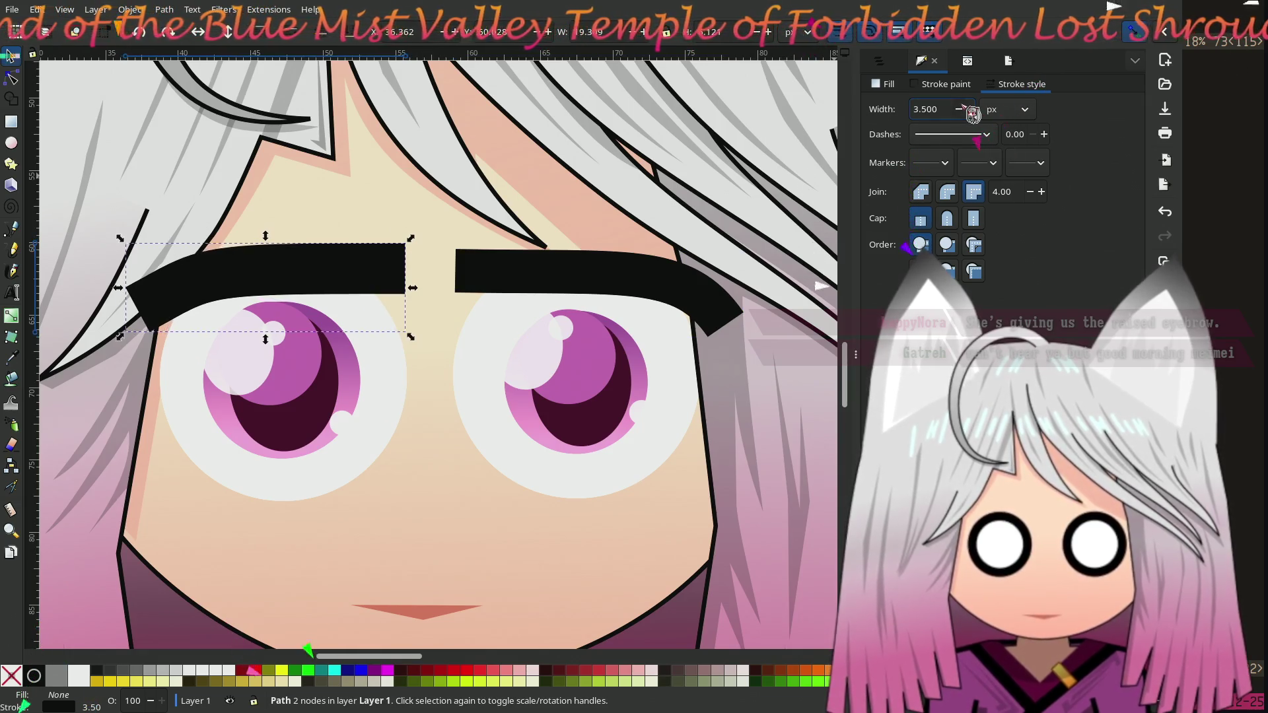
key(minus)
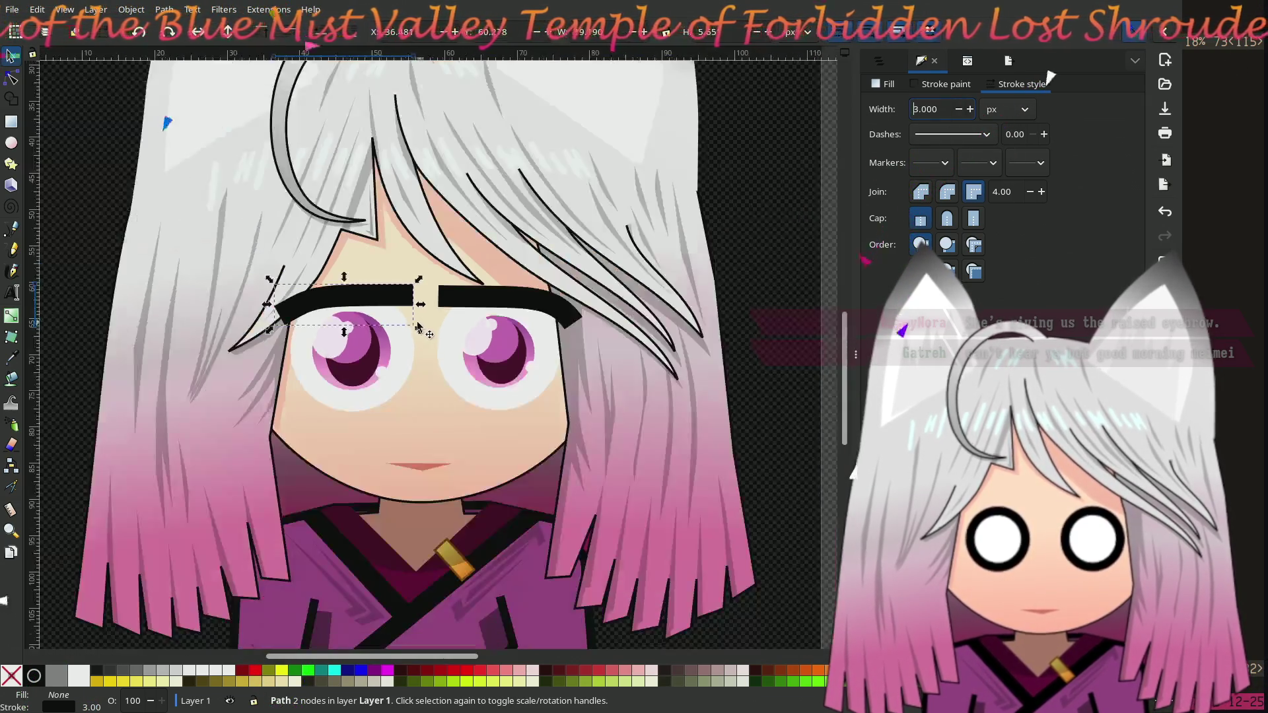
scroll(224, 228, left, 3)
click(224, 228)
ctrl+scroll(225, 228, down, 3)
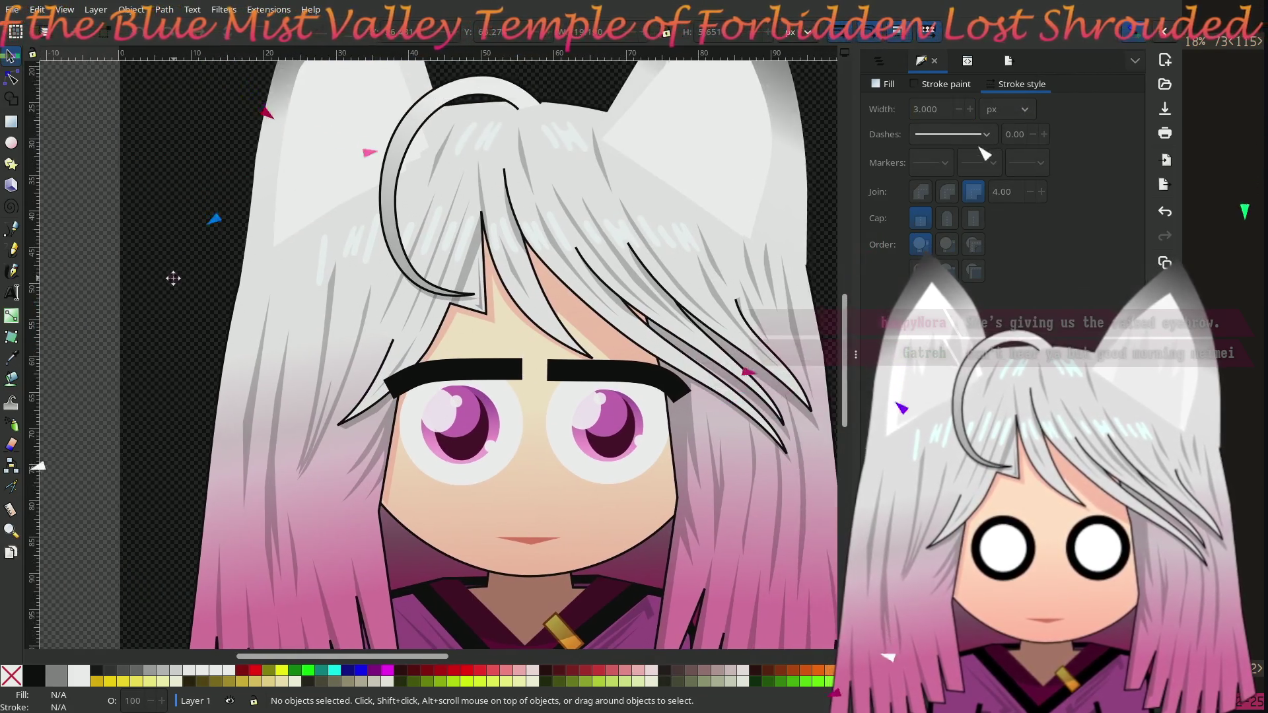
scroll(263, 317, down, 1)
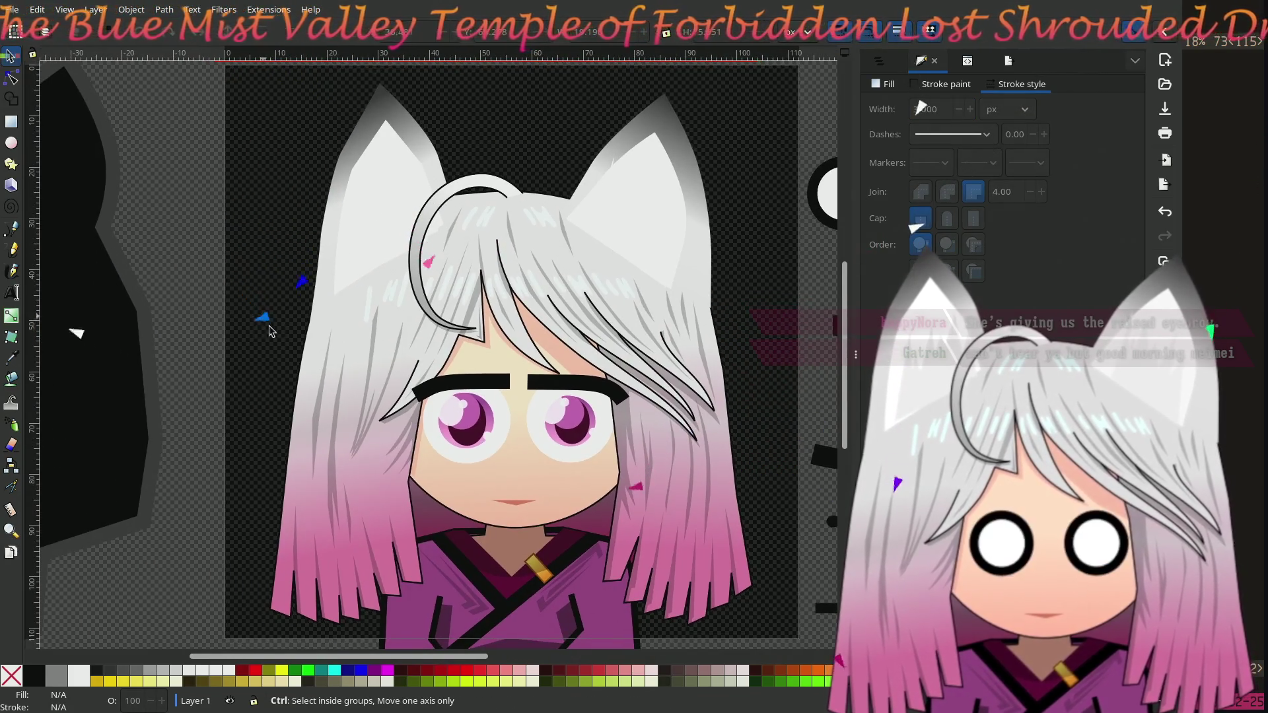
ctrl+scroll(561, 430, up, 2)
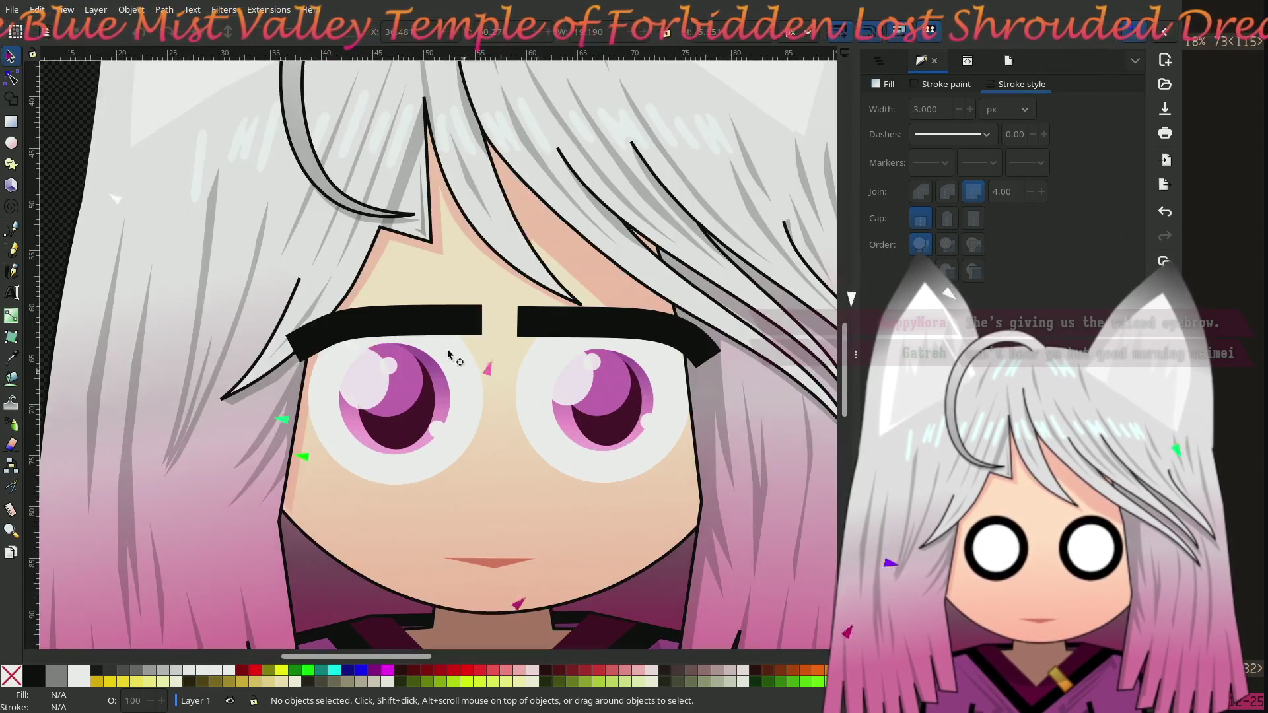
click(12, 79)
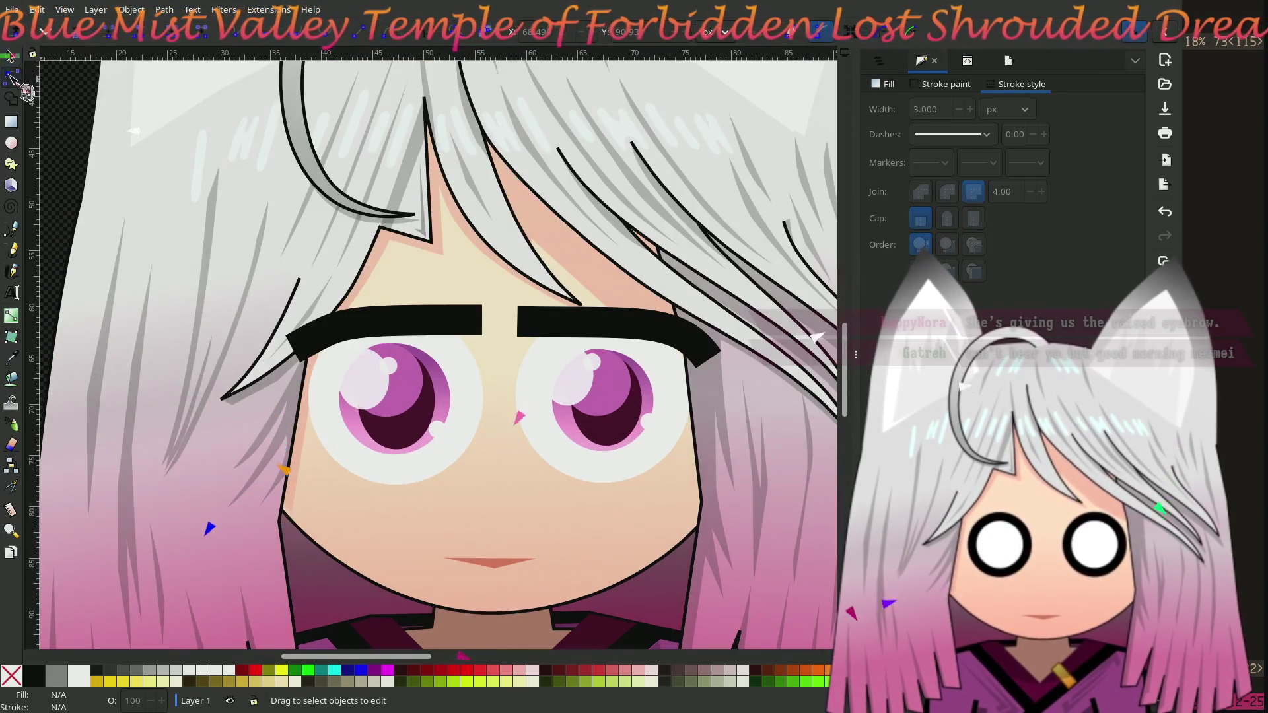
Step: Pull curve handles on both eyebrows and bend the right eyebrow's inner end and top curve
click(477, 324)
drag(482, 321, 333, 319)
click(531, 330)
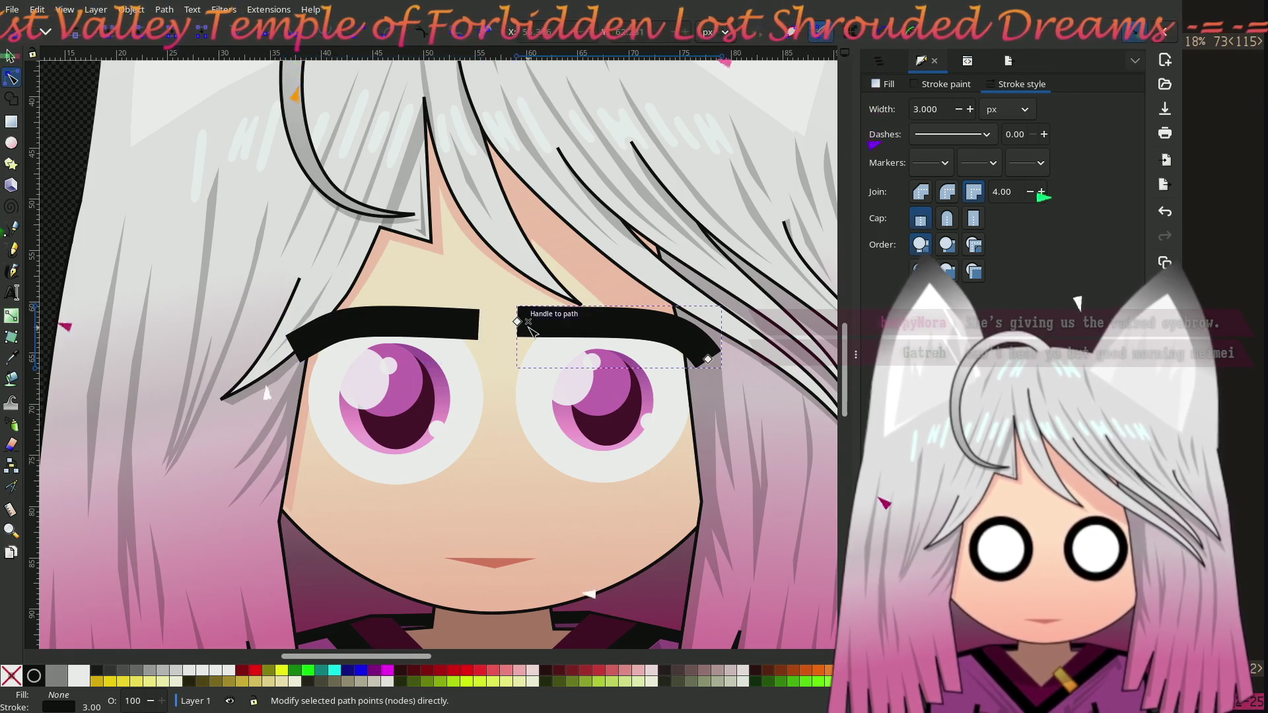
mouse_move(520, 323)
mouse_down()
mouse_move(642, 330)
mouse_move(639, 316)
mouse_up()
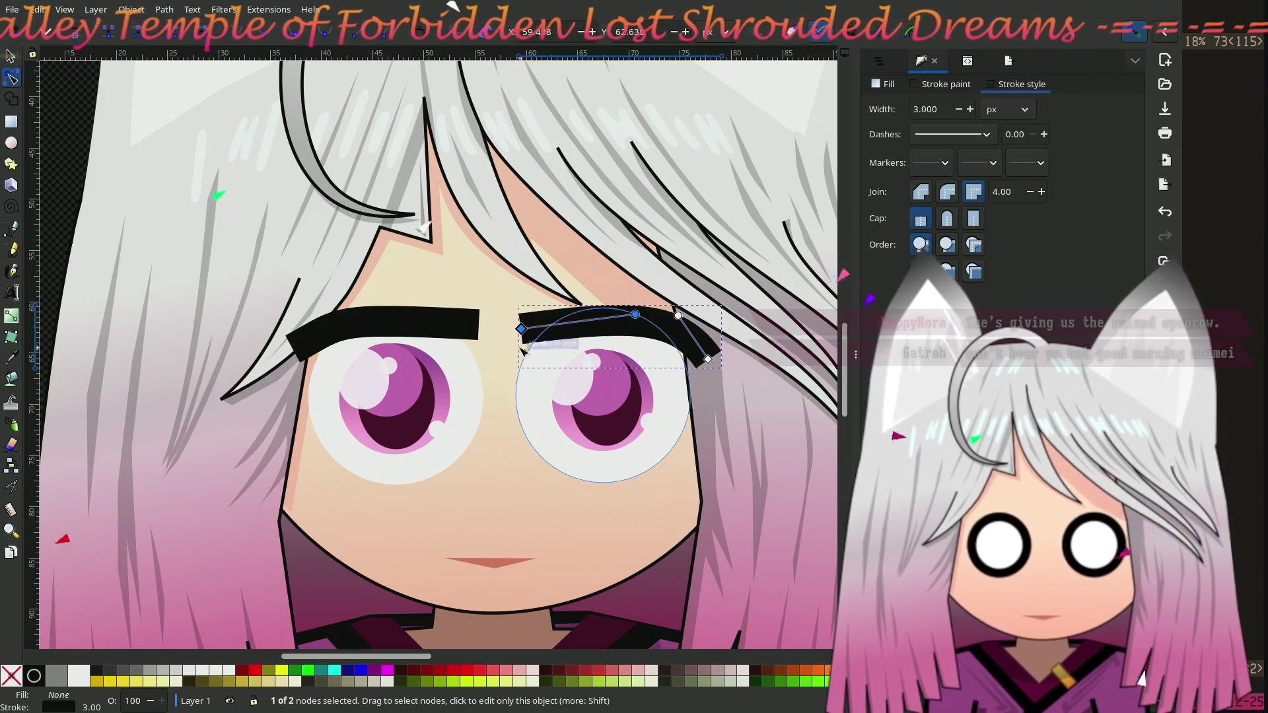
drag(522, 328, 520, 329)
drag(635, 314, 650, 313)
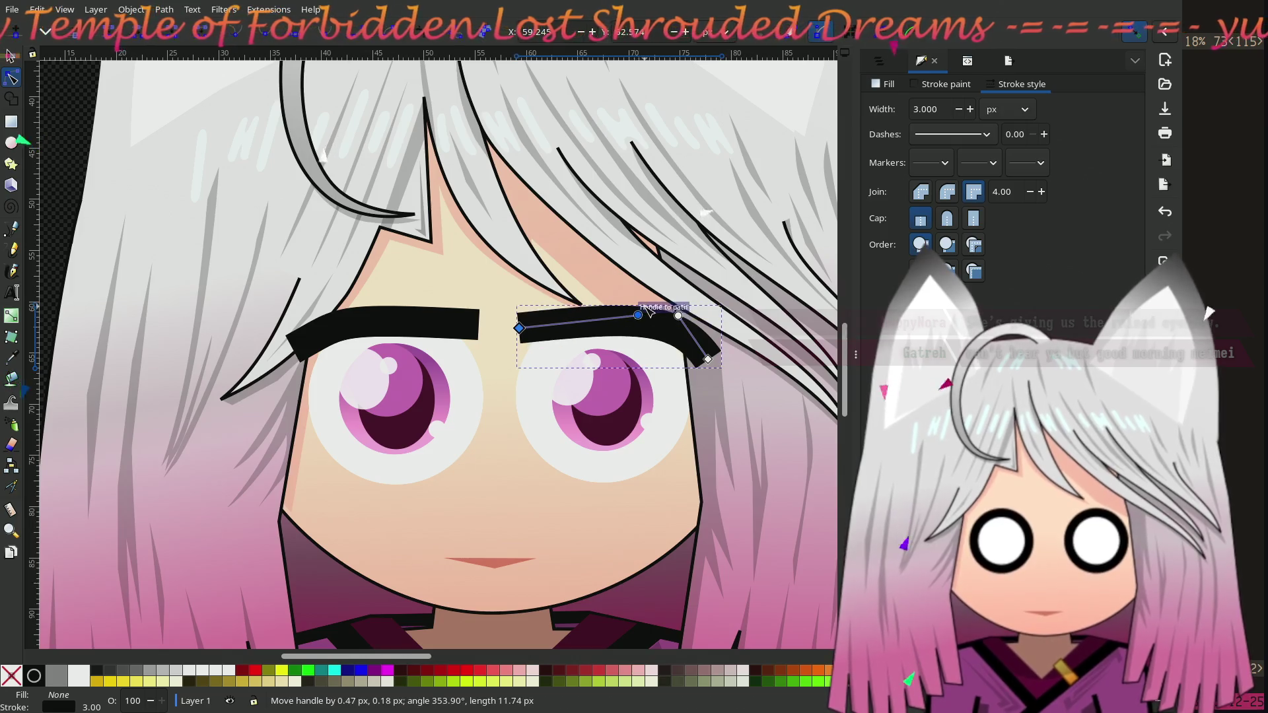
click(424, 329)
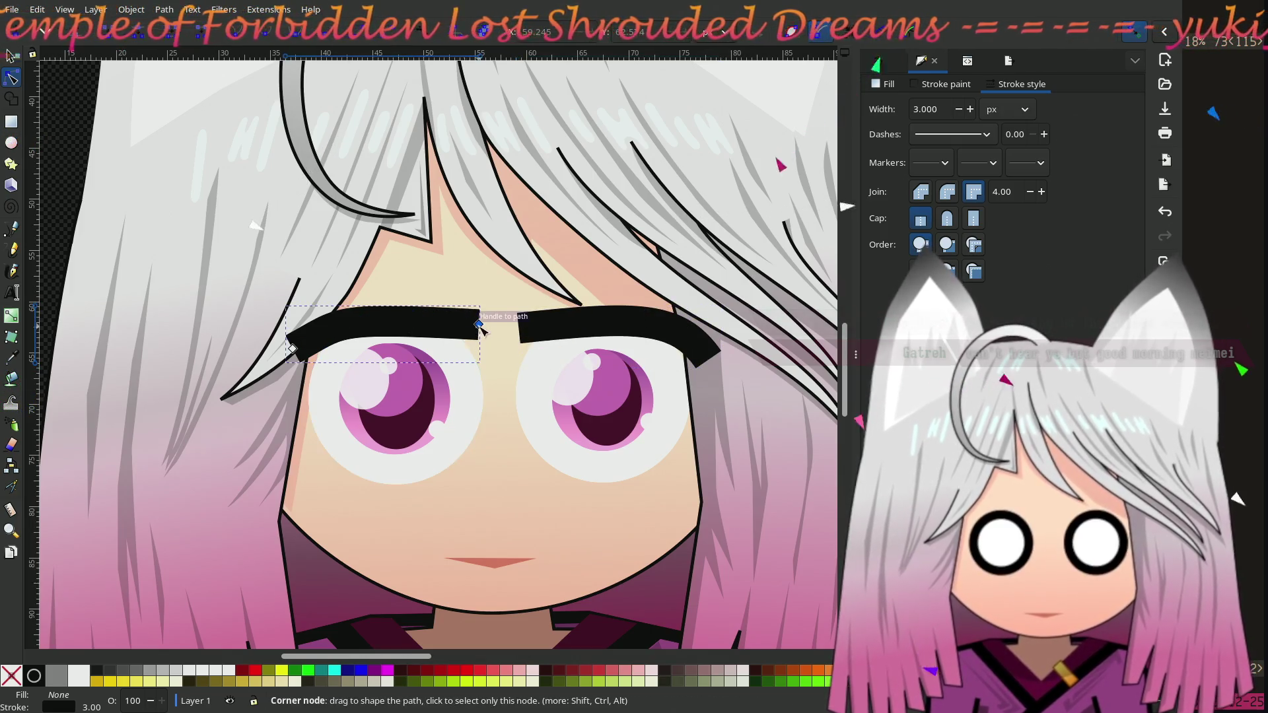
click(581, 322)
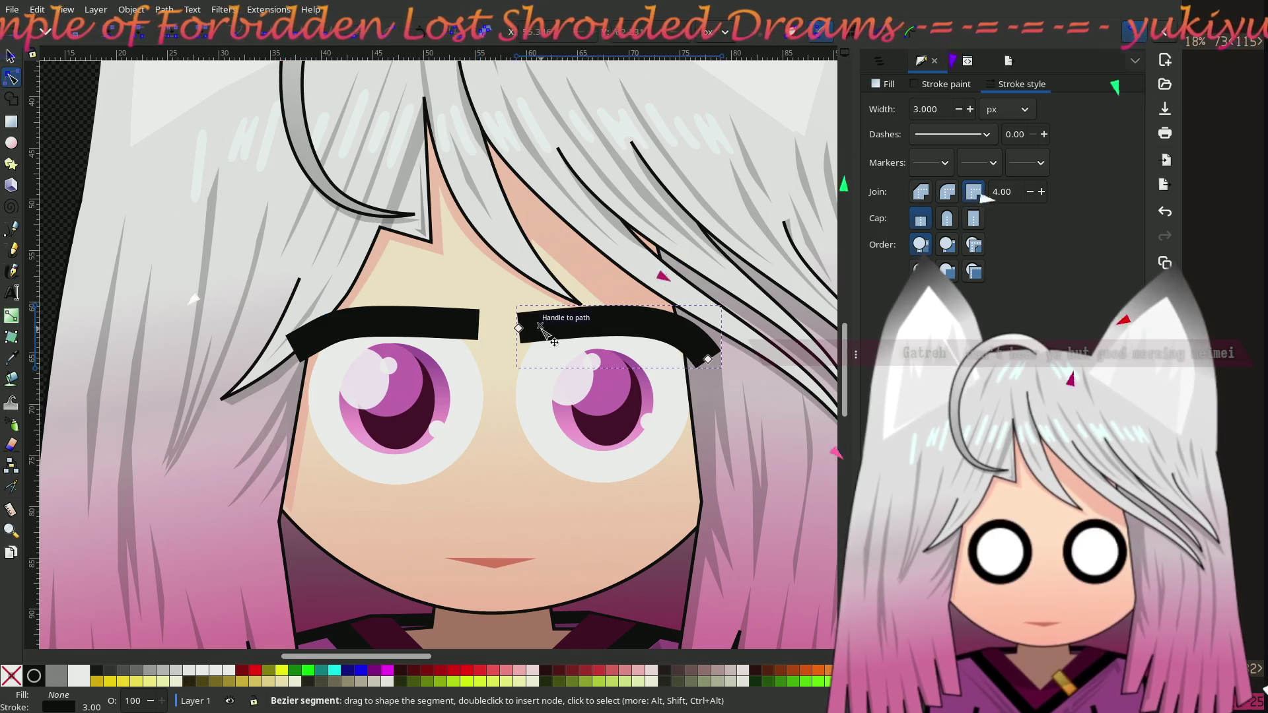
click(520, 328)
drag(679, 316, 690, 316)
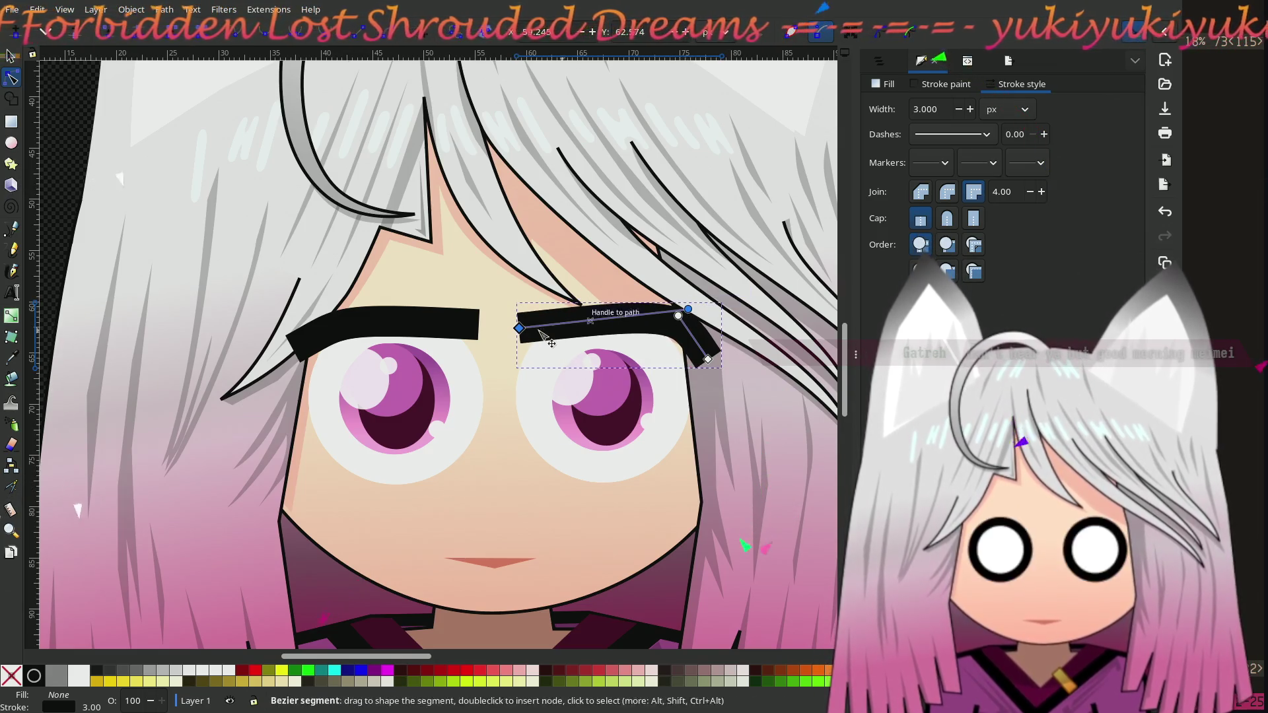
Step: Refine the right eyebrow's arch, outer bend and inner end node
click(414, 321)
click(594, 322)
mouse_move(692, 329)
mouse_down()
mouse_move(685, 315)
mouse_move(656, 319)
mouse_move(668, 325)
mouse_up()
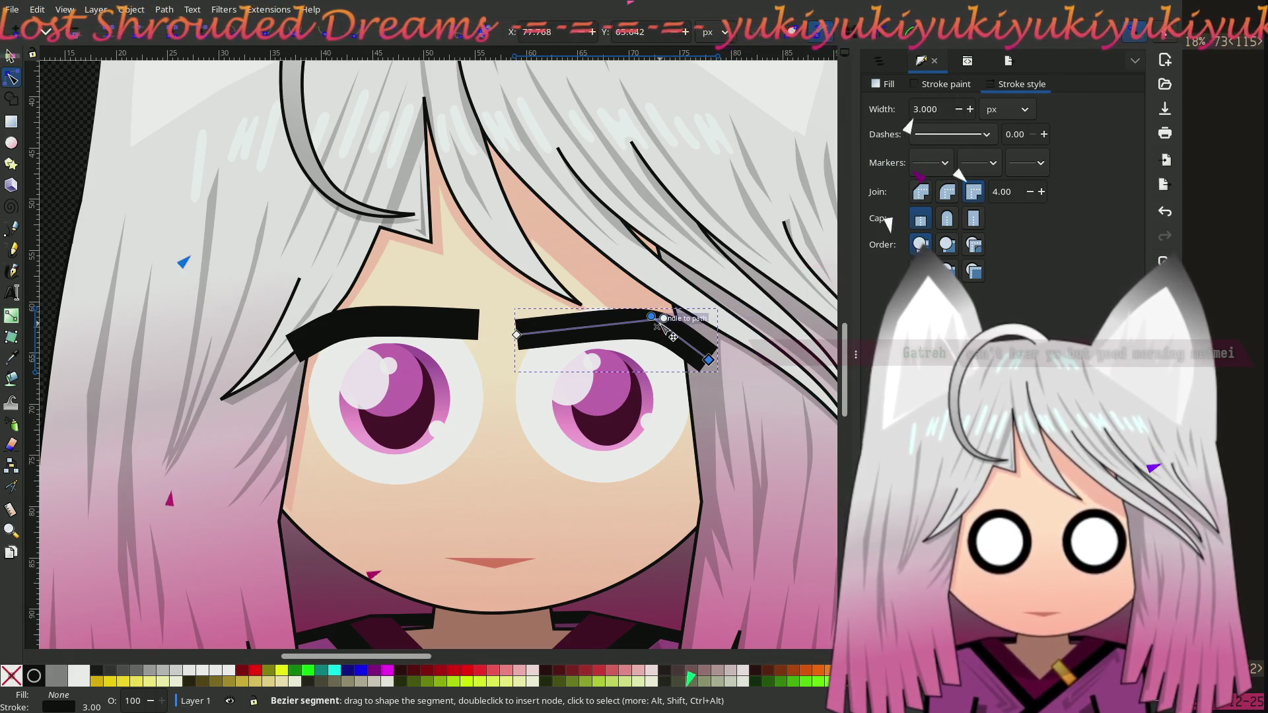
drag(517, 335, 521, 331)
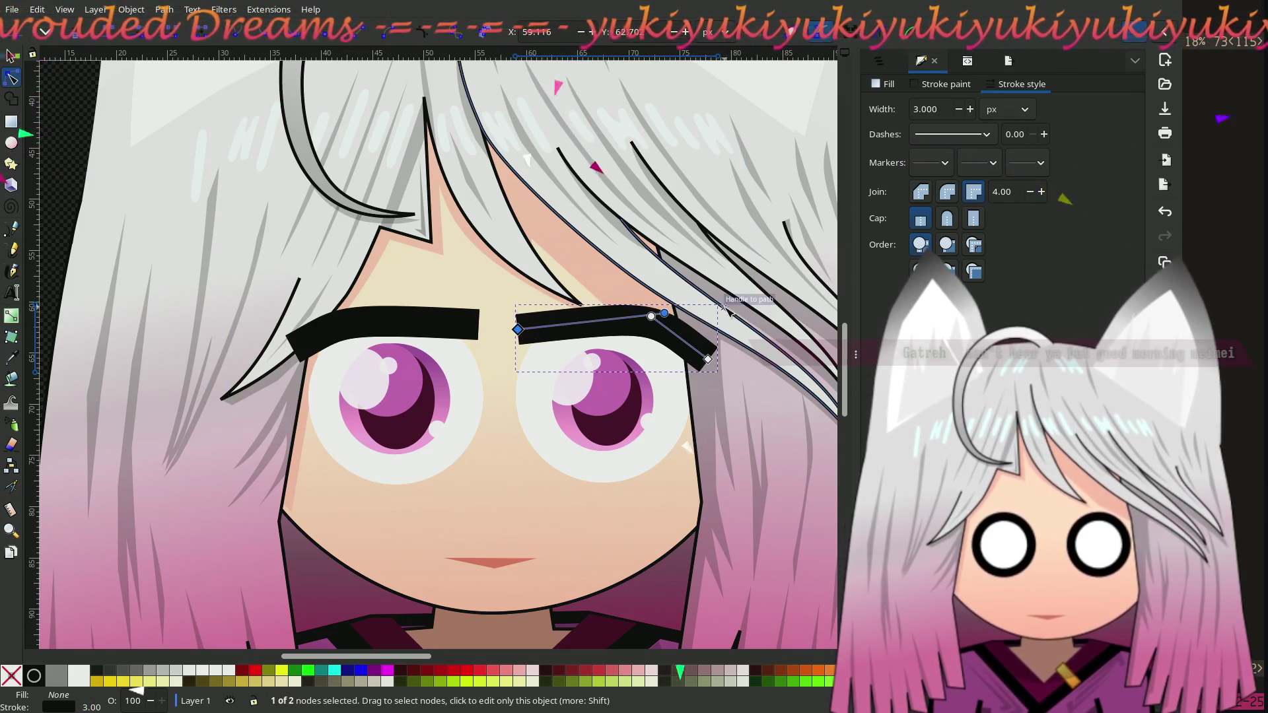
mouse_move(663, 313)
mouse_down()
mouse_move(675, 321)
mouse_move(639, 311)
mouse_move(672, 321)
mouse_up()
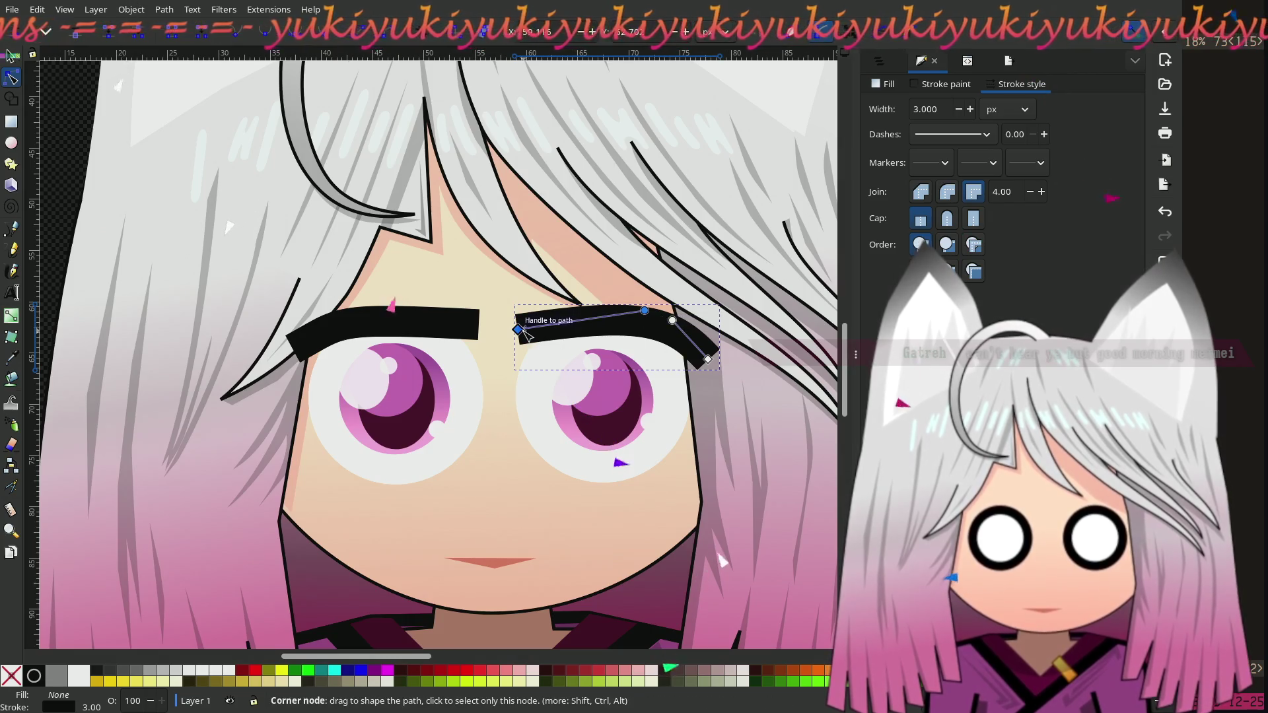
drag(519, 333, 521, 331)
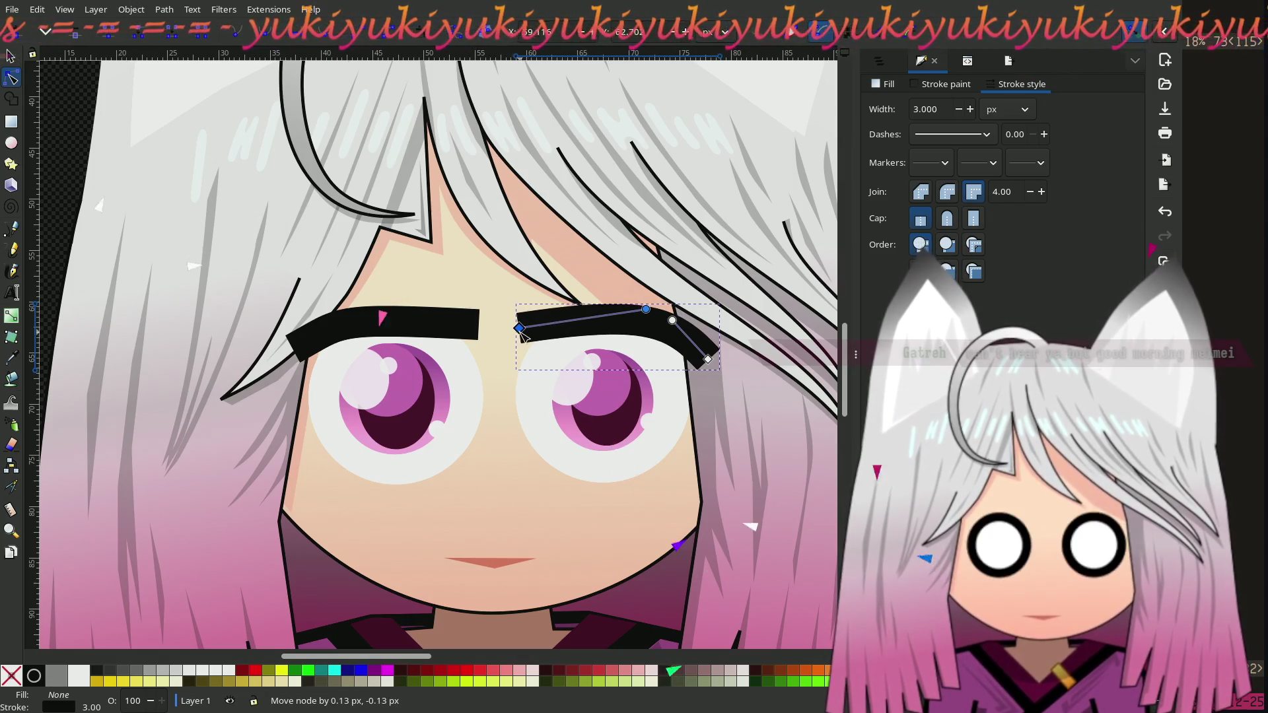
click(63, 132)
scroll(133, 178, up, 2)
scroll(133, 178, left, 3)
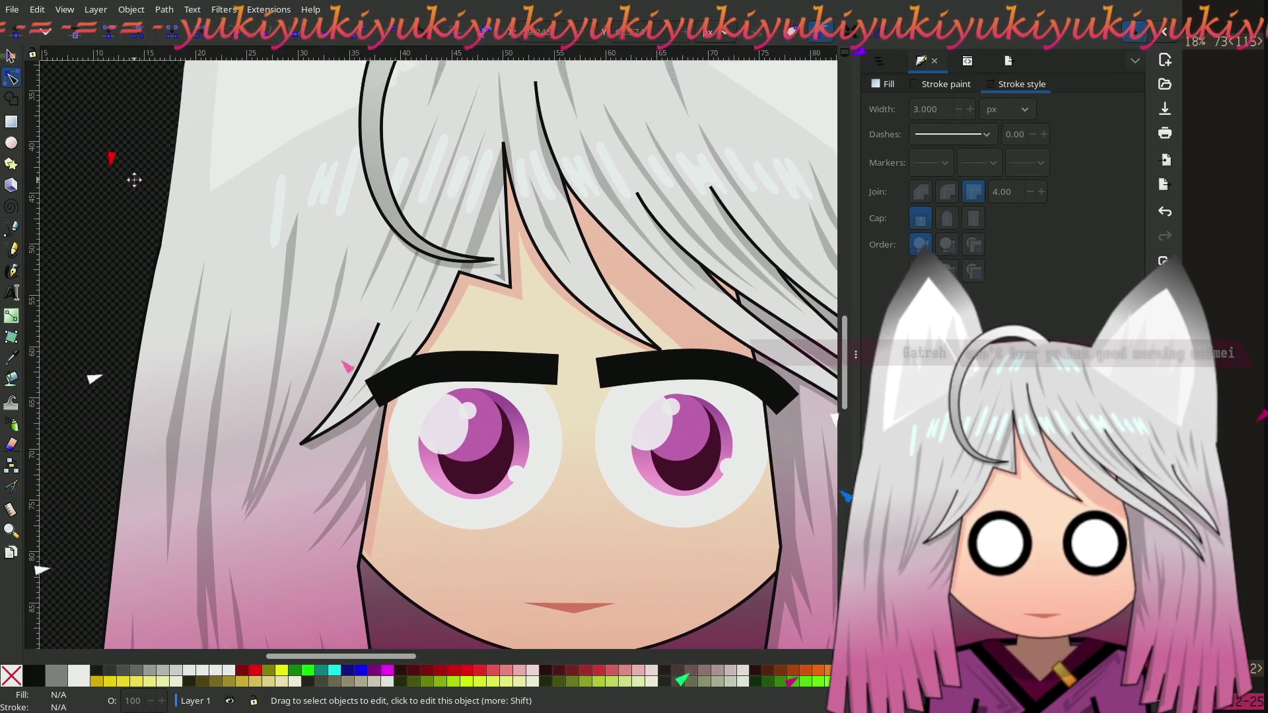
scroll(287, 339, down, 2)
scroll(569, 419, left, 2)
scroll(569, 419, up, 1)
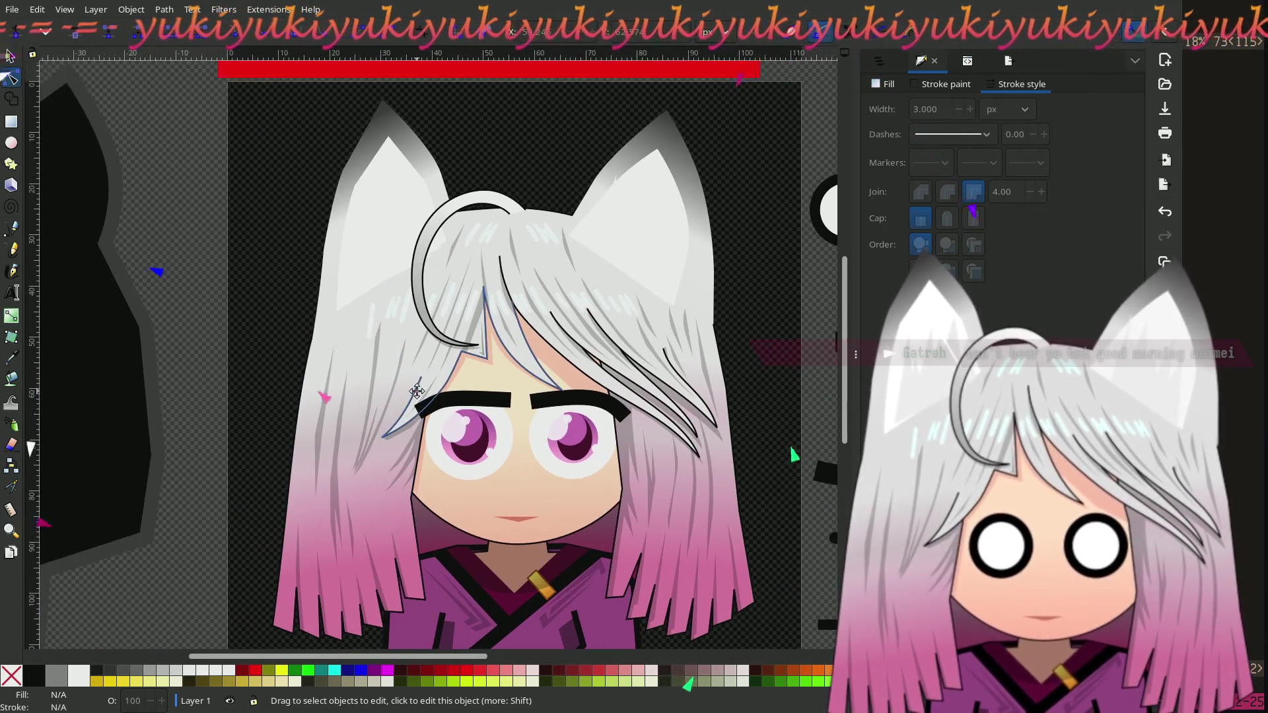
Step: Delete the existing right eyebrow
click(13, 58)
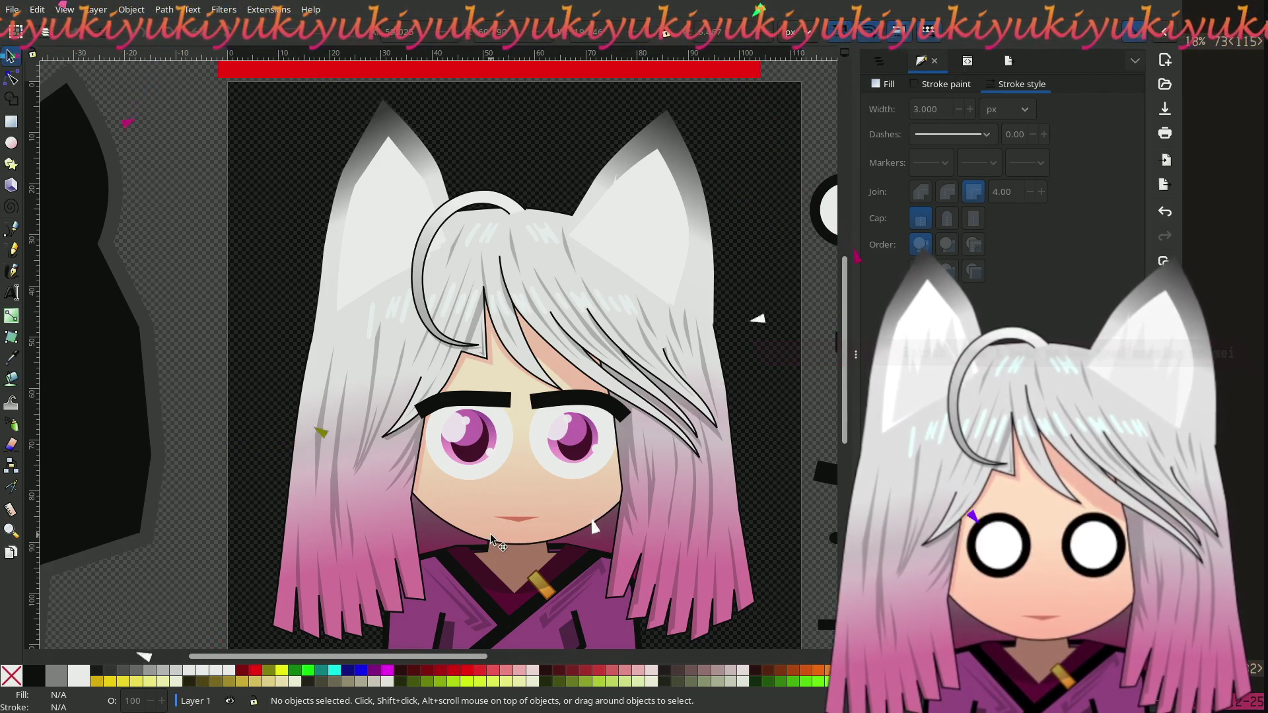
click(558, 407)
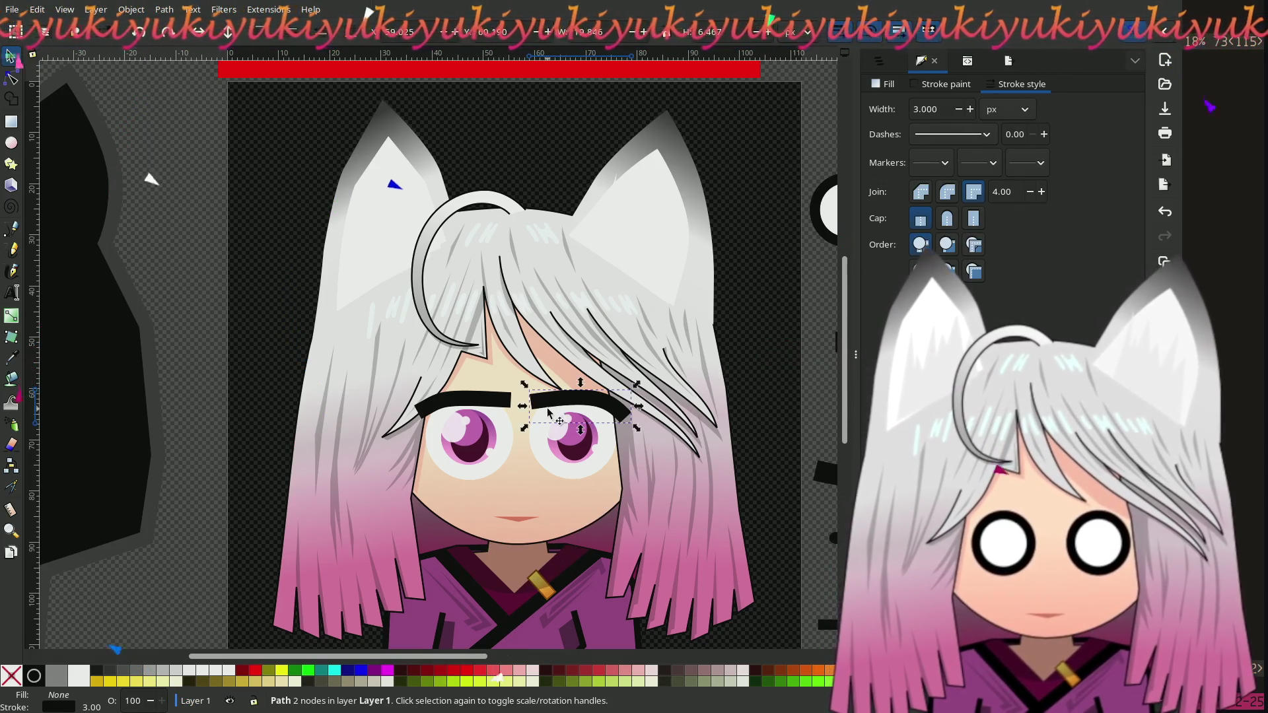
key(Delete)
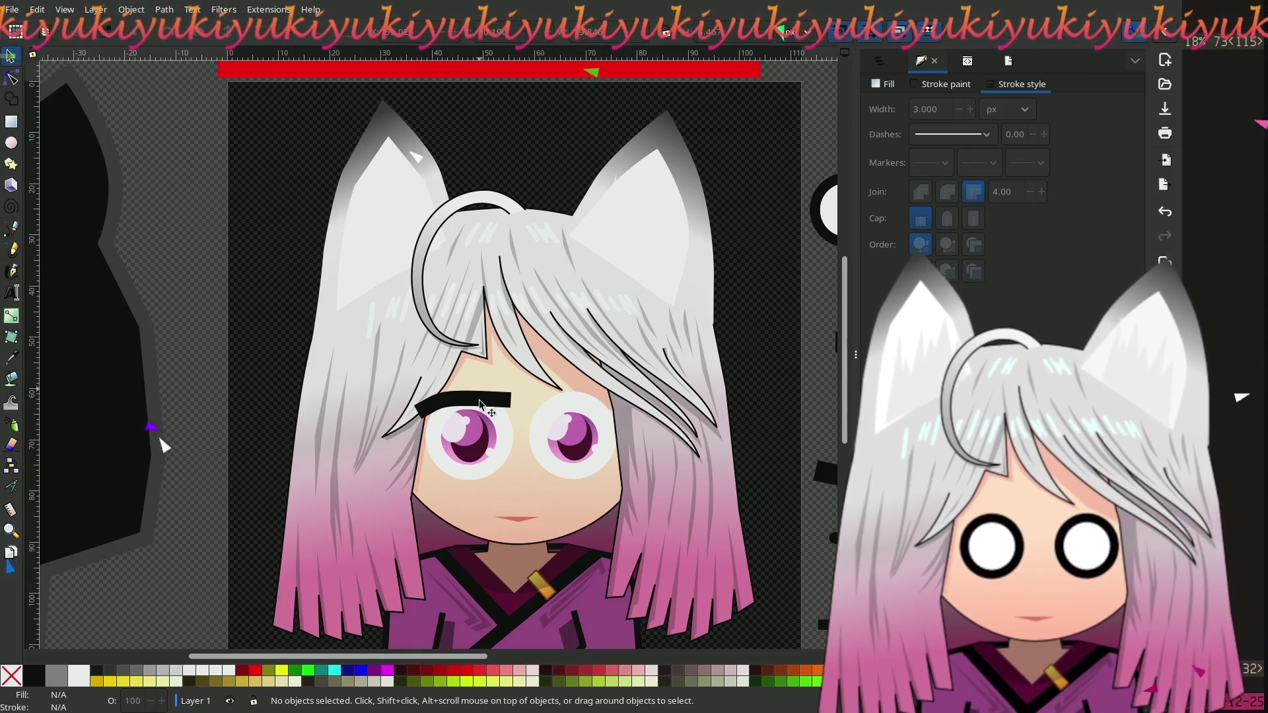
Step: Duplicate the left eyebrow, flip the copy horizontally, and position it above the right eye
click(488, 405)
key(ctrl+d)
mouse_move(488, 405)
mouse_down()
mouse_move(661, 392)
mouse_move(591, 410)
mouse_up()
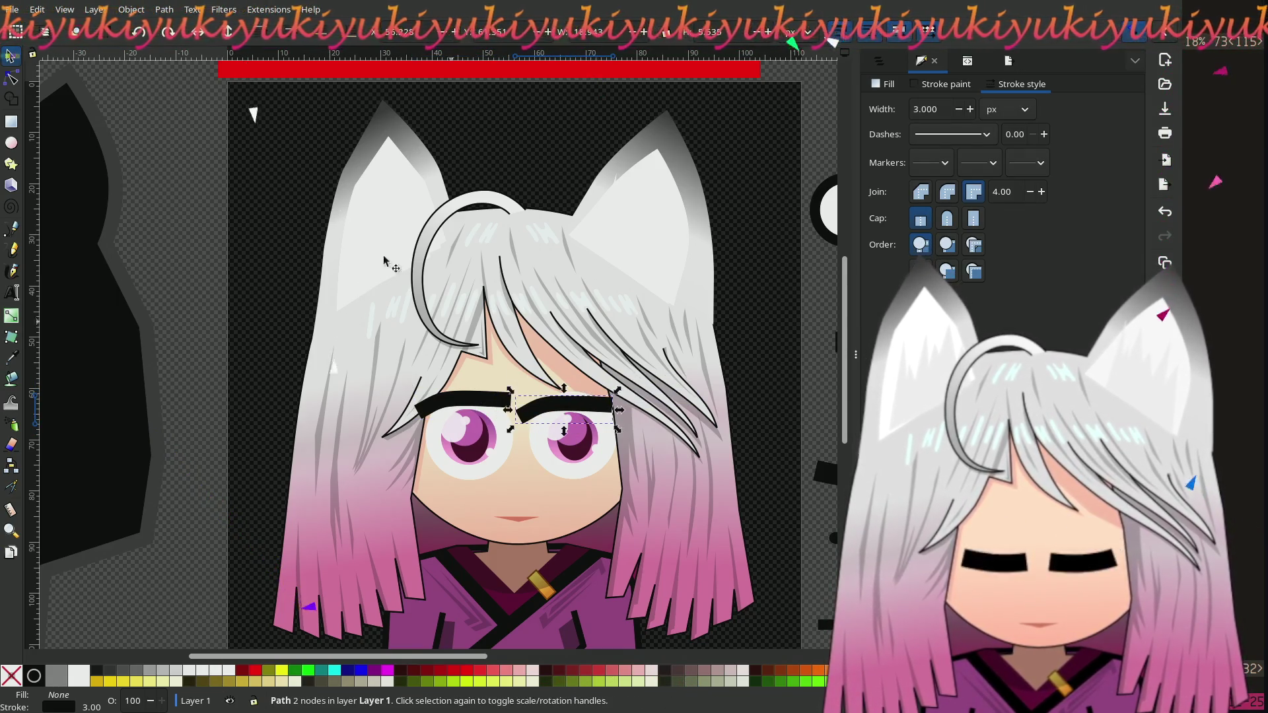
click(204, 35)
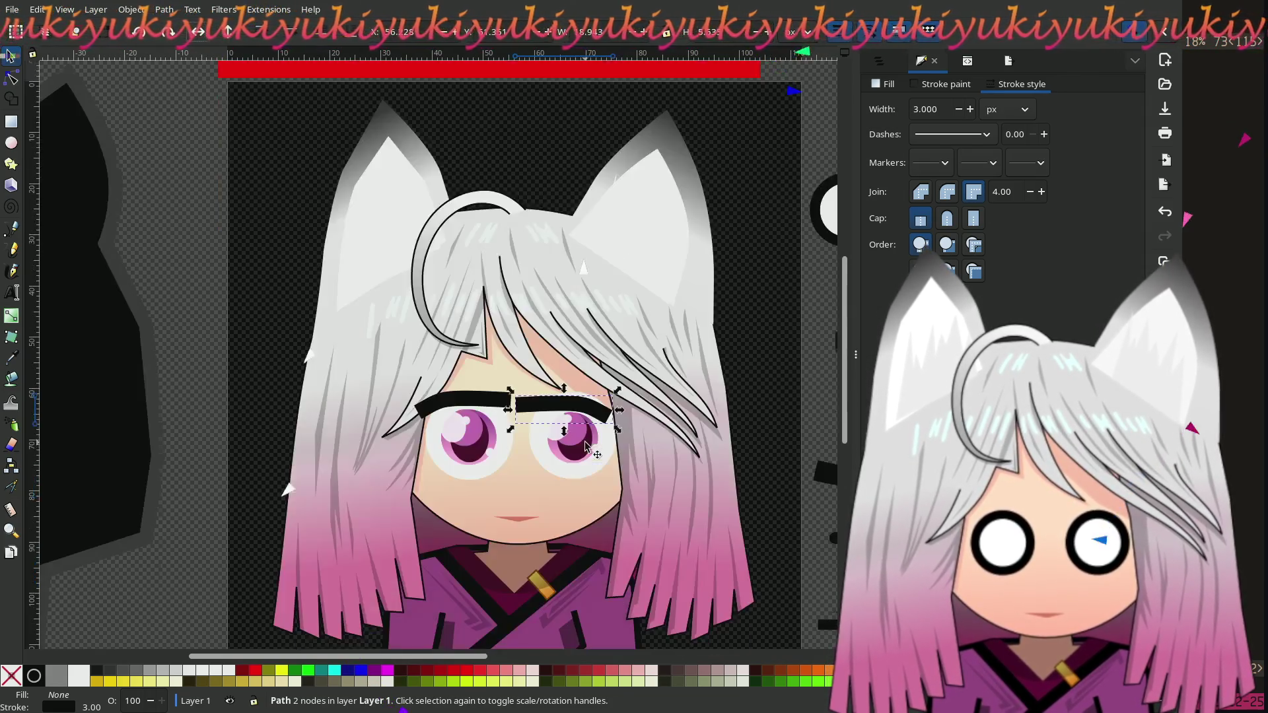
scroll(585, 447, up, 2)
drag(531, 363, 553, 362)
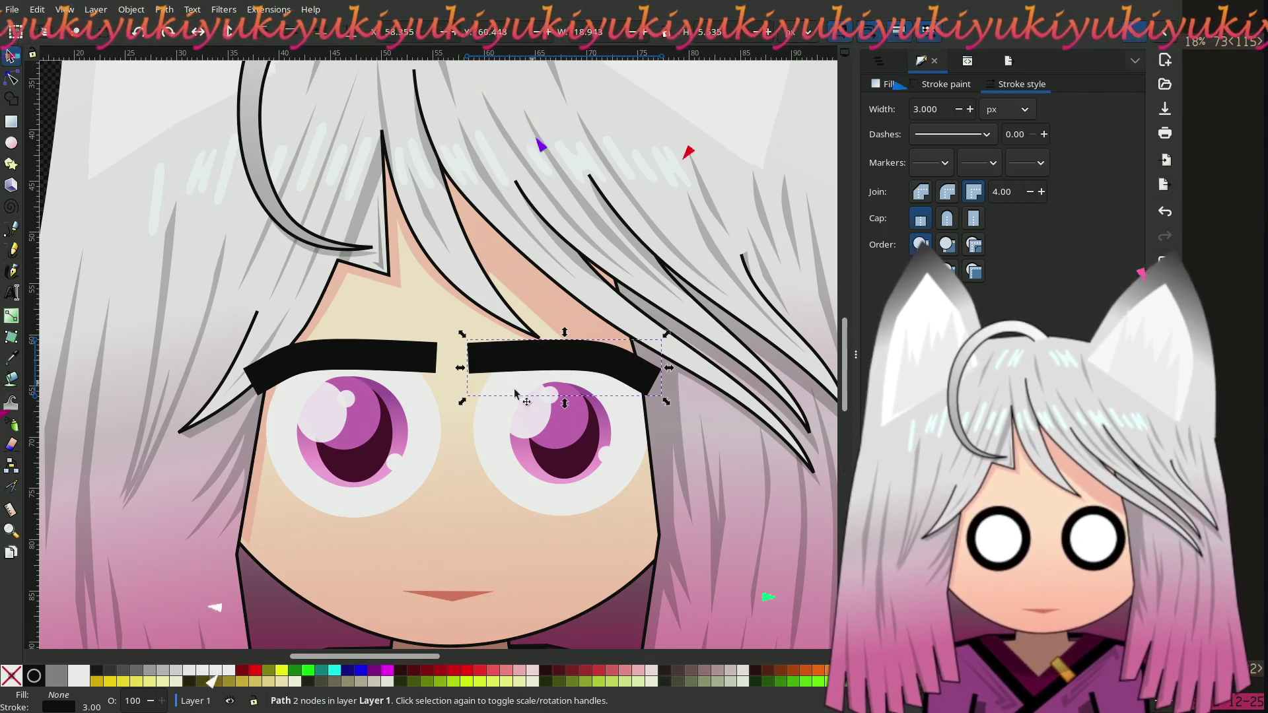
scroll(343, 377, down, 1)
scroll(227, 255, left, 6)
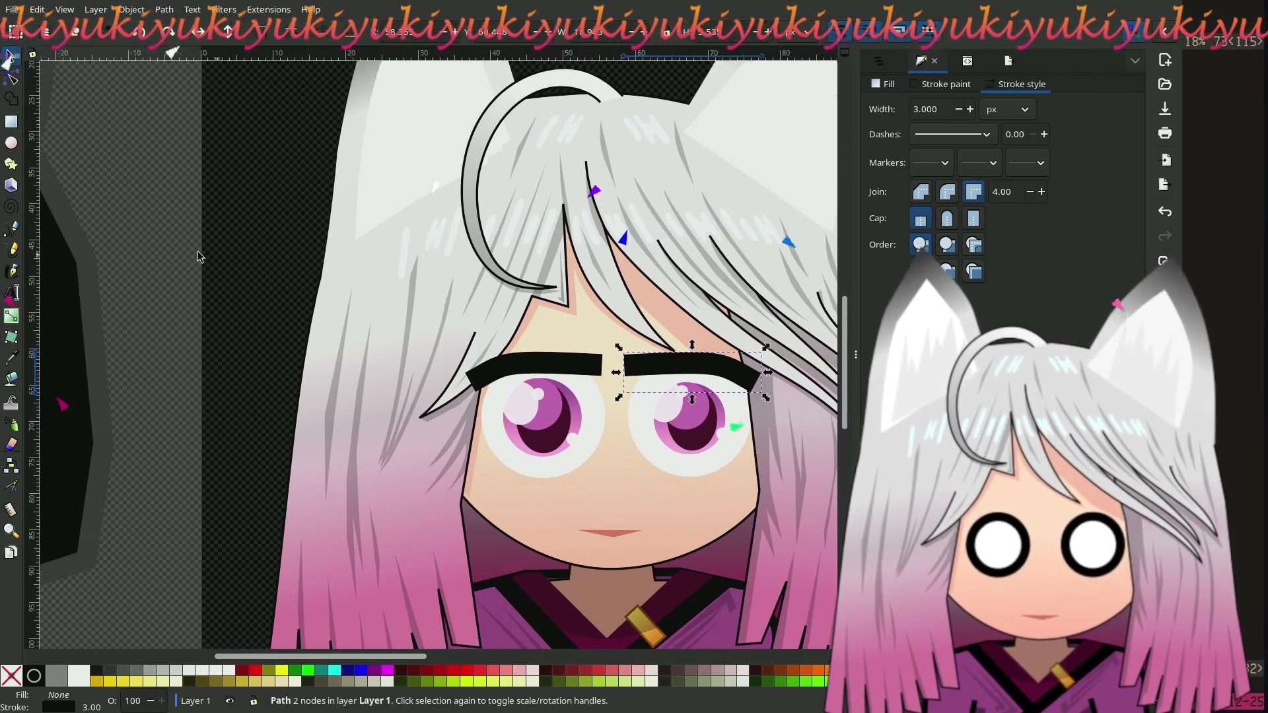
click(264, 287)
scroll(258, 301, right, 3)
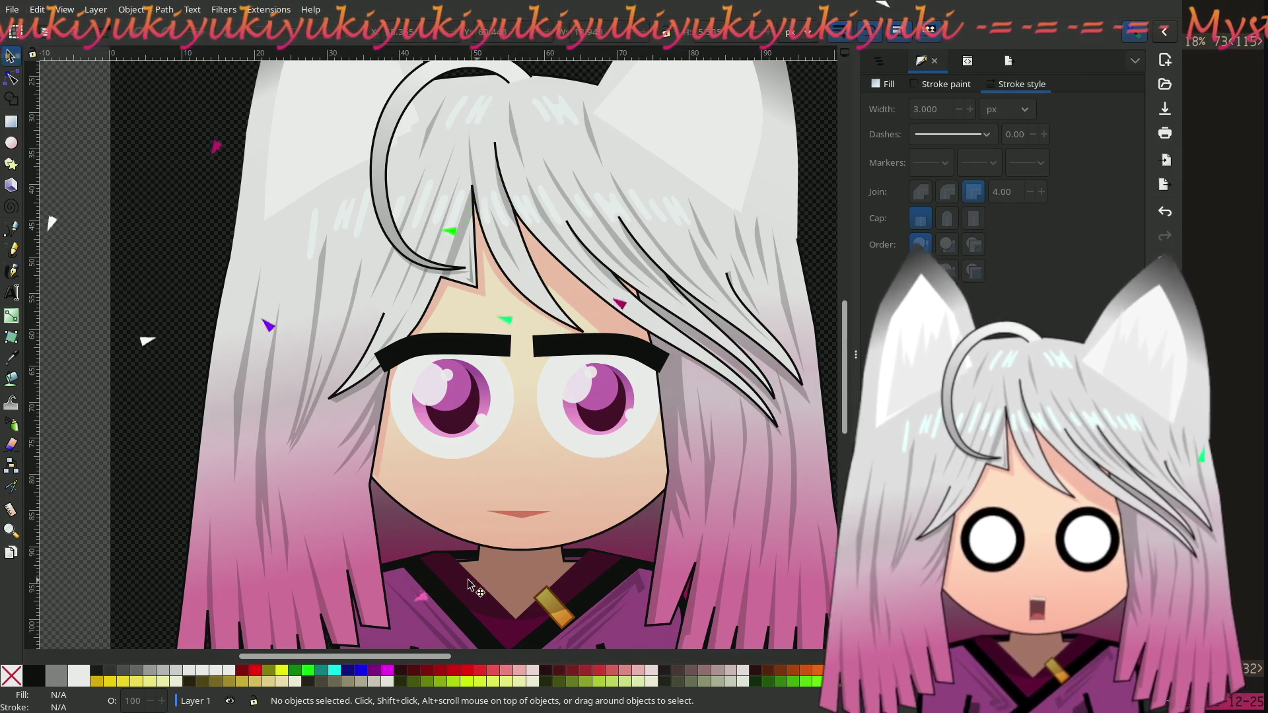
Step: Scale the left pupil group and iris circle together to about 119%, then nudge them into place
click(425, 423)
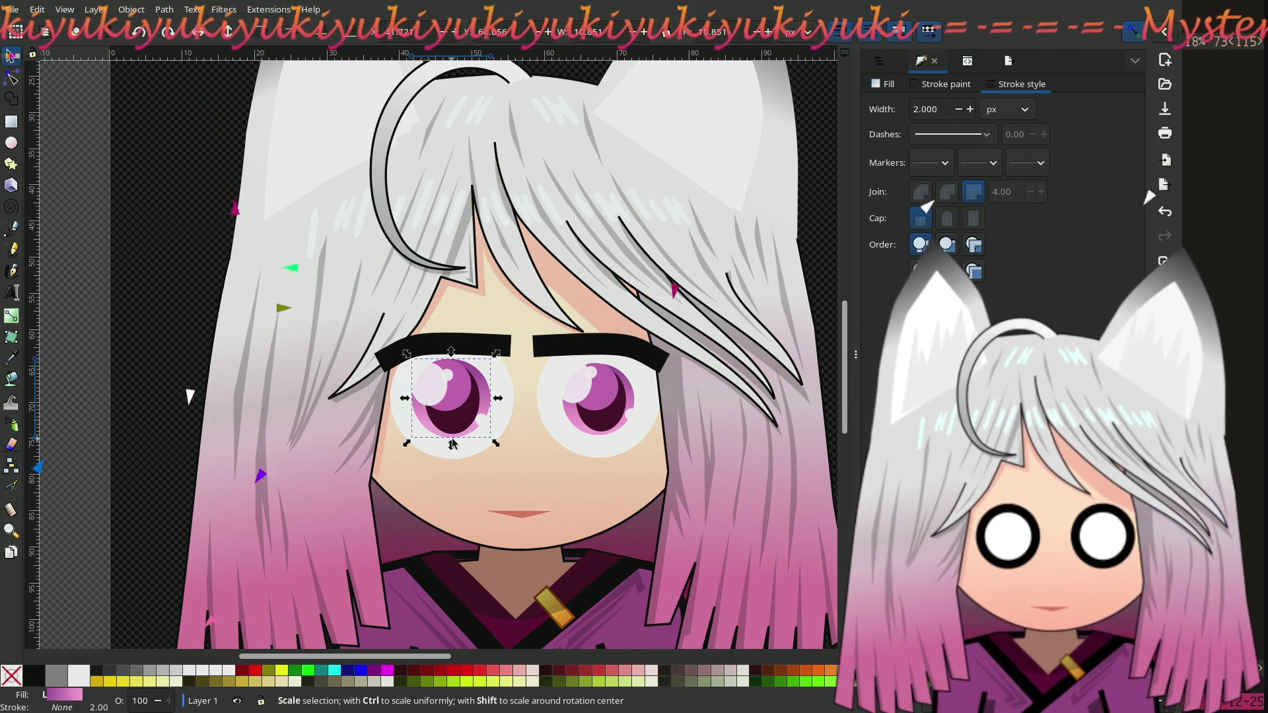
scroll(429, 424, up, 2)
mouse_move(462, 426)
mouse_down()
mouse_move(433, 368)
mouse_move(371, 368)
mouse_up()
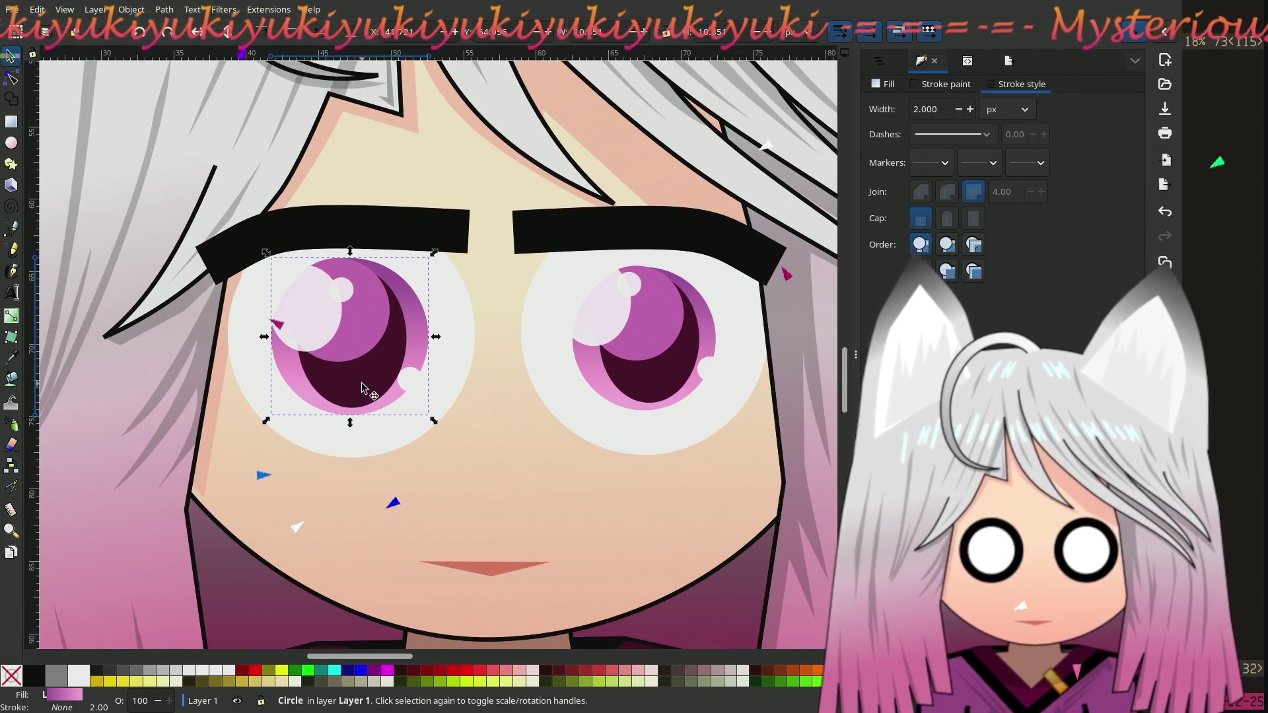
click(361, 388)
shift+click(421, 357)
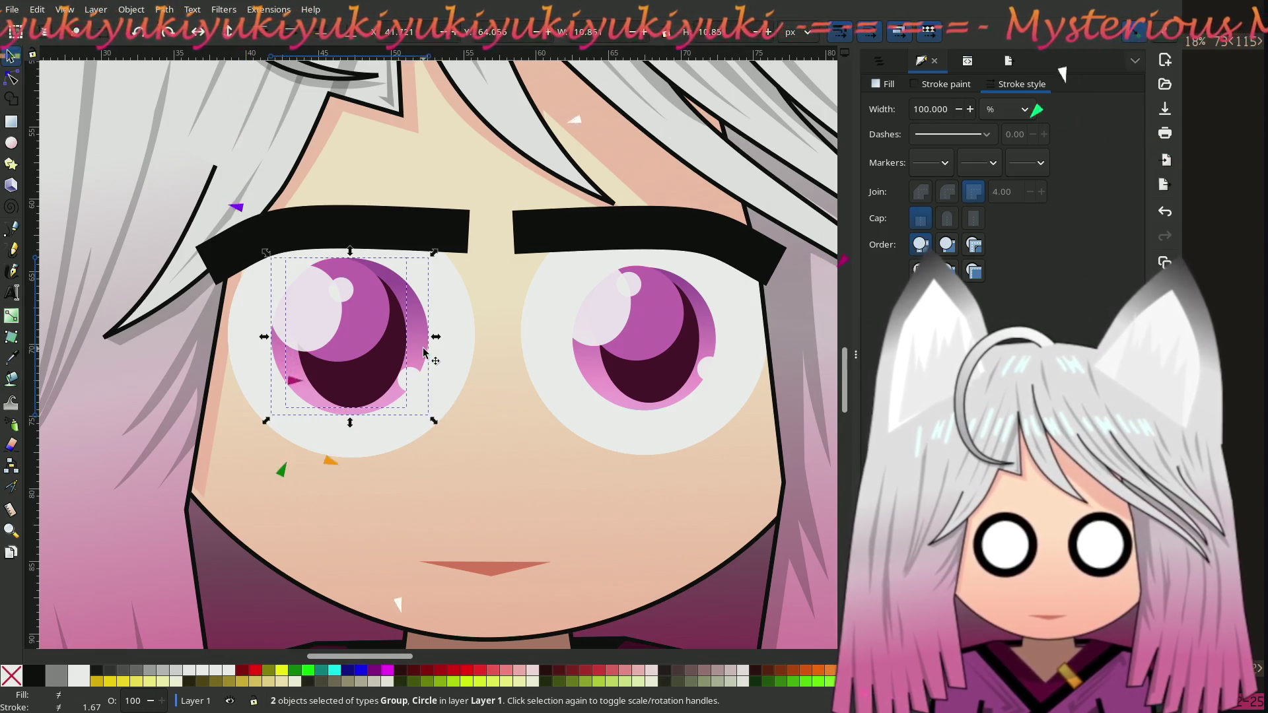
mouse_move(432, 256)
mouse_down()
mouse_move(453, 227)
mouse_move(471, 228)
mouse_up()
drag(378, 298, 362, 330)
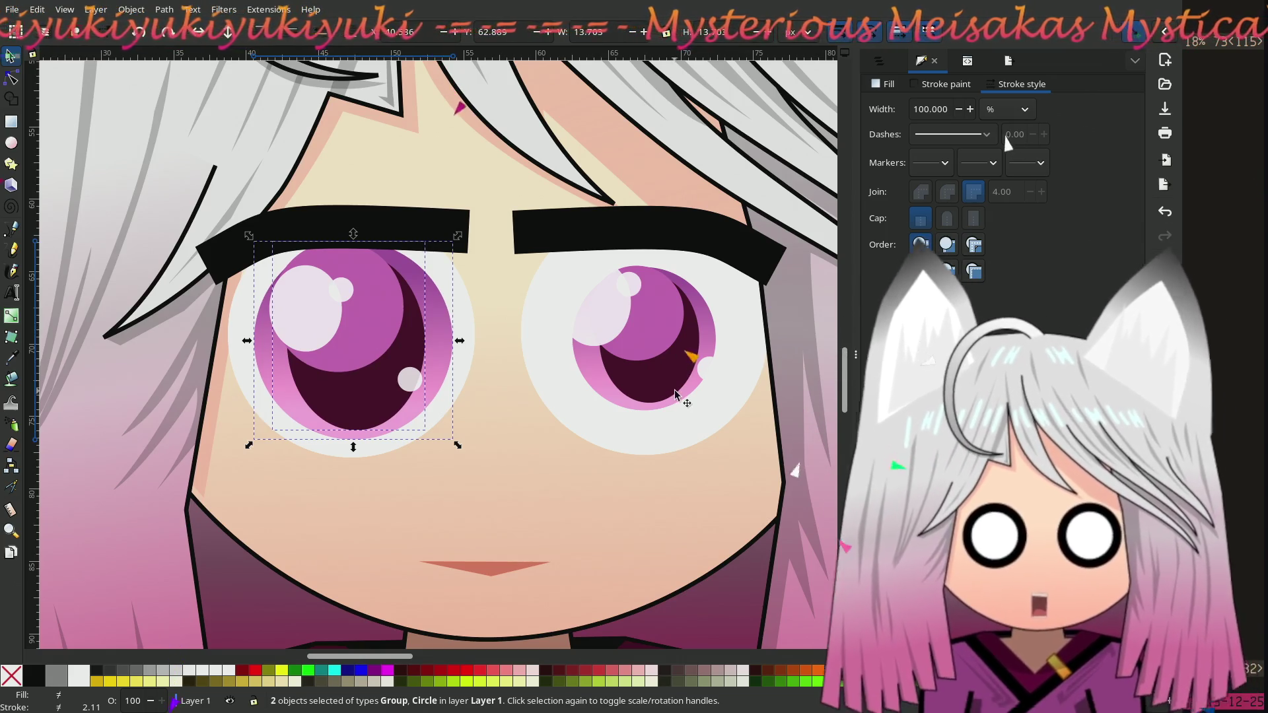
drag(370, 354, 361, 348)
ctrl+scroll(357, 351, down, 3)
key(Escape)
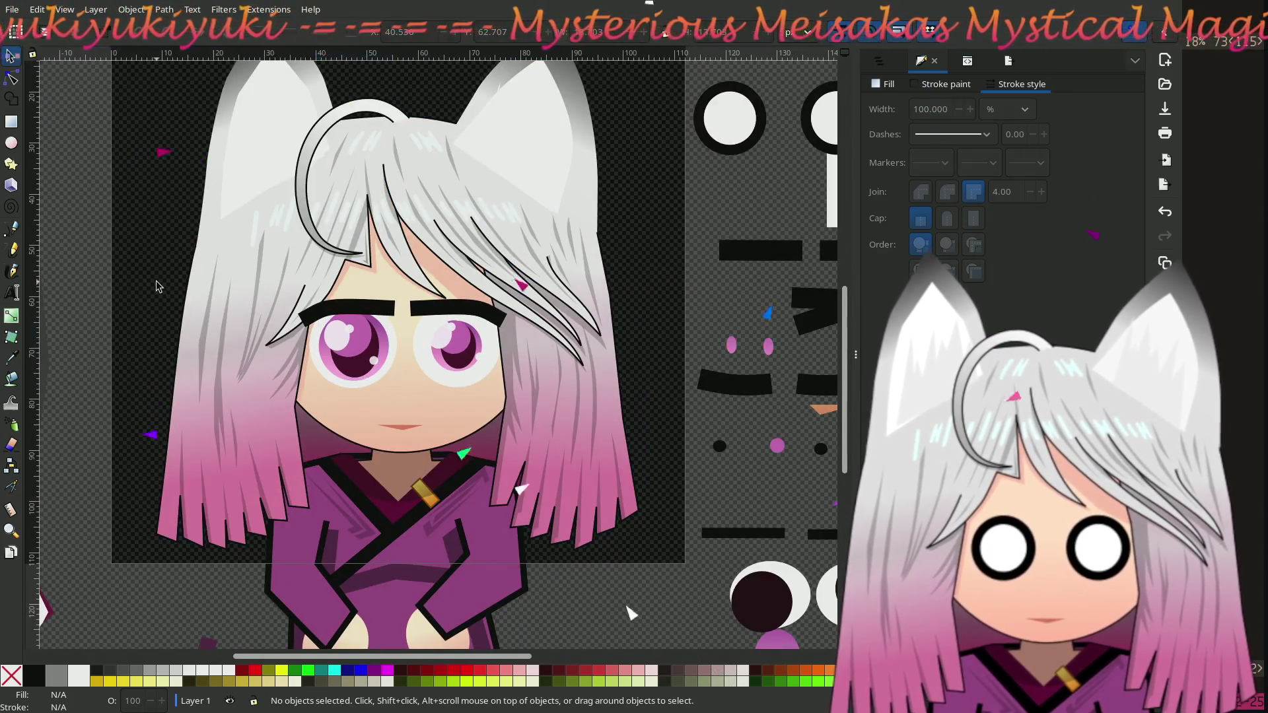
Step: Narrow the left eye's pupil group slightly
ctrl+scroll(250, 348, up, 2)
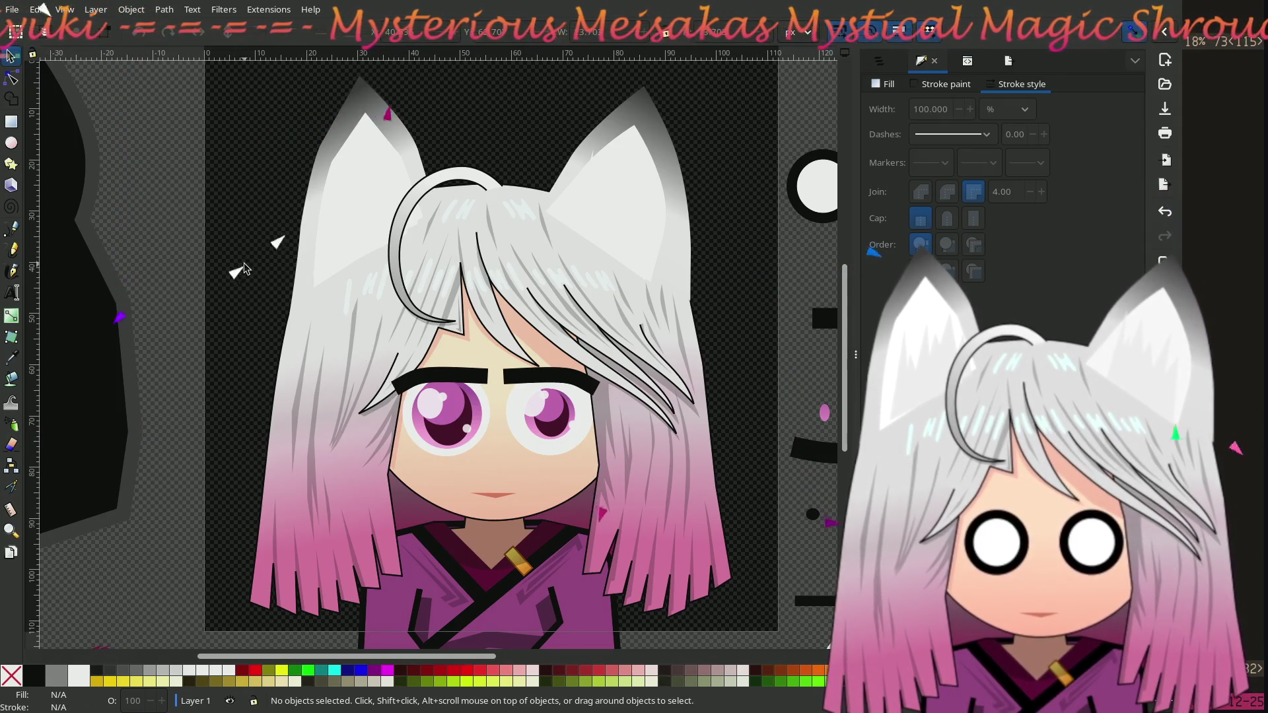
ctrl+scroll(286, 390, up, 1)
ctrl+scroll(285, 385, up, 3)
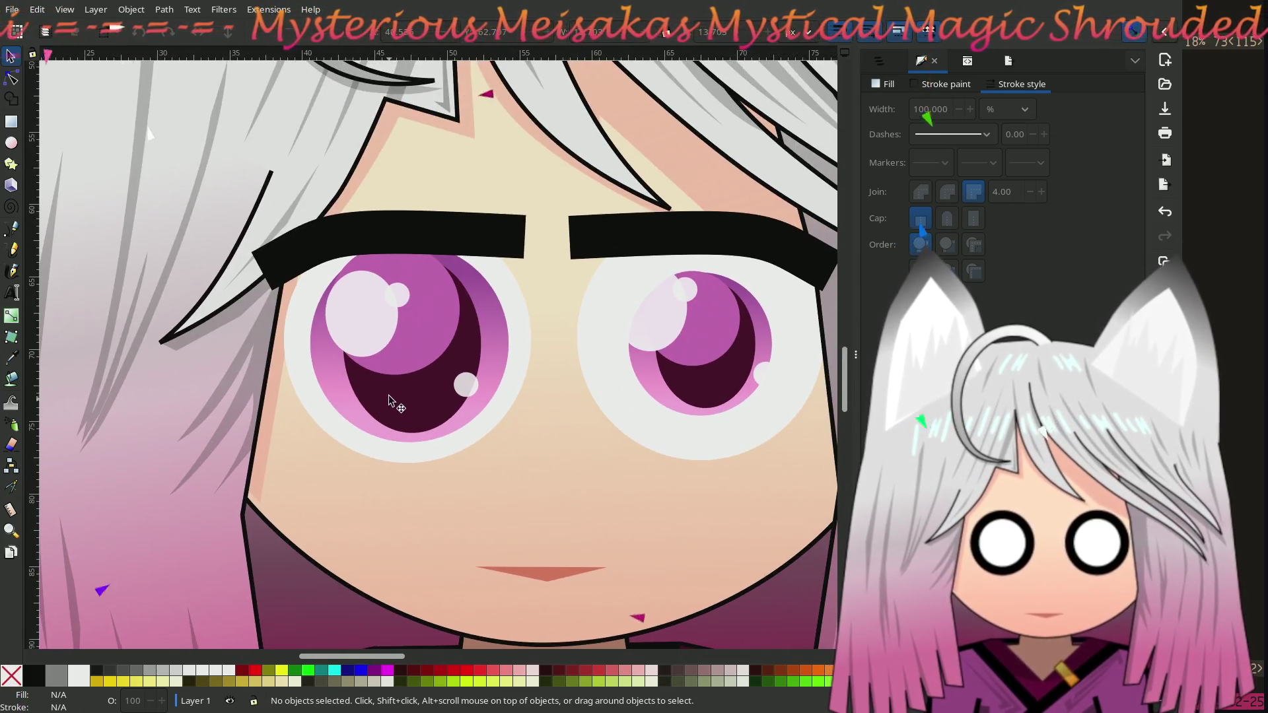
click(394, 399)
drag(489, 239, 447, 291)
Step: Scale the left pupil group up to about 125%, shifted slightly left and down
mouse_move(404, 361)
mouse_down()
mouse_move(415, 346)
mouse_move(413, 364)
mouse_up()
scroll(123, 251, down, 3)
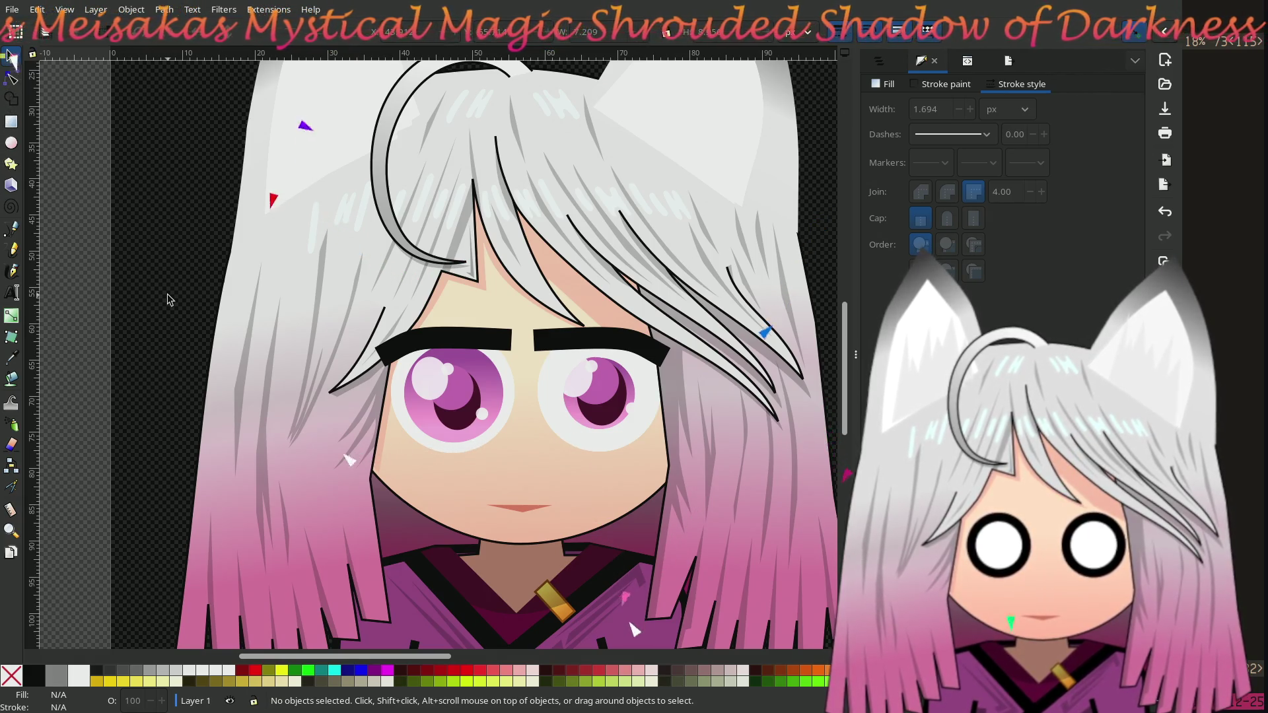
scroll(411, 379, up, 6)
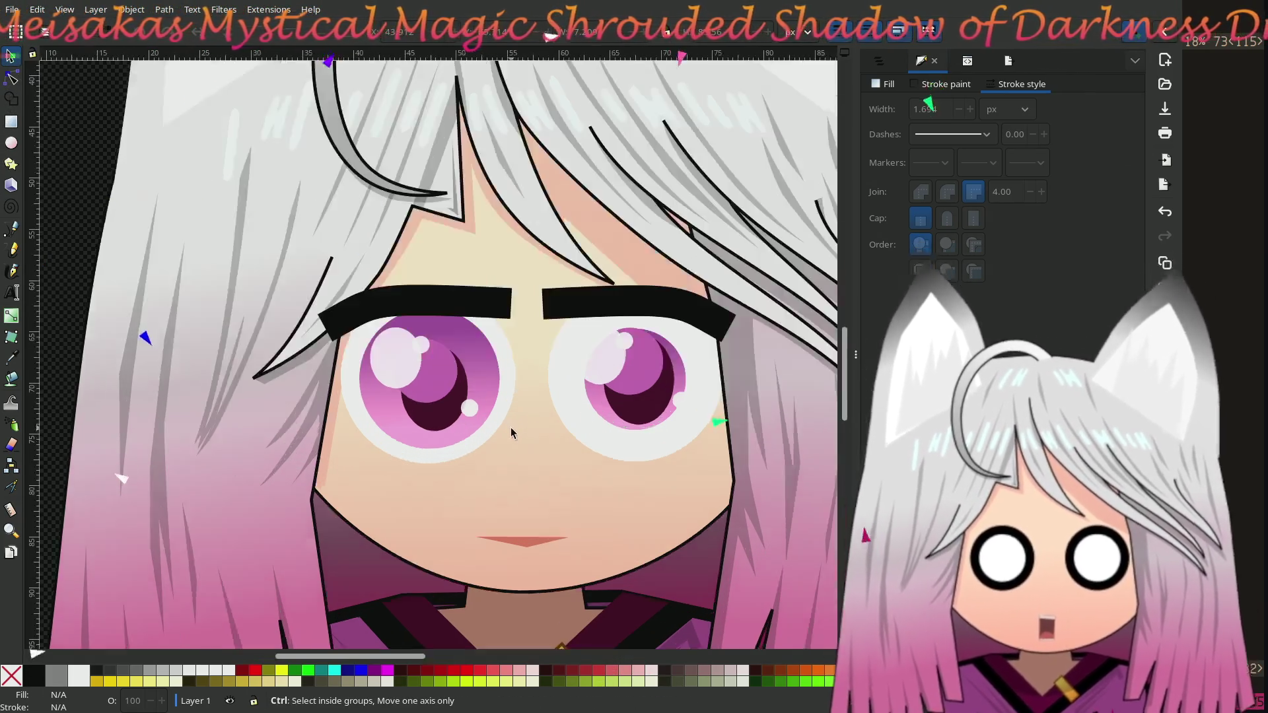
click(383, 405)
scroll(383, 405, up, 2)
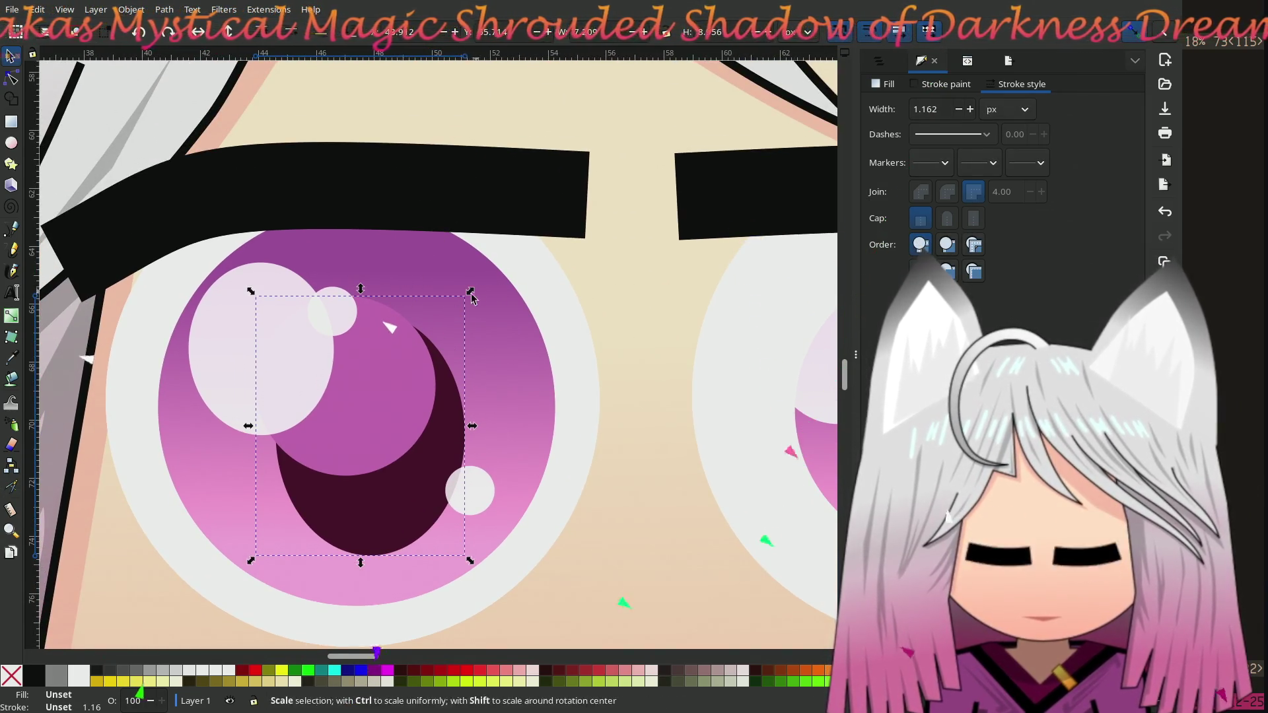
mouse_move(470, 291)
mouse_down()
mouse_move(480, 257)
mouse_move(516, 236)
mouse_up()
drag(403, 413, 363, 420)
scroll(359, 420, down, 5)
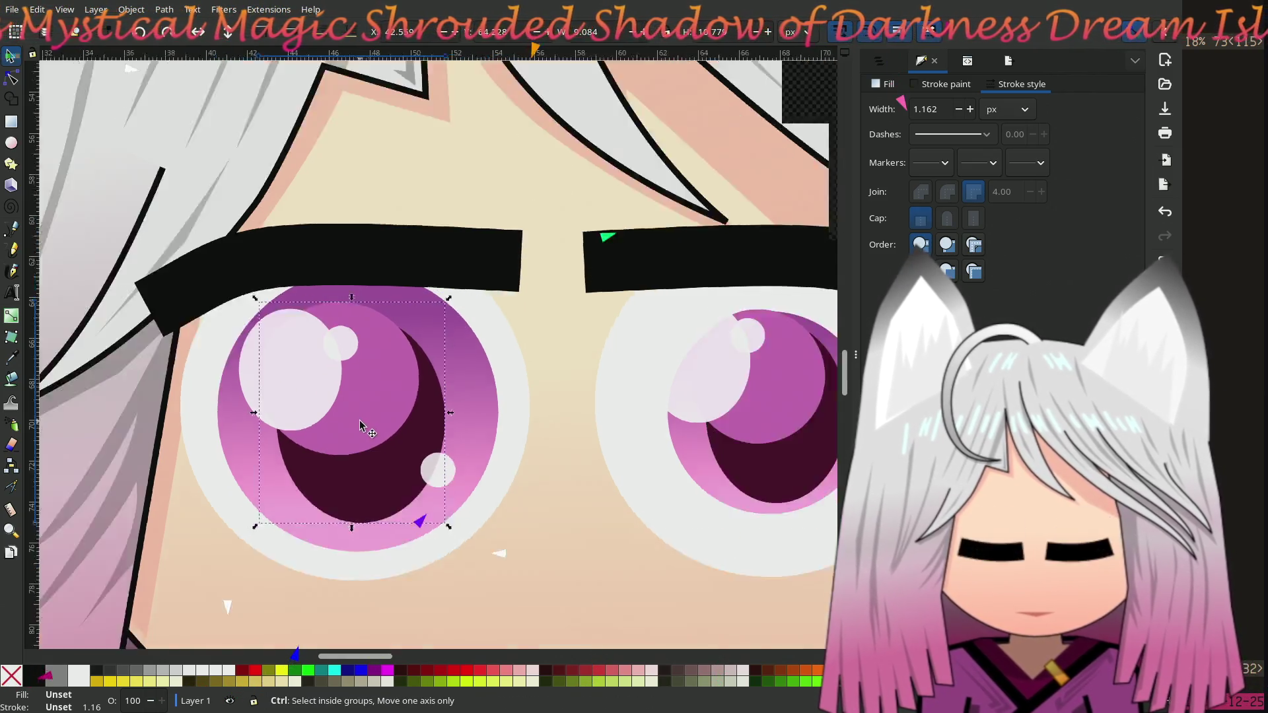
scroll(147, 286, up, 1)
click(127, 277)
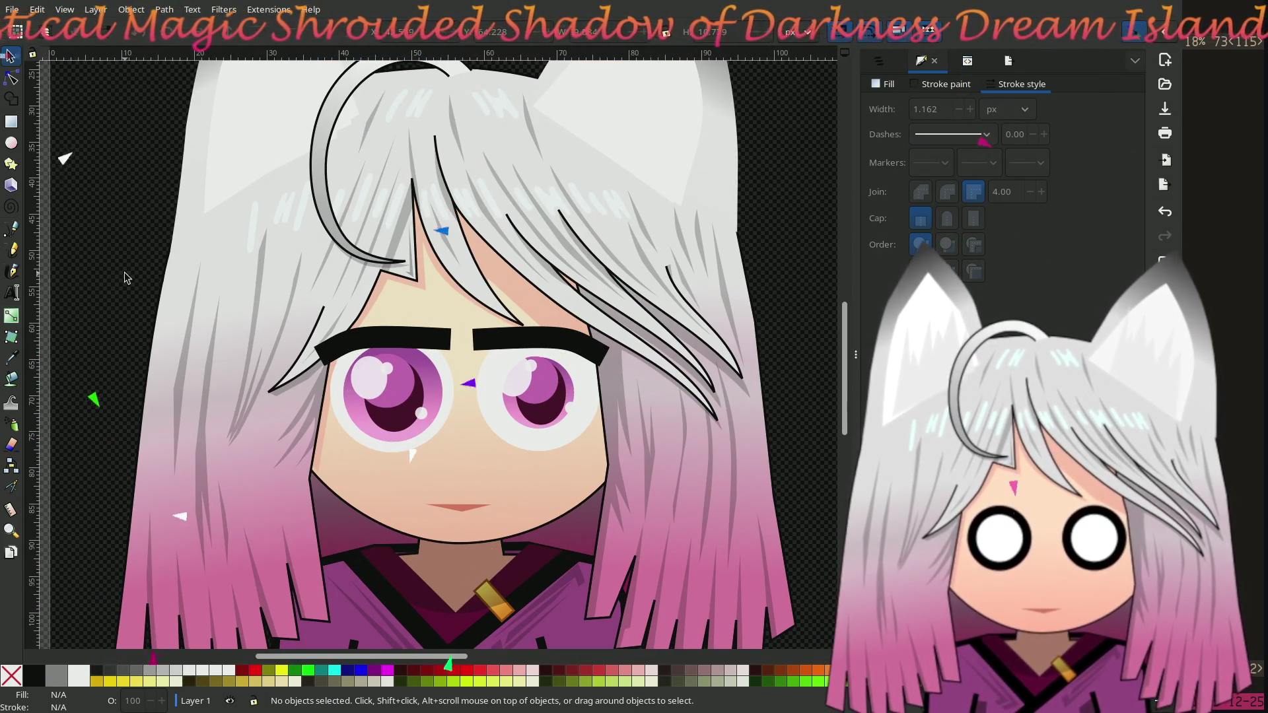
ctrl+scroll(128, 278, up, 2)
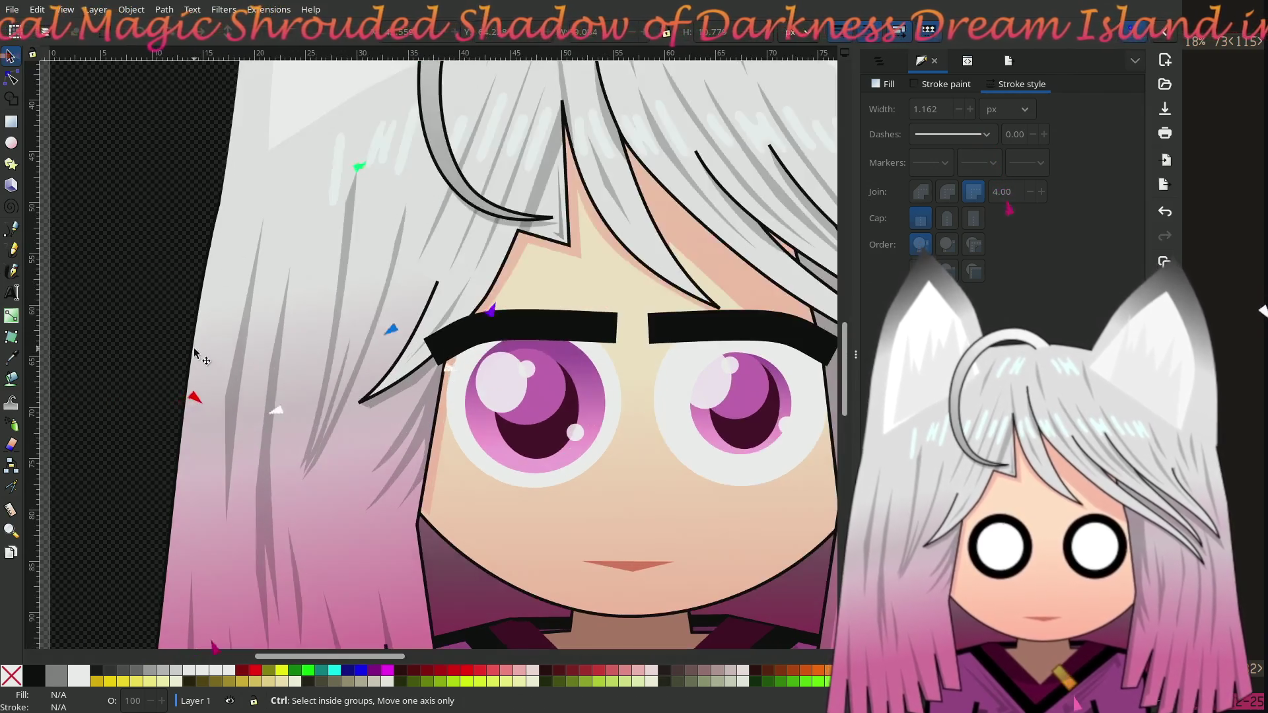
scroll(54, 335, right, 2)
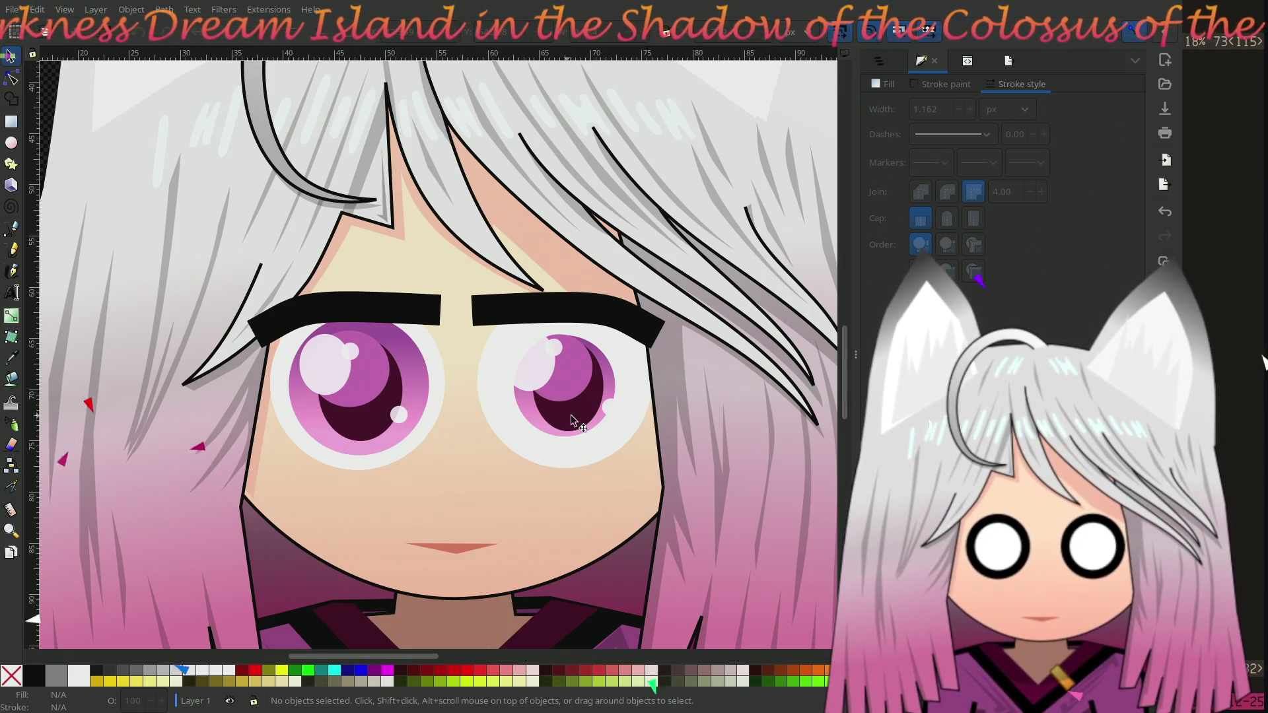
Step: Delete the right eye's pupil group and iris circle
key(Tab)
click(540, 407)
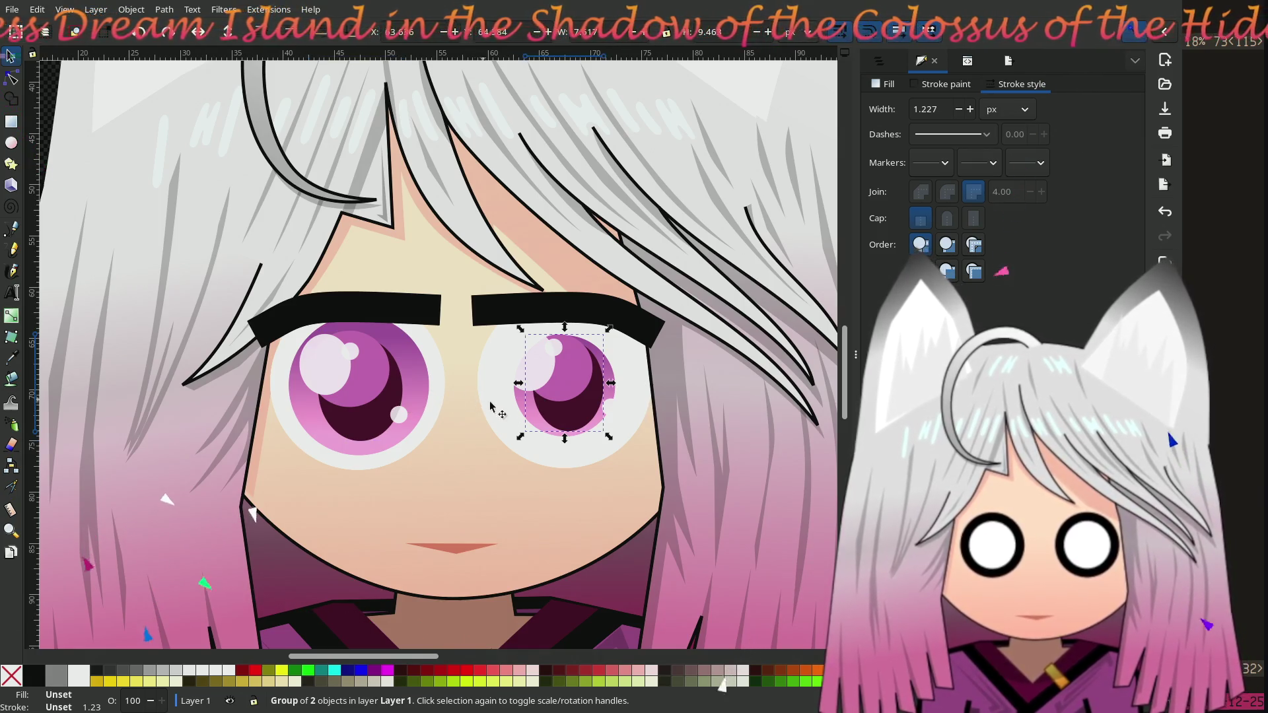
click(580, 410)
shift+click(580, 412)
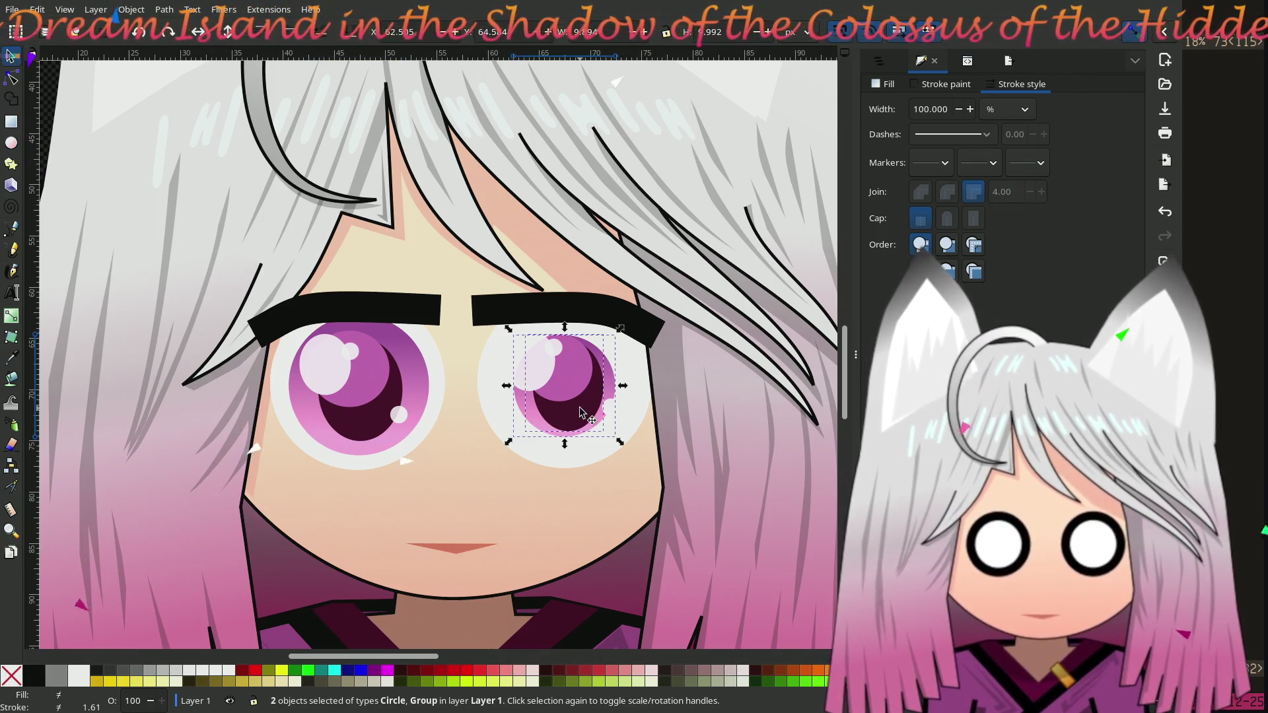
key(Delete)
Step: Copy the left pupil group into the blank right eye and lower it two levels
click(369, 391)
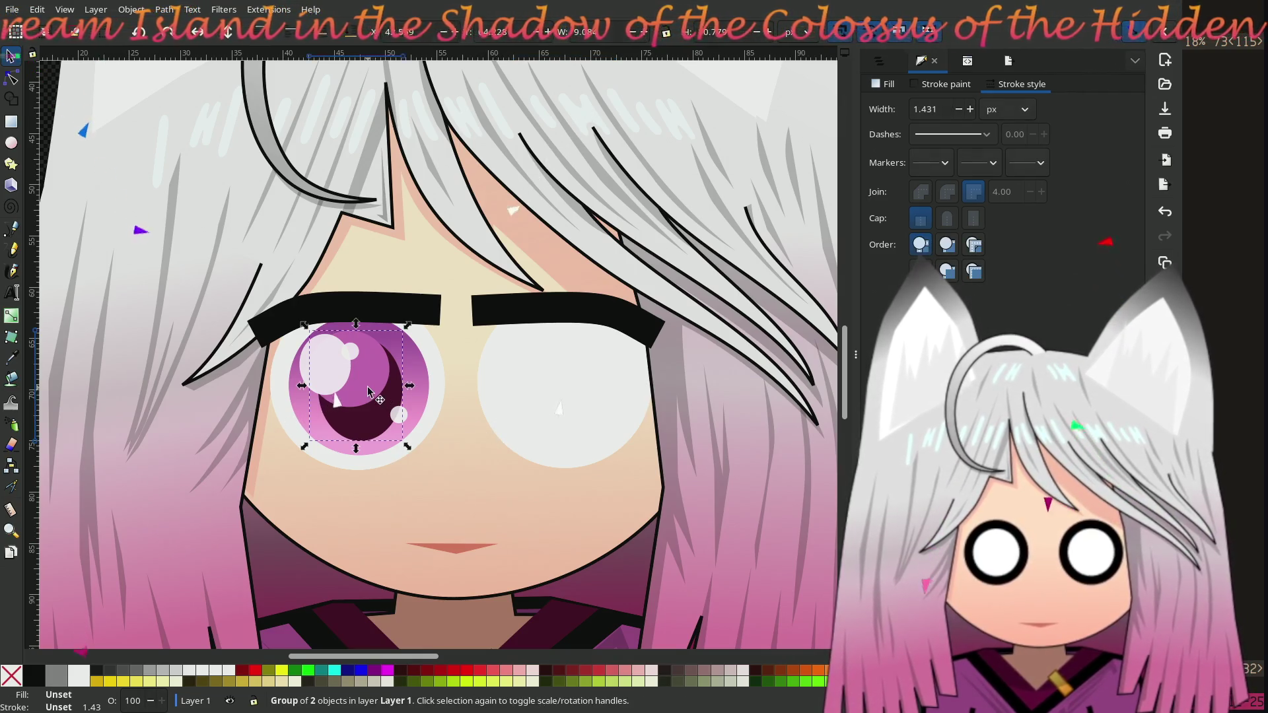
shift+click(382, 397)
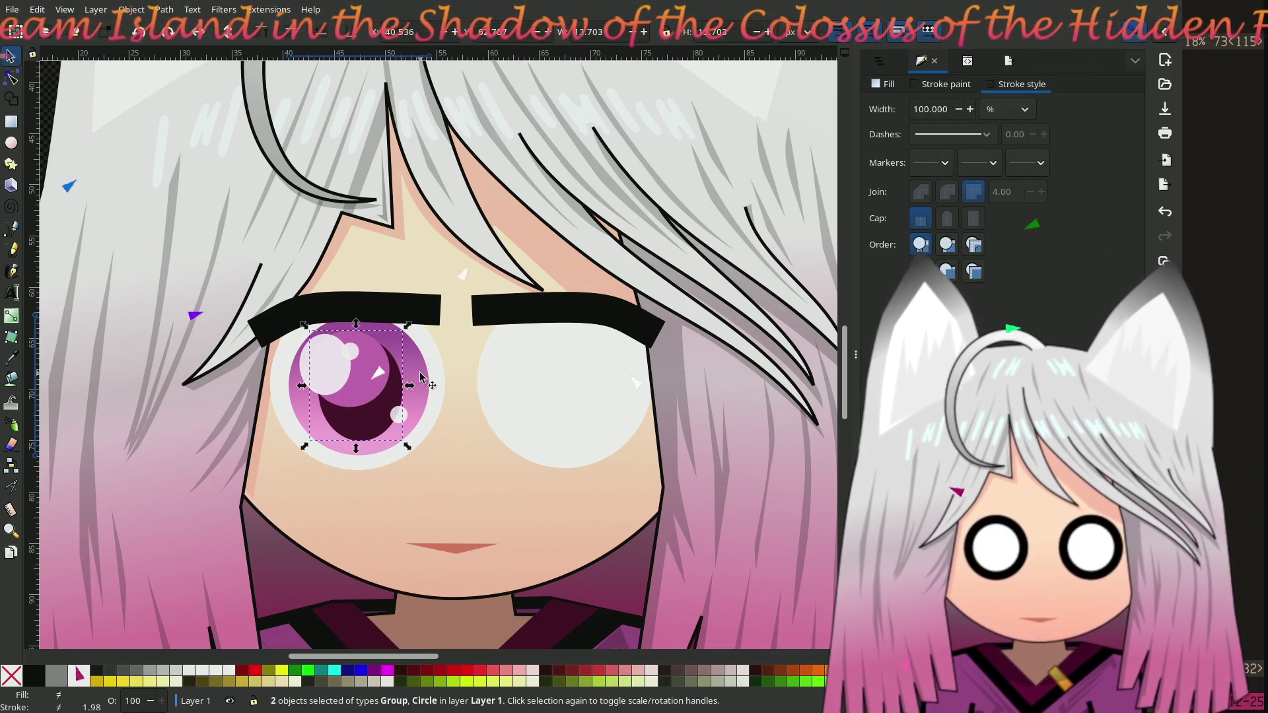
click(561, 374)
click(387, 383)
key(ctrl+d)
drag(386, 383, 592, 381)
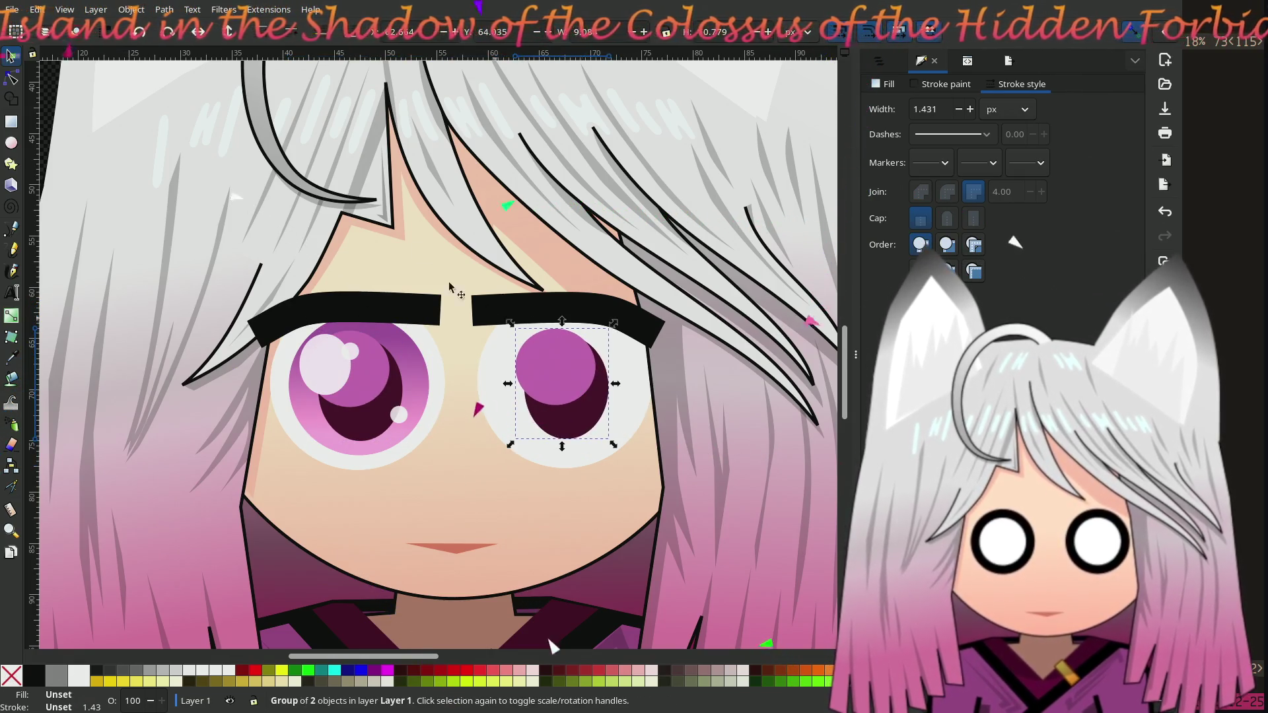
key(Page_Down)
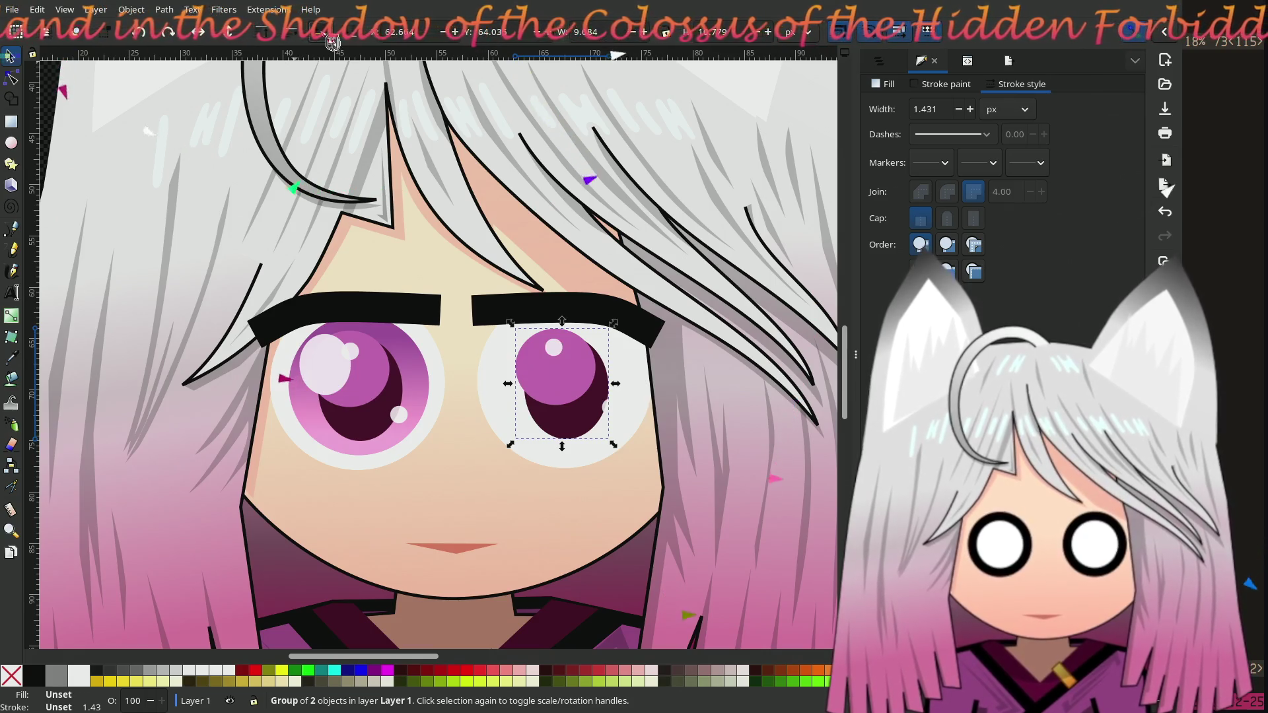
key(Page_Down)
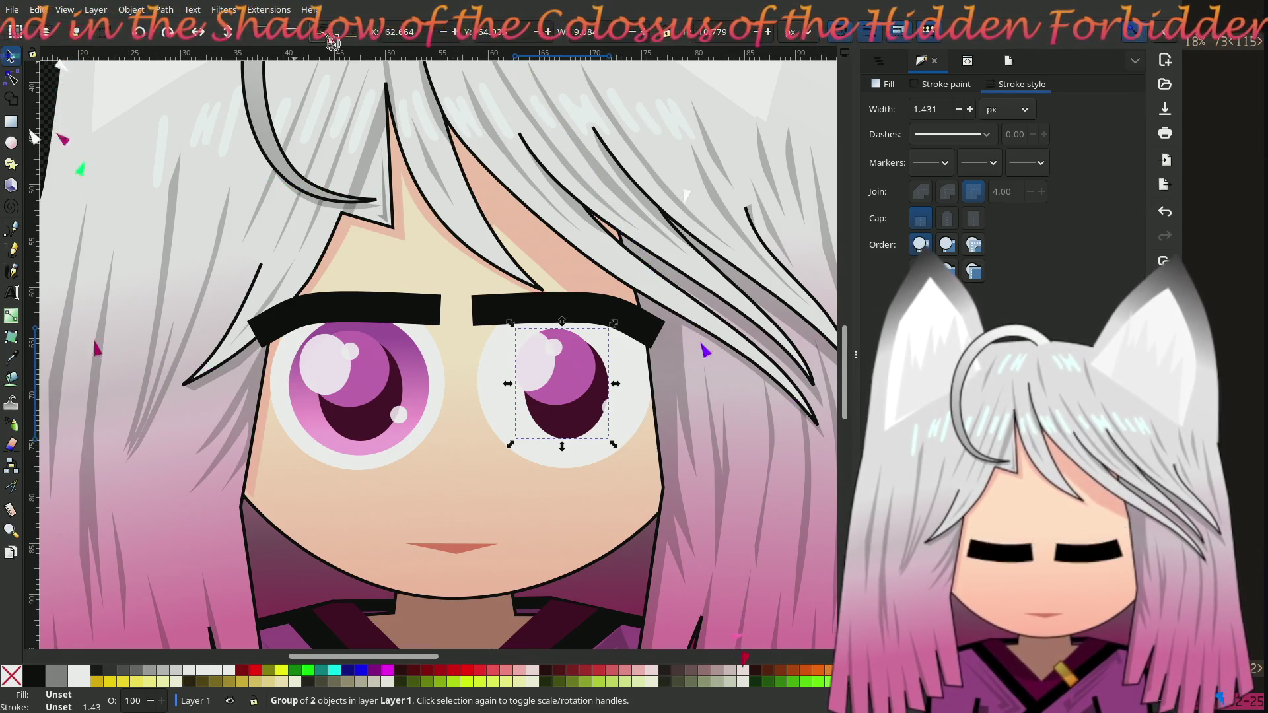
scroll(564, 383, down, 2)
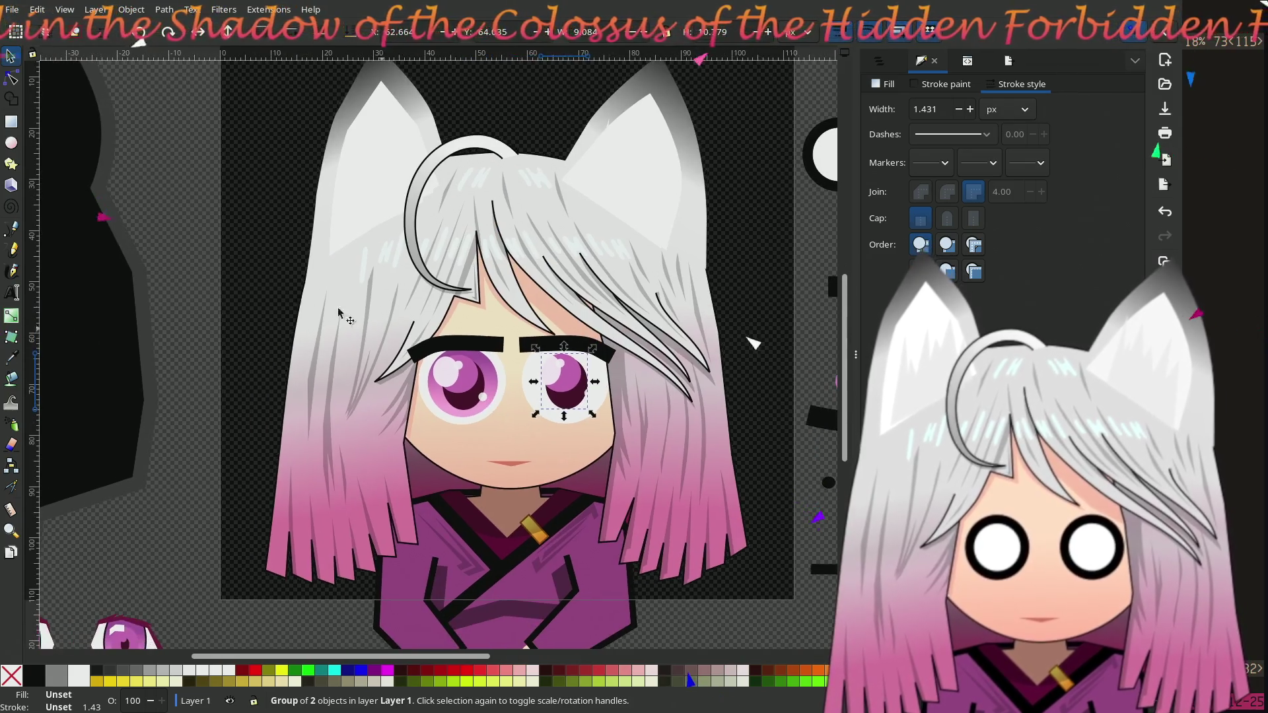
click(233, 260)
Step: Delete the leftover purple iris circle from the right eye
scroll(264, 317, down, 1)
scroll(274, 343, up, 3)
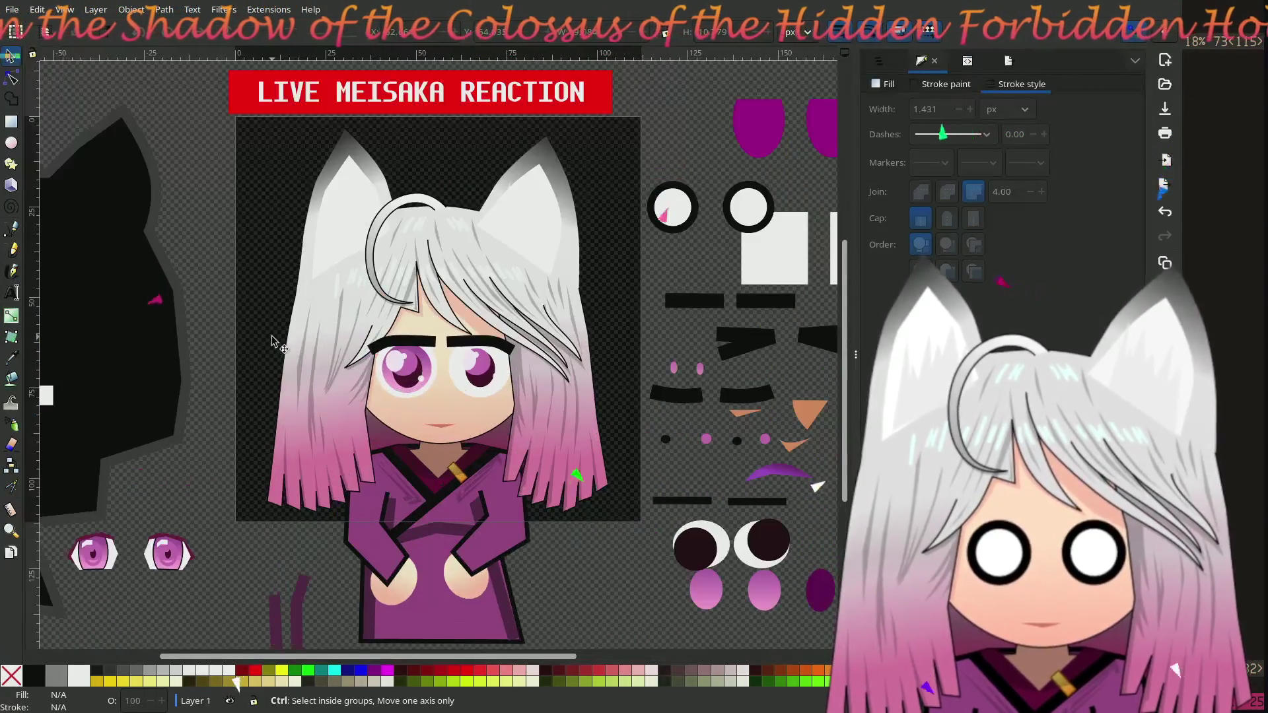
click(12, 80)
click(680, 396)
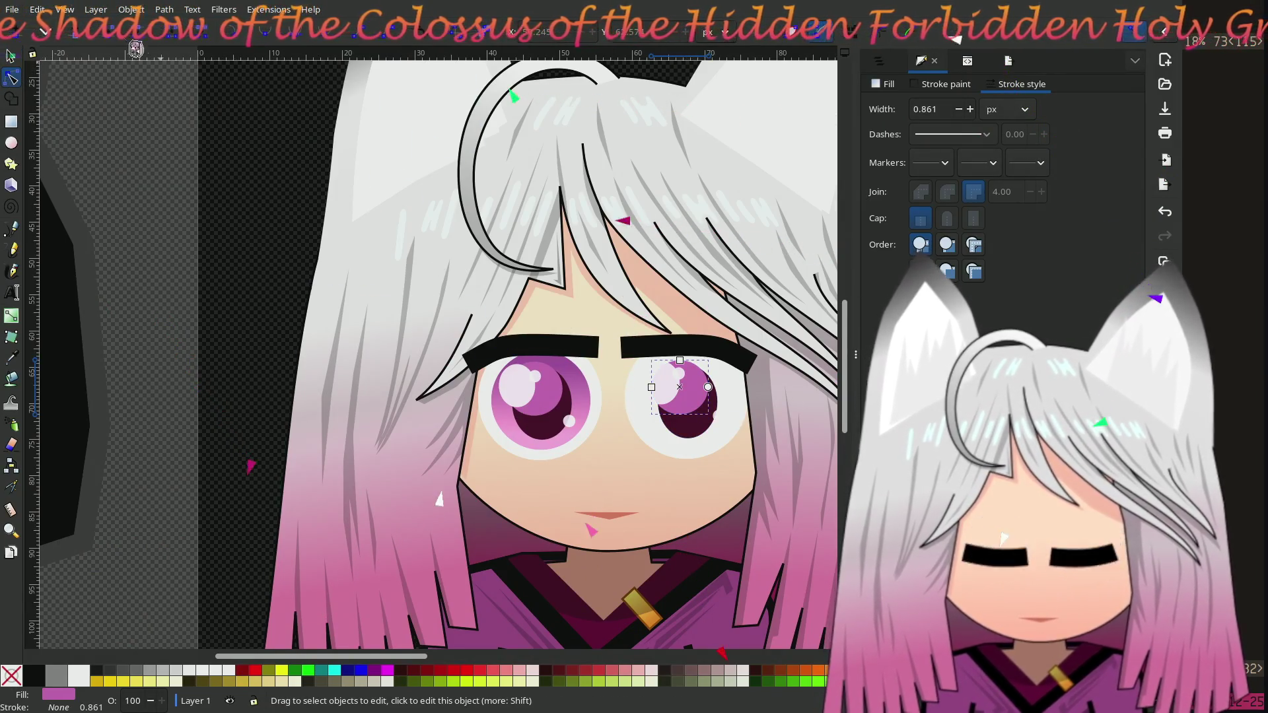
click(12, 60)
key(Delete)
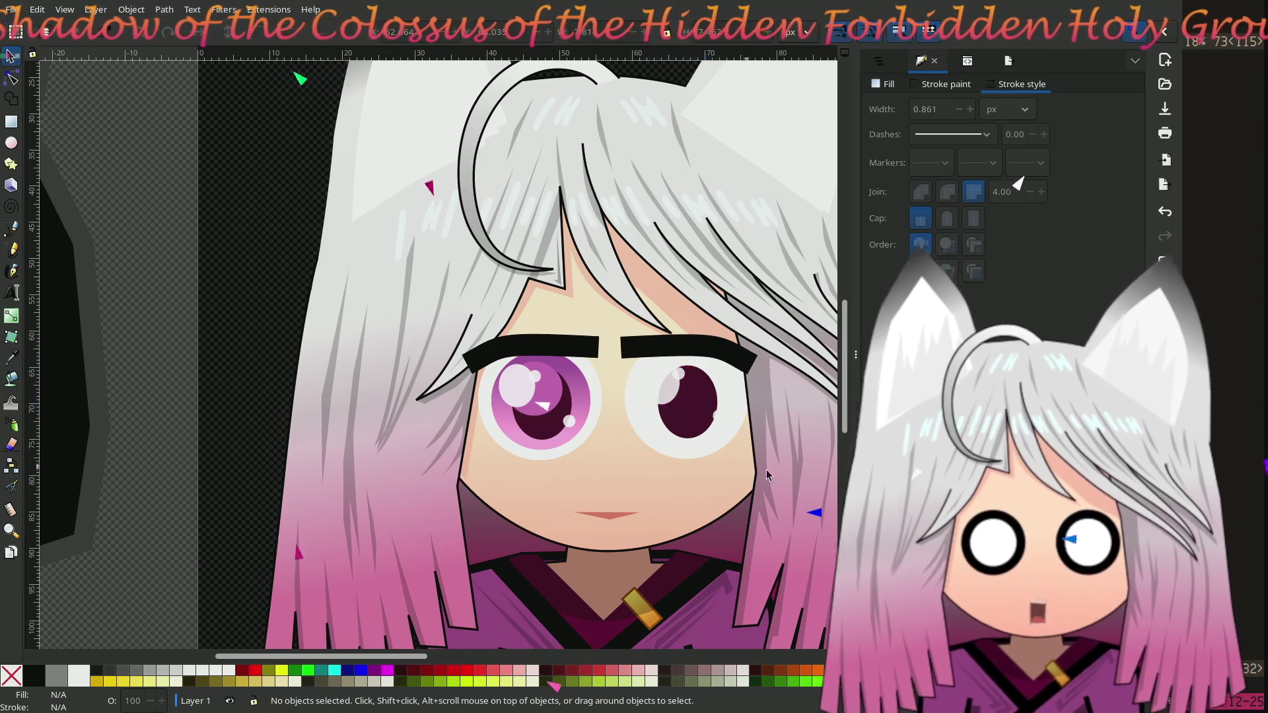
ctrl+scroll(455, 414, down, 2)
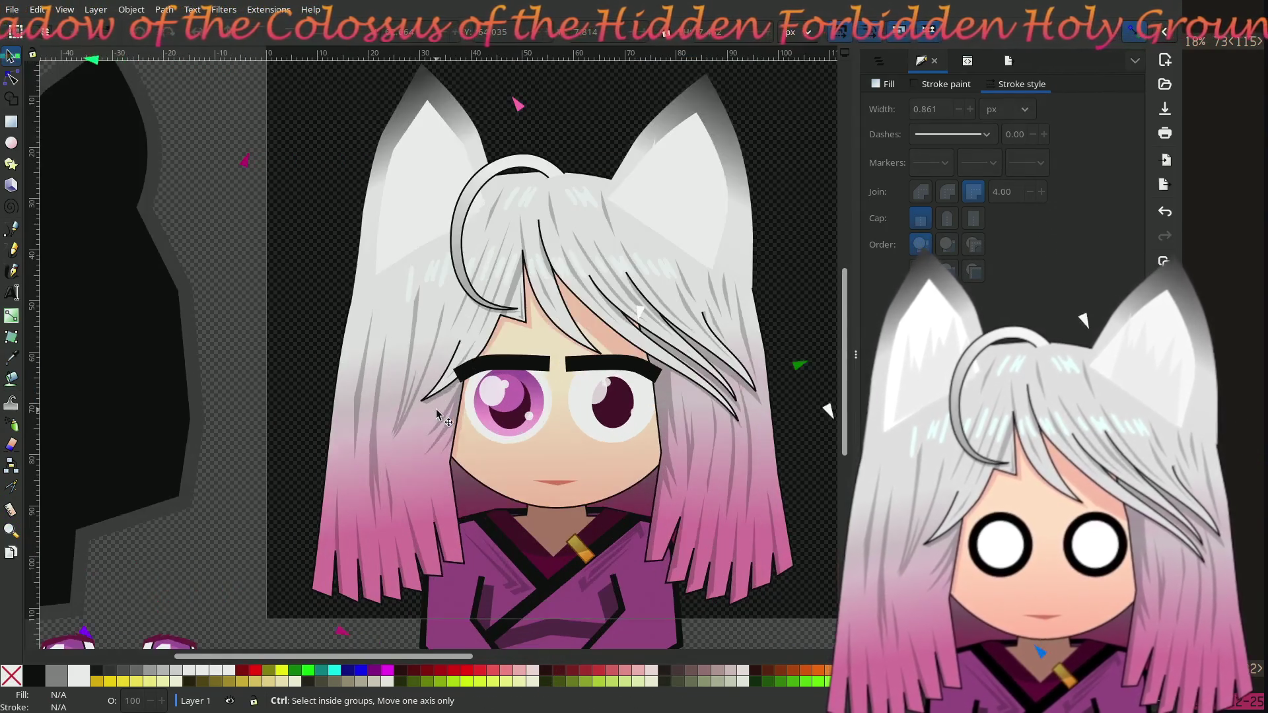
ctrl+scroll(436, 413, up, 1)
scroll(392, 421, right, 3)
scroll(392, 421, down, 1)
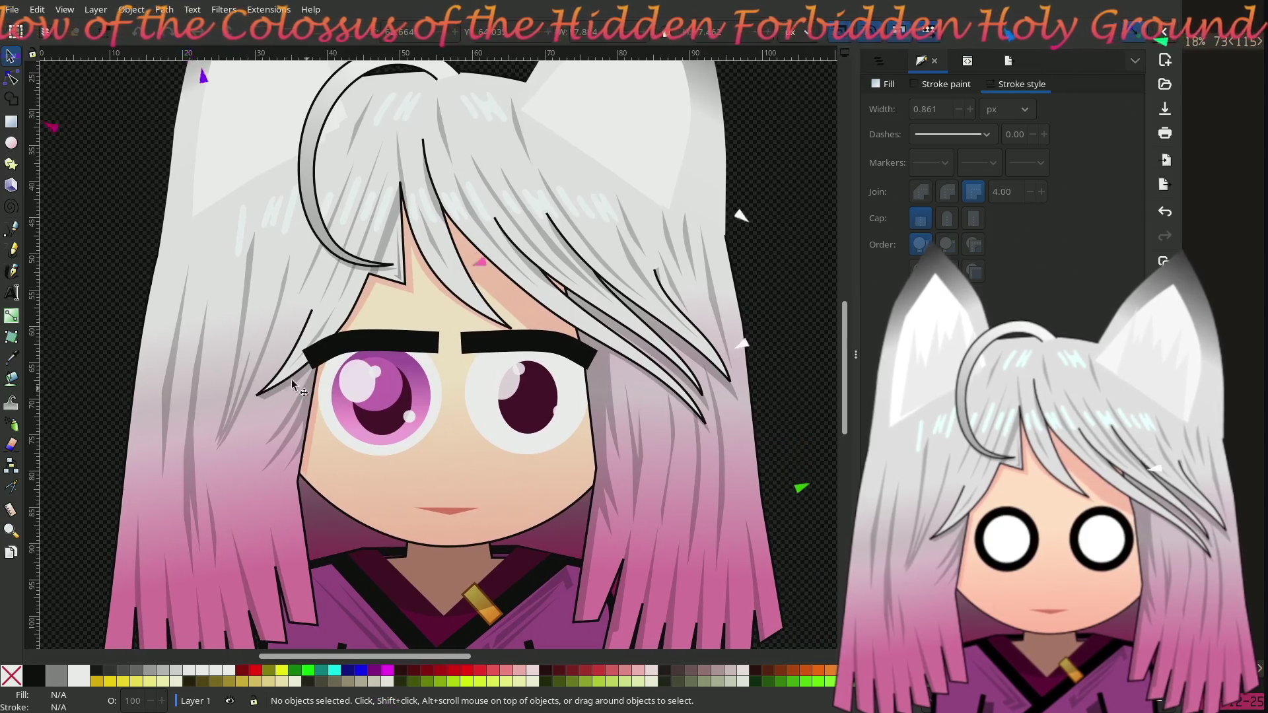
Step: Select a circle in the left eye with the Node tool, then deselect it
key(n)
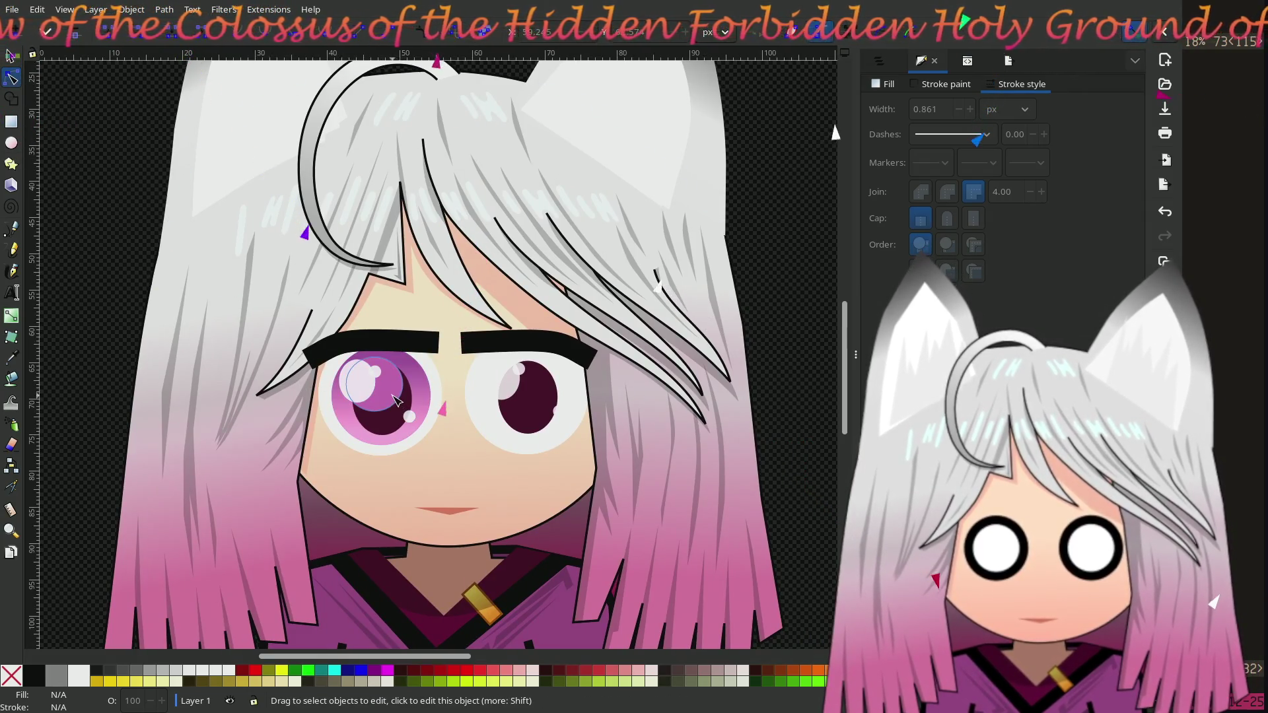
click(396, 396)
key(s)
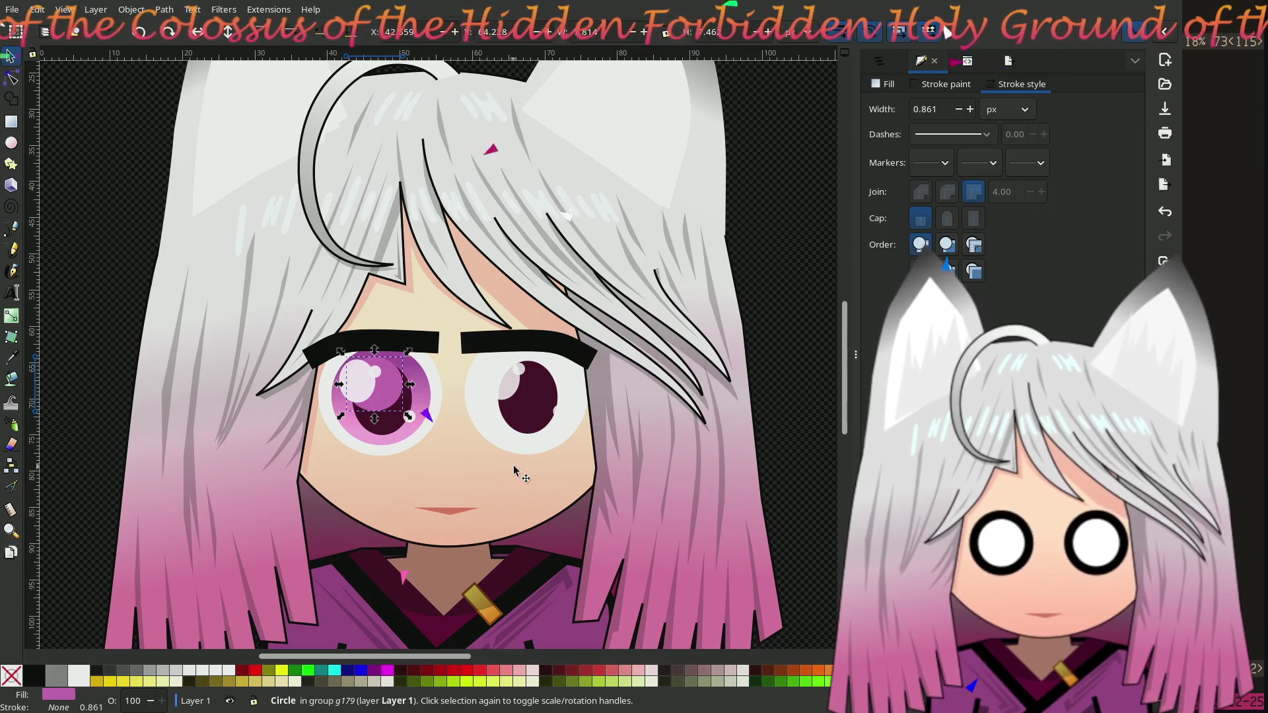
key(Escape)
scroll(319, 380, left, 3)
scroll(319, 380, up, 1)
scroll(347, 398, down, 1)
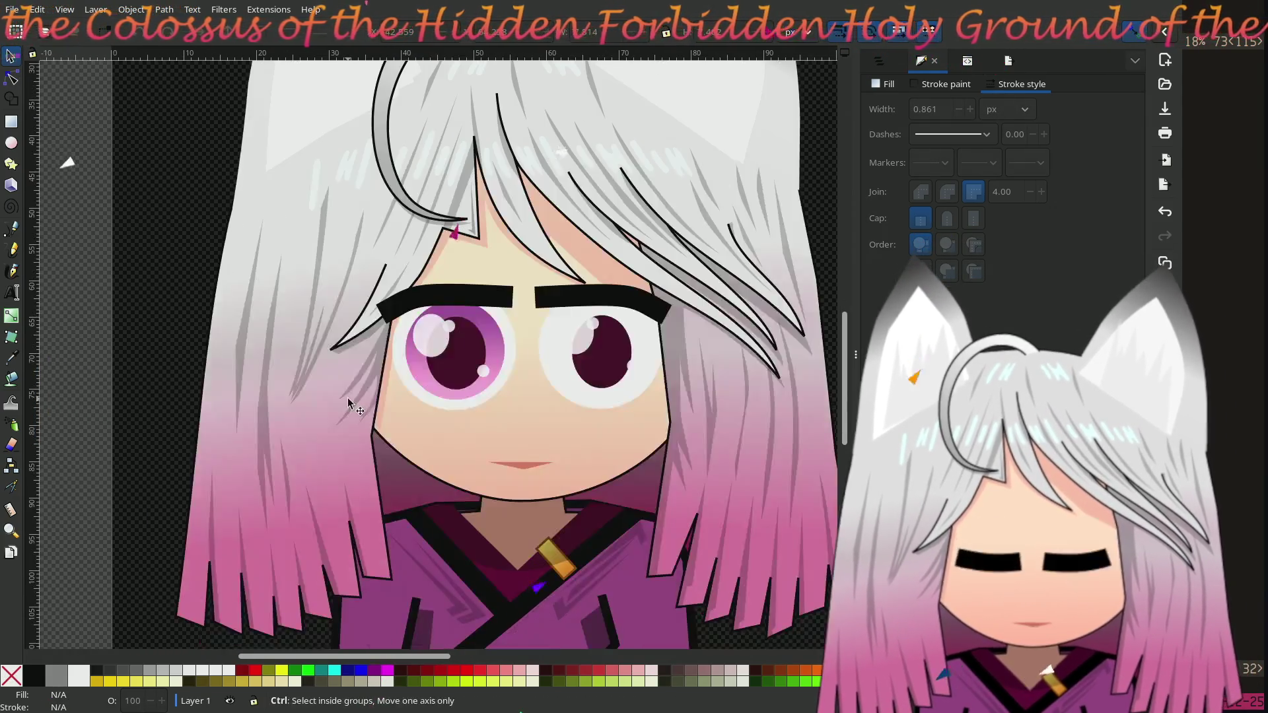
scroll(335, 383, down, 1)
scroll(350, 441, up, 1)
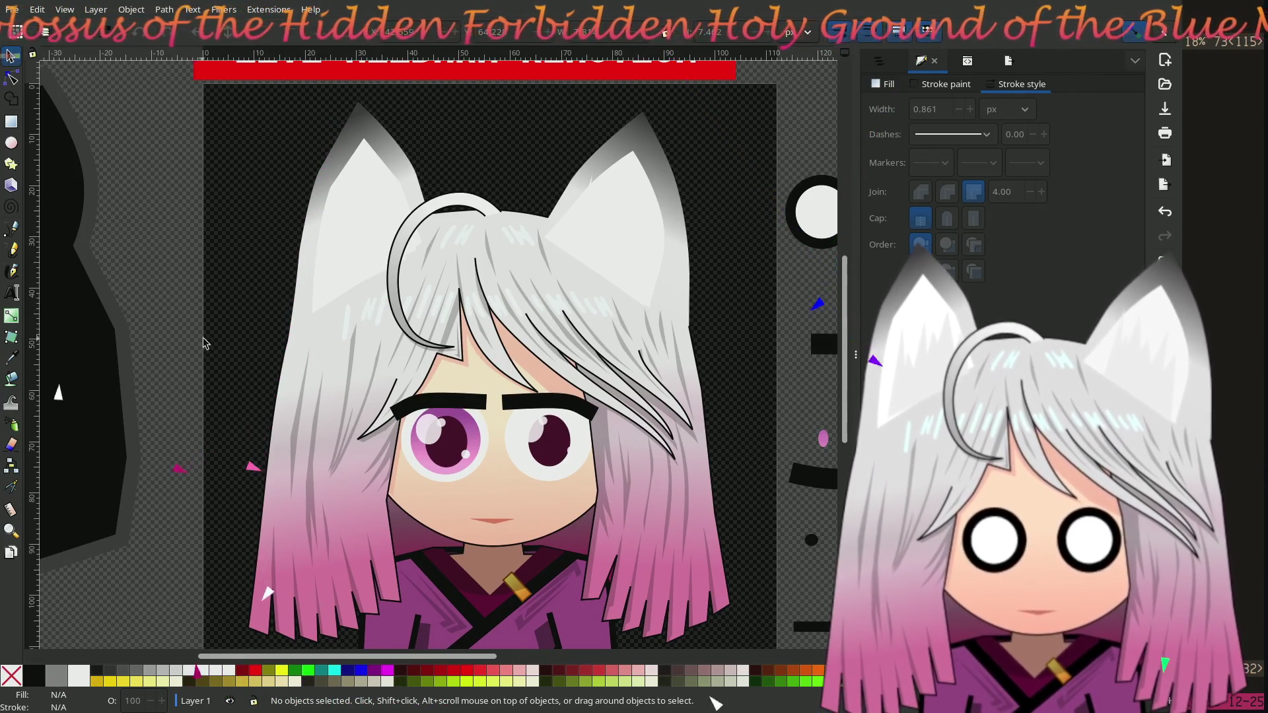
Step: With the Node tool, enlarge the left pupil into a large circle and the right pupil to match
key(n)
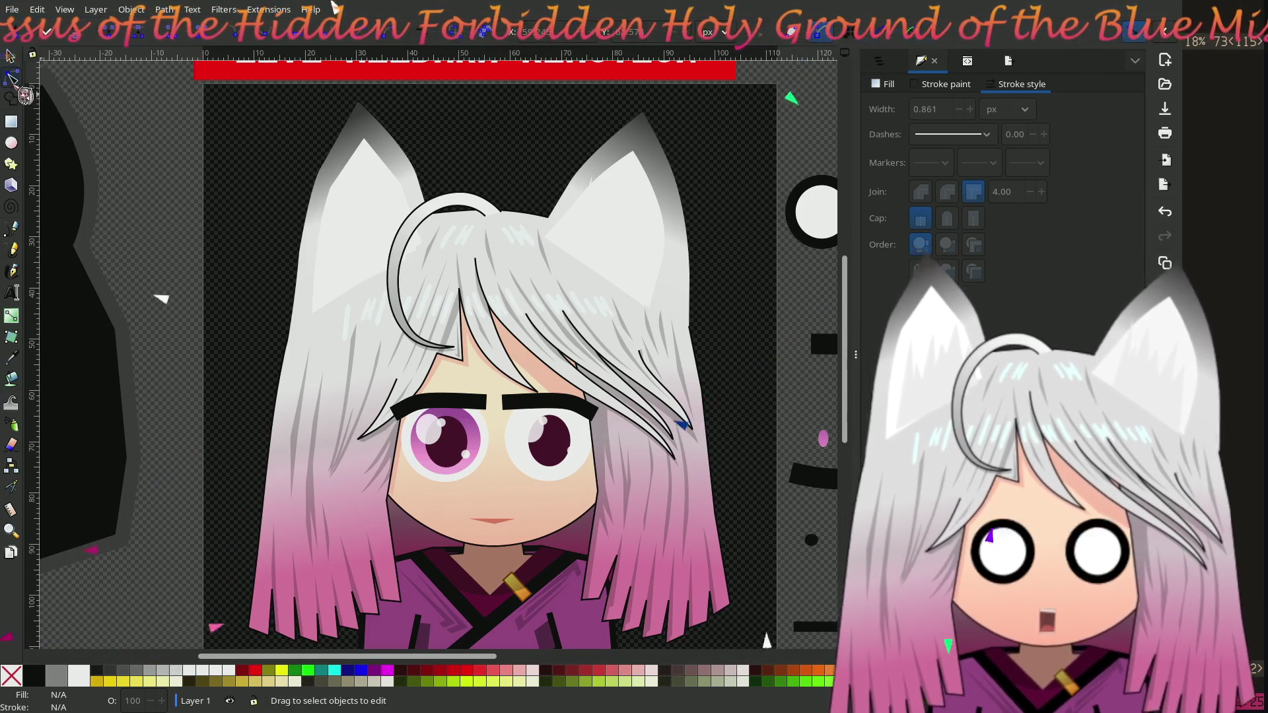
click(455, 442)
key(less)
key(less)
key(less)
mouse_move(447, 430)
mouse_down()
mouse_move(451, 346)
mouse_move(451, 417)
mouse_up()
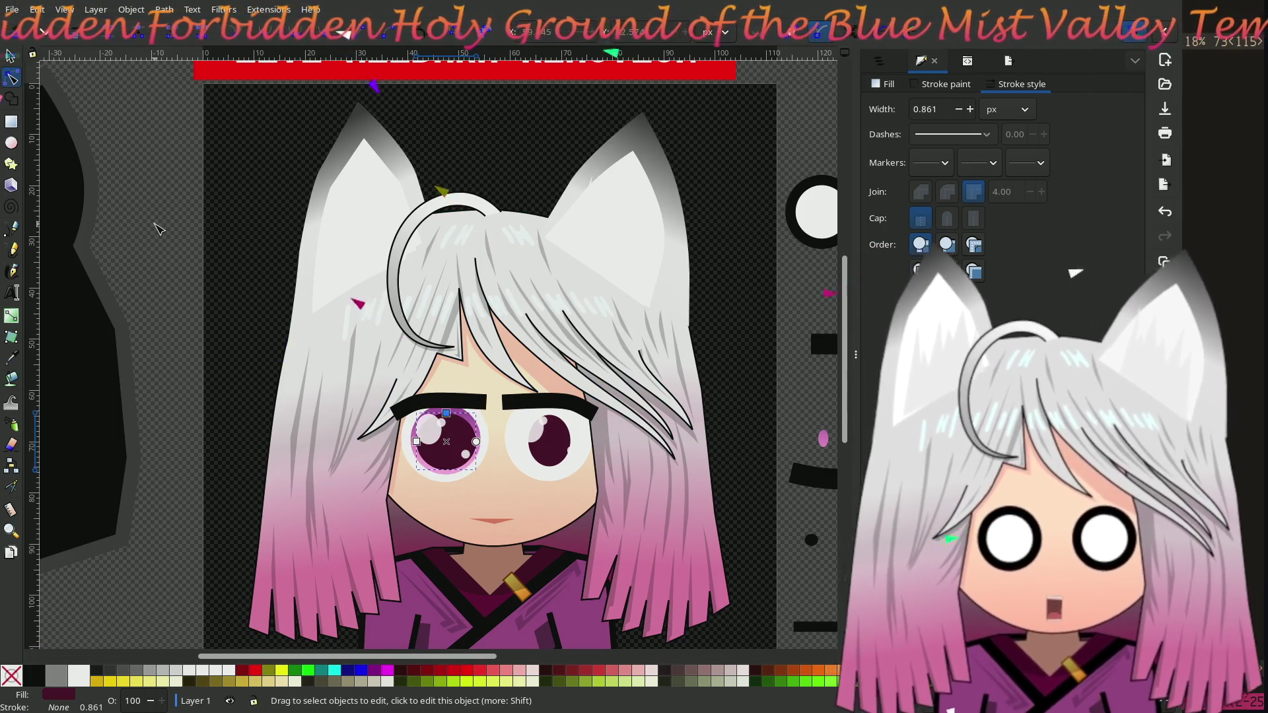
click(159, 228)
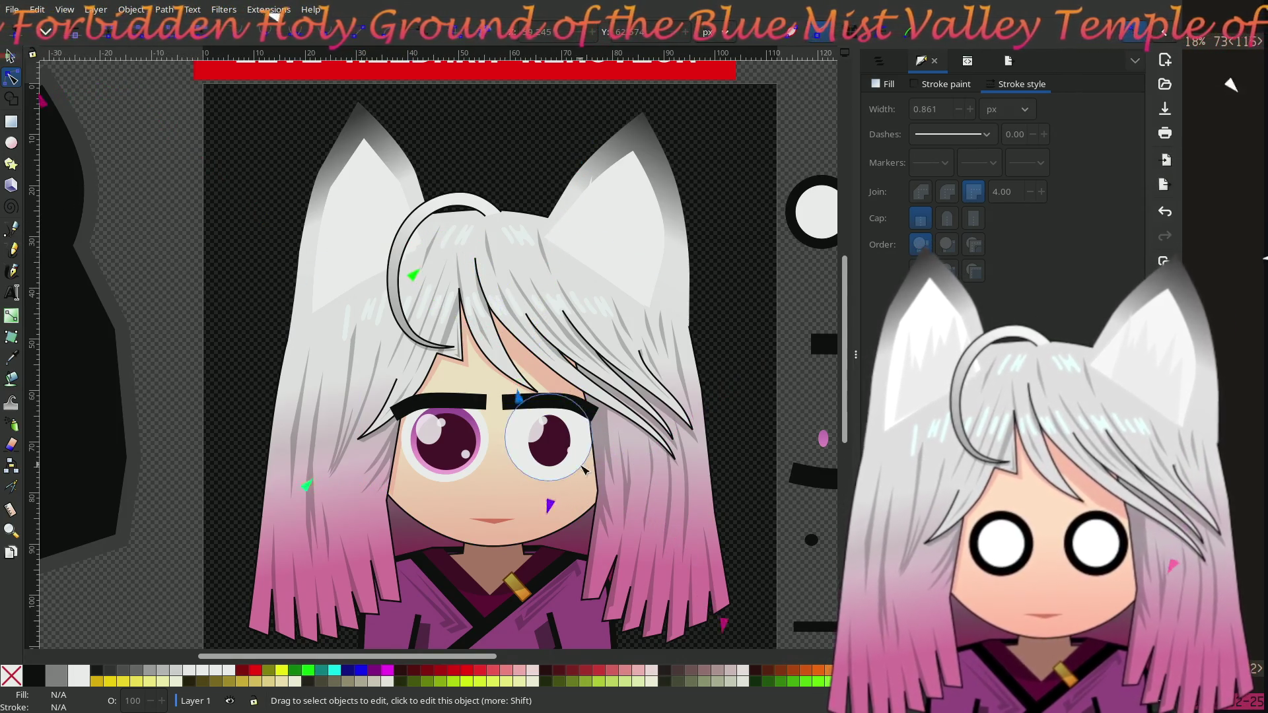
click(551, 437)
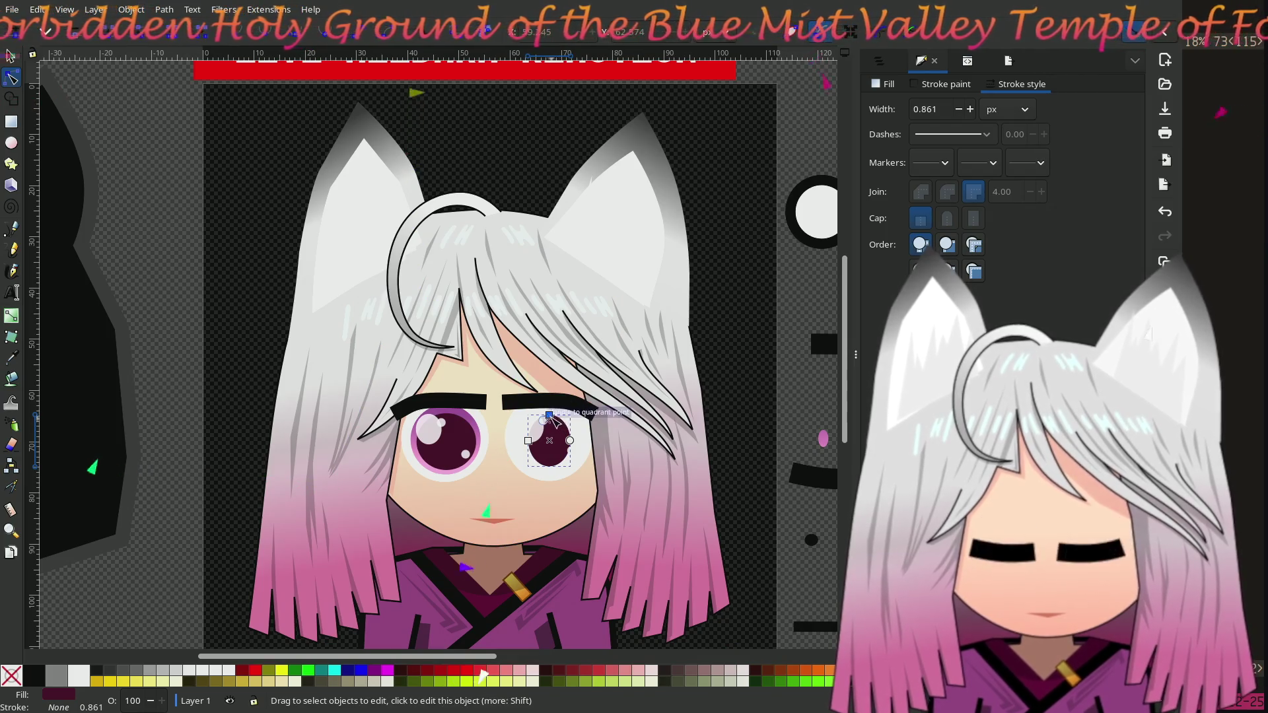
drag(550, 416, 550, 405)
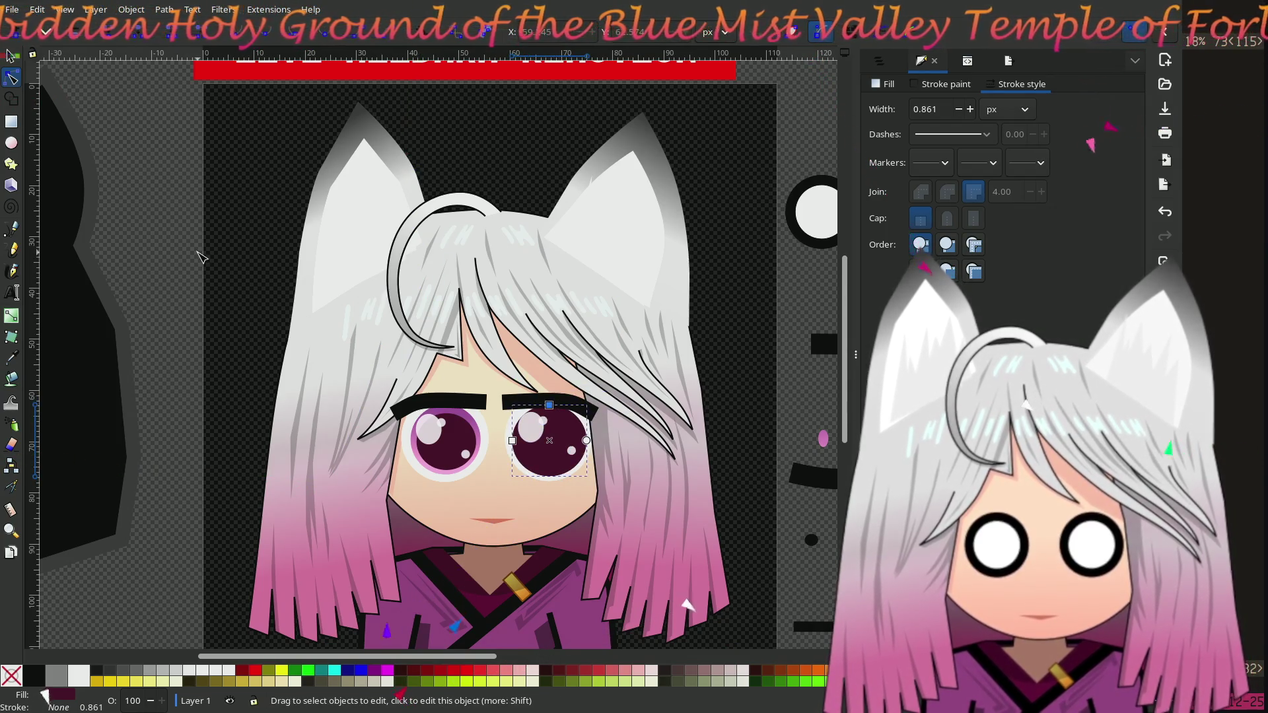
click(202, 258)
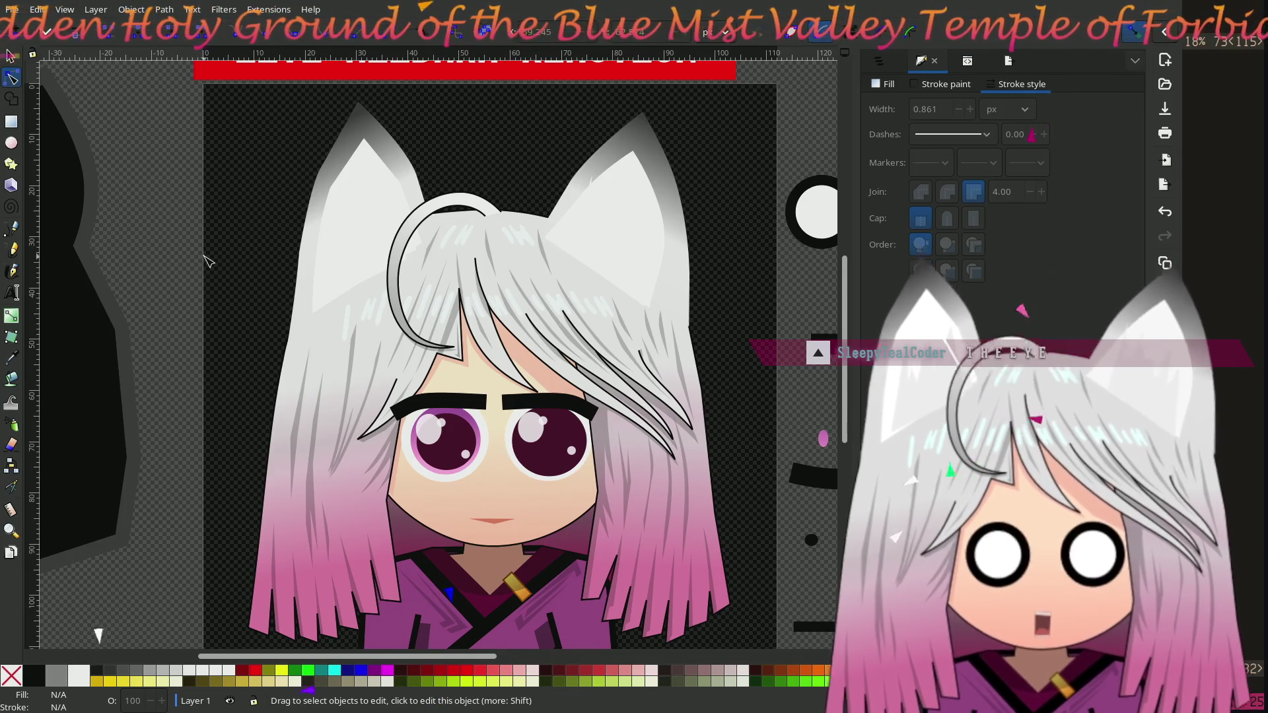
scroll(442, 515, up, 1)
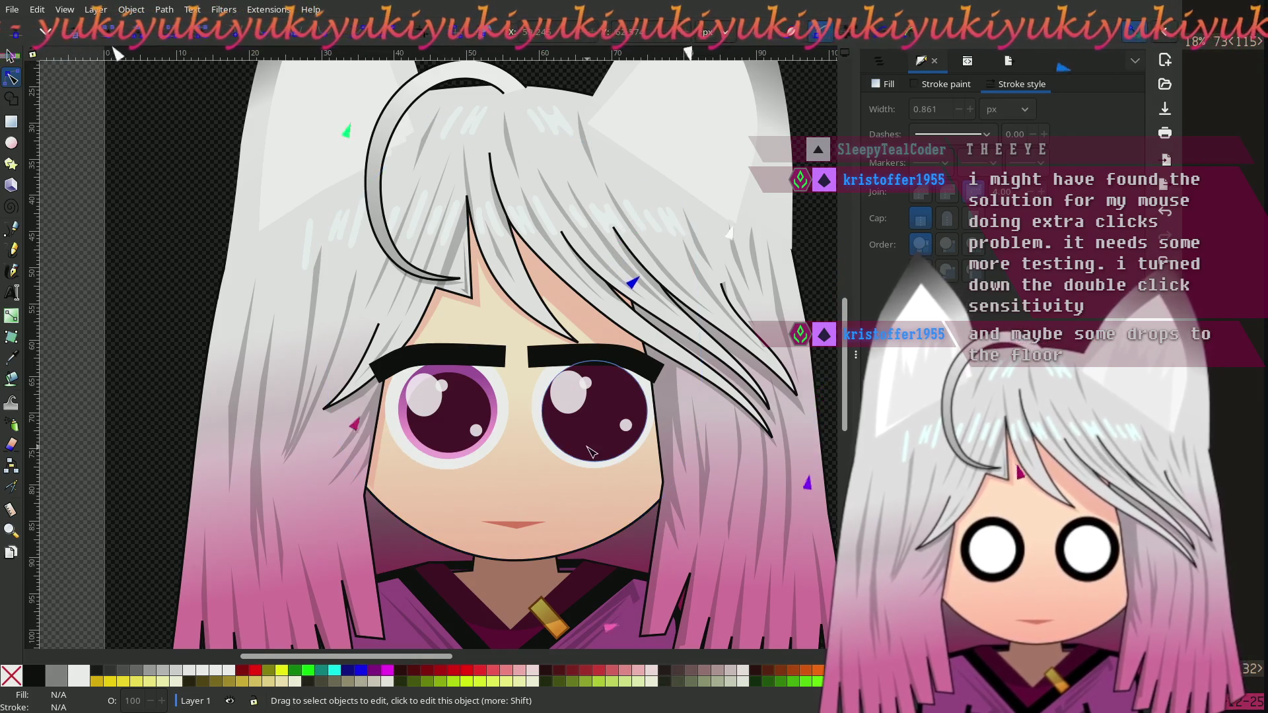
Step: Shrink the left eye's dark pupil ellipse
click(459, 421)
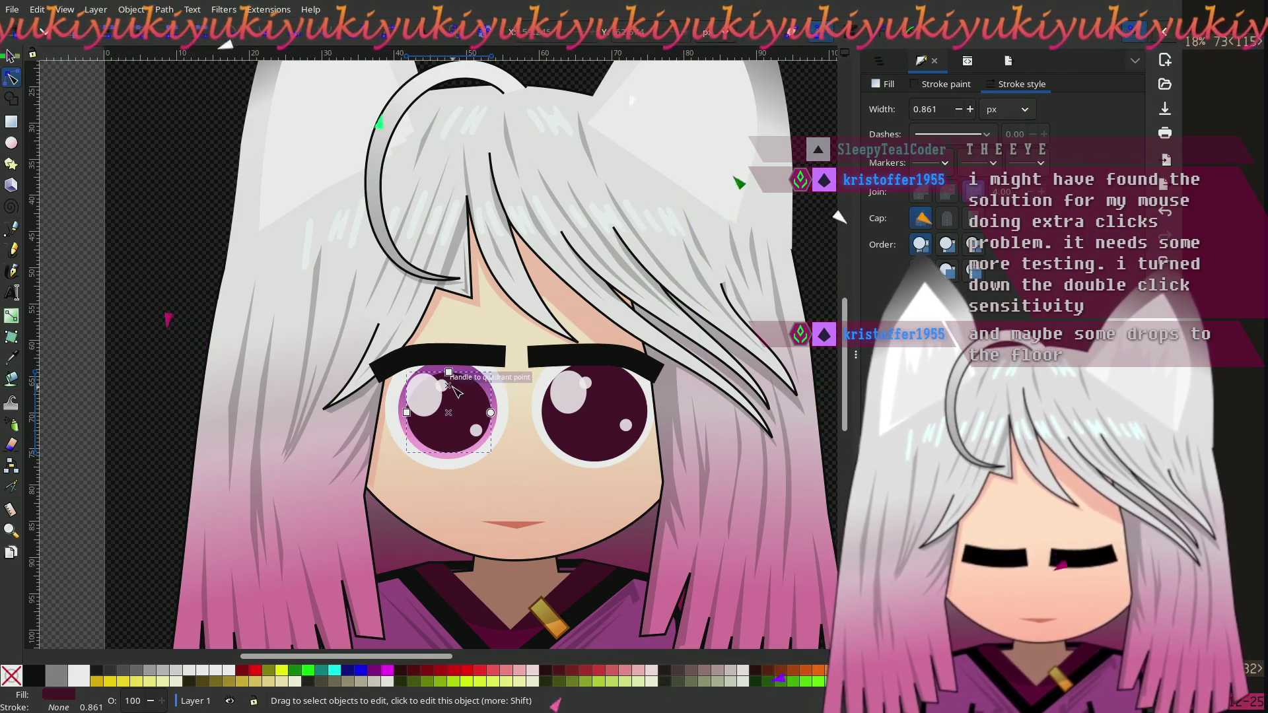
drag(449, 373, 449, 396)
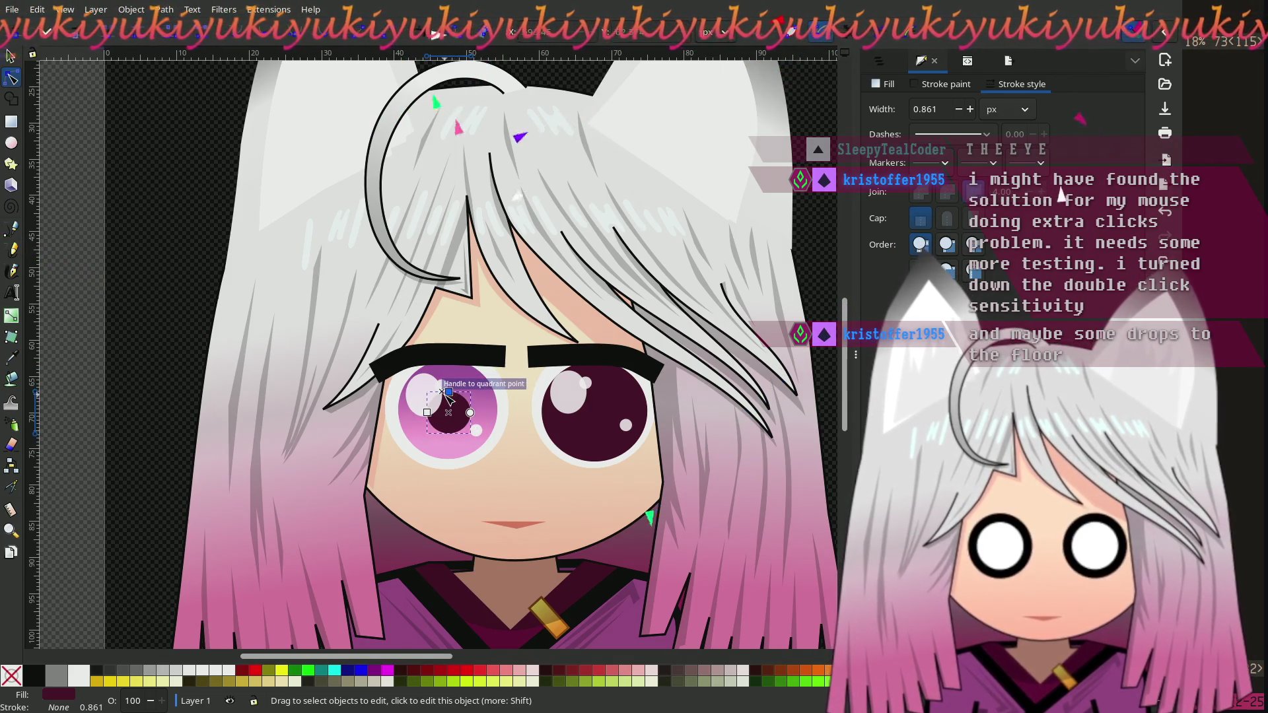
mouse_move(448, 396)
mouse_down()
mouse_move(454, 408)
mouse_move(448, 388)
mouse_move(432, 416)
mouse_up()
click(178, 251)
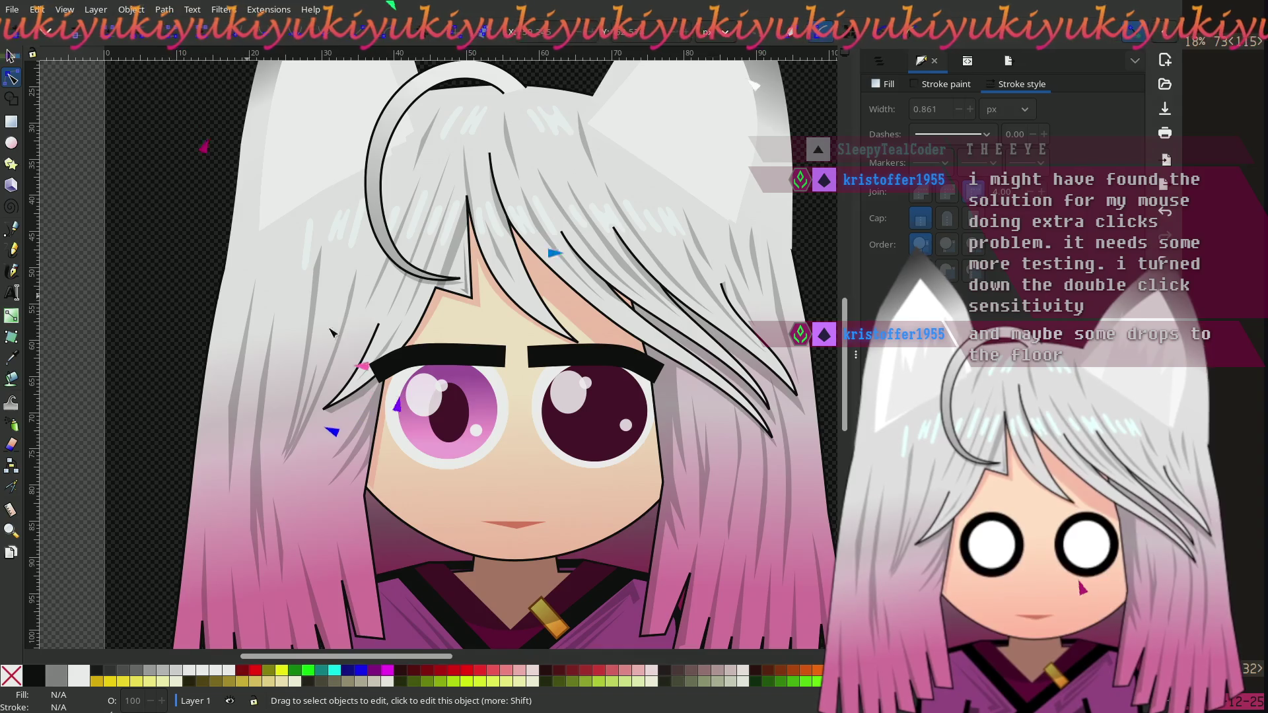
Step: Narrow the left eye's pink iris and its white ellipse
click(467, 409)
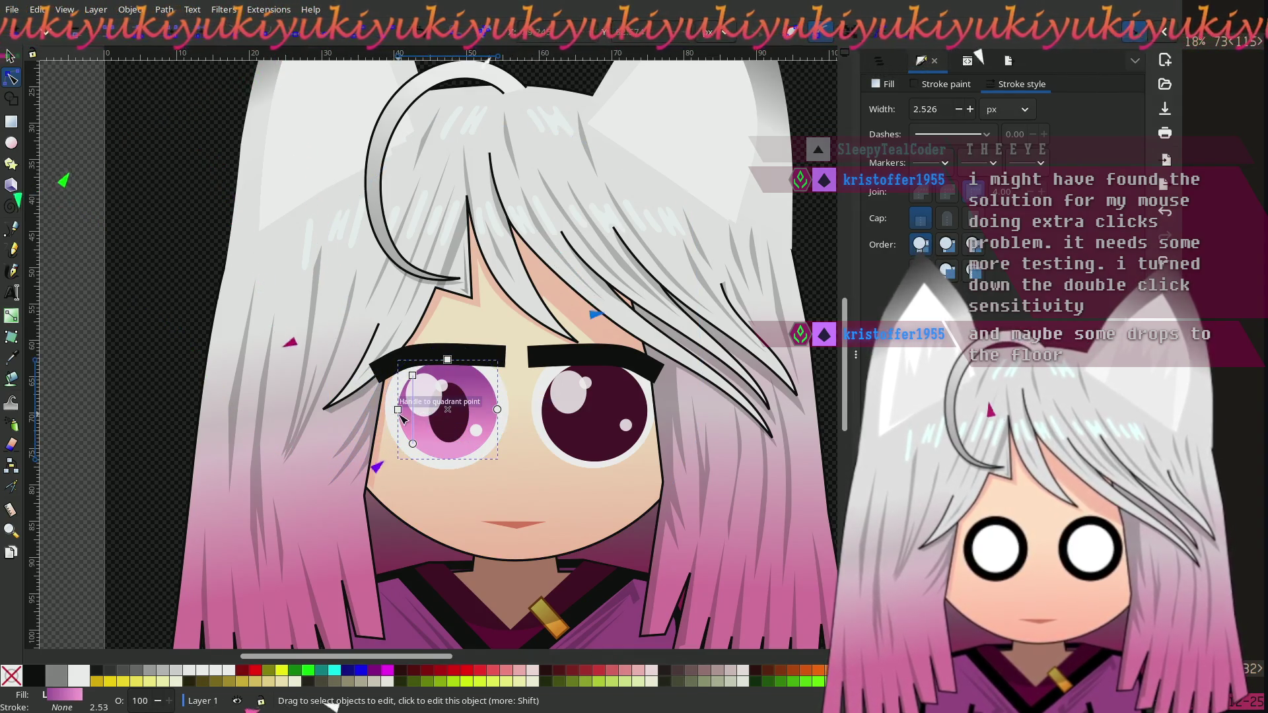
drag(397, 410, 405, 410)
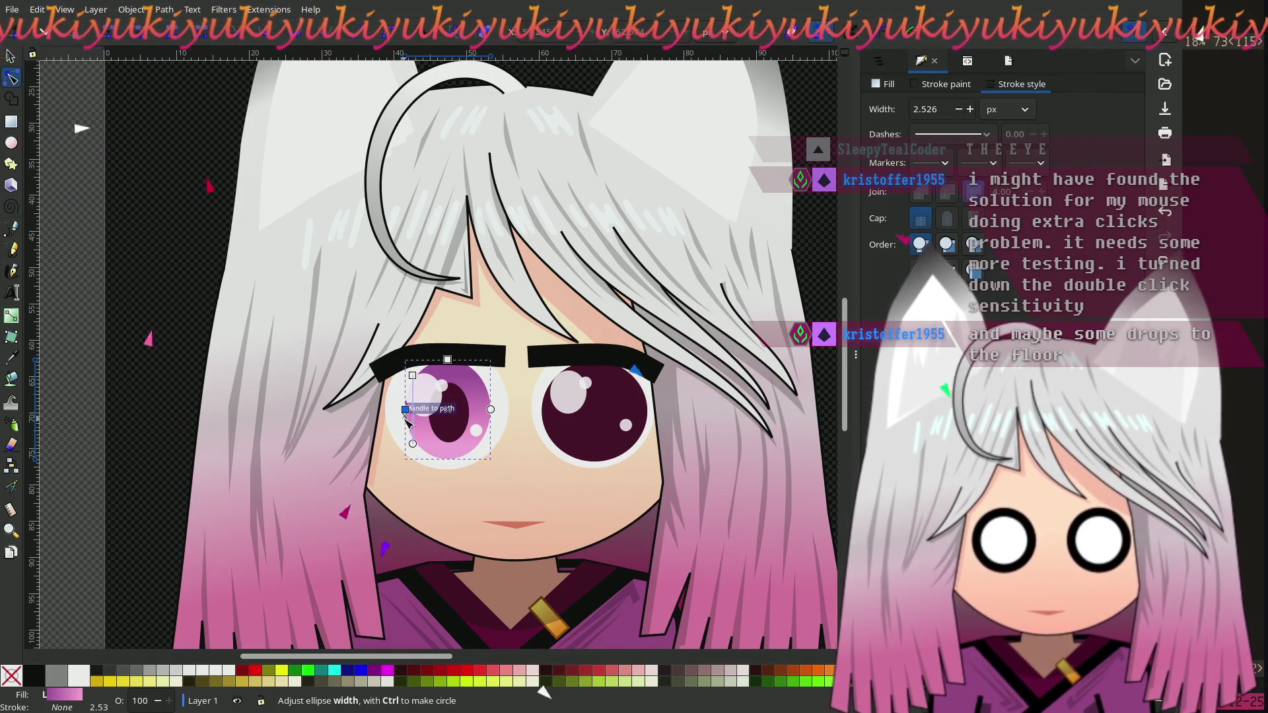
mouse_move(406, 415)
mouse_down()
mouse_move(406, 438)
mouse_move(406, 416)
mouse_up()
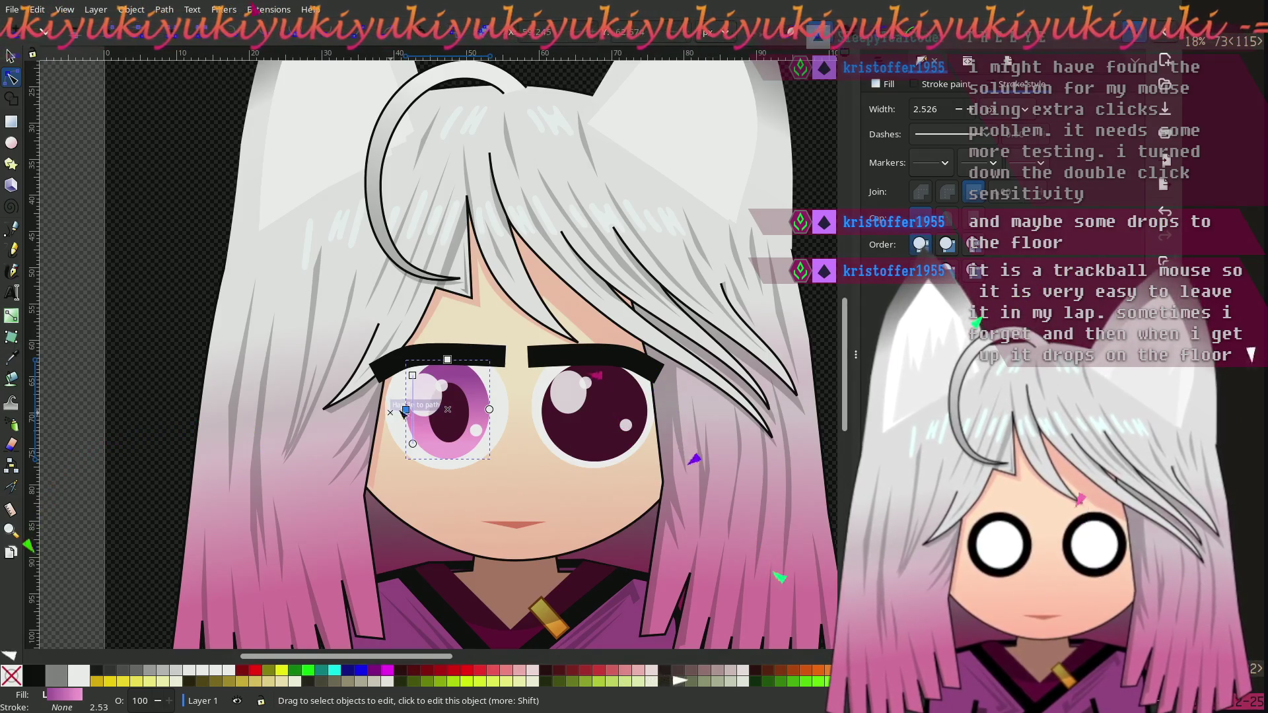
click(389, 416)
mouse_move(387, 412)
mouse_down()
mouse_move(409, 416)
mouse_move(389, 413)
mouse_up()
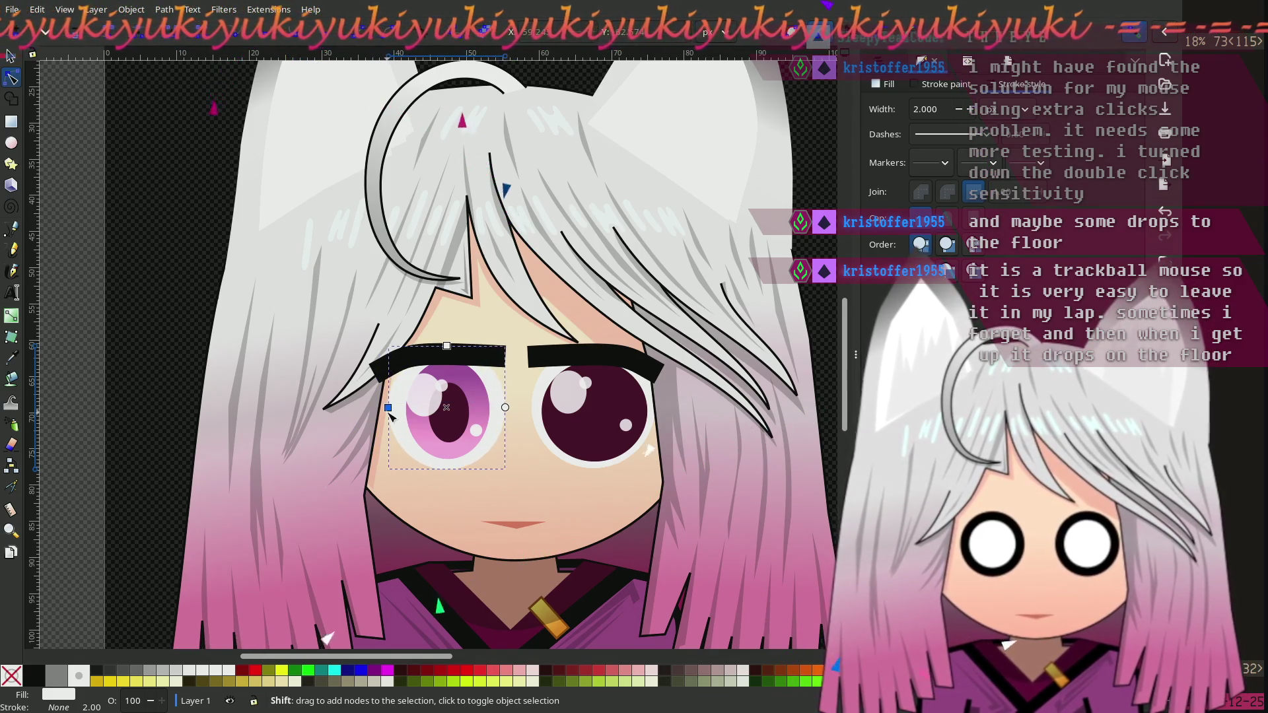
click(169, 305)
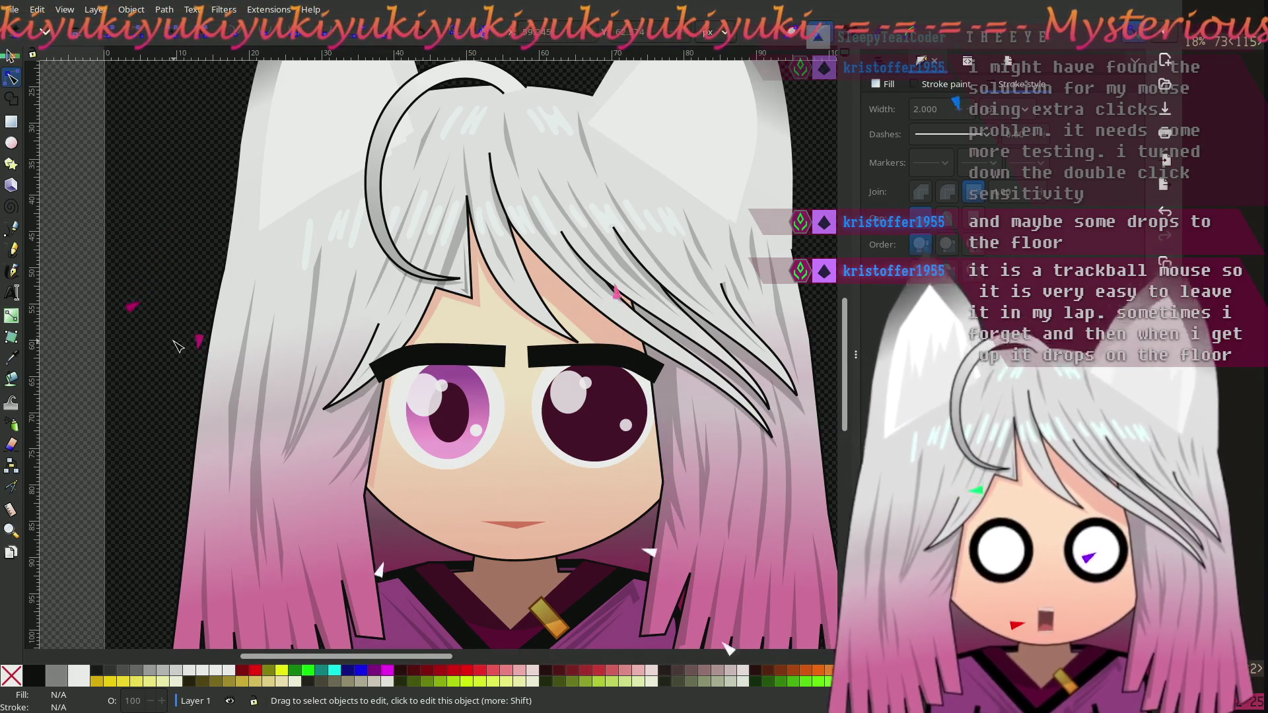
click(466, 426)
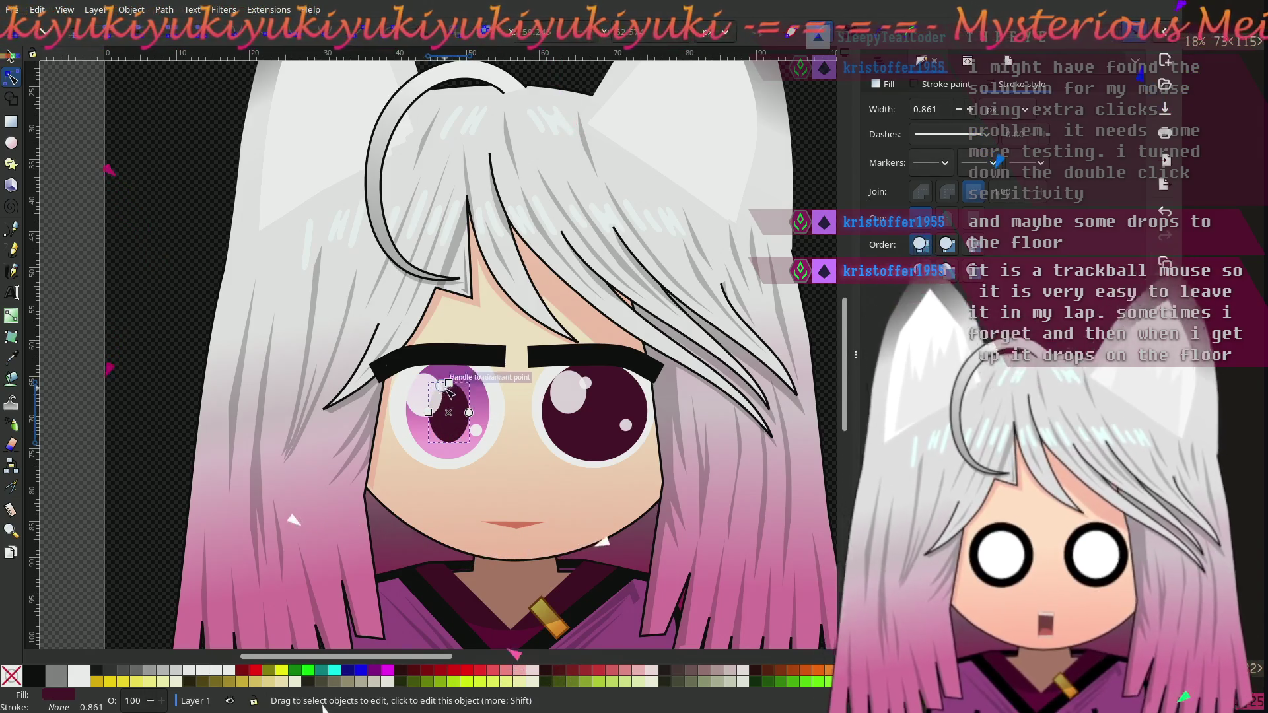
Step: Shorten and widen the left pupil, then move it up slightly
drag(452, 387, 454, 394)
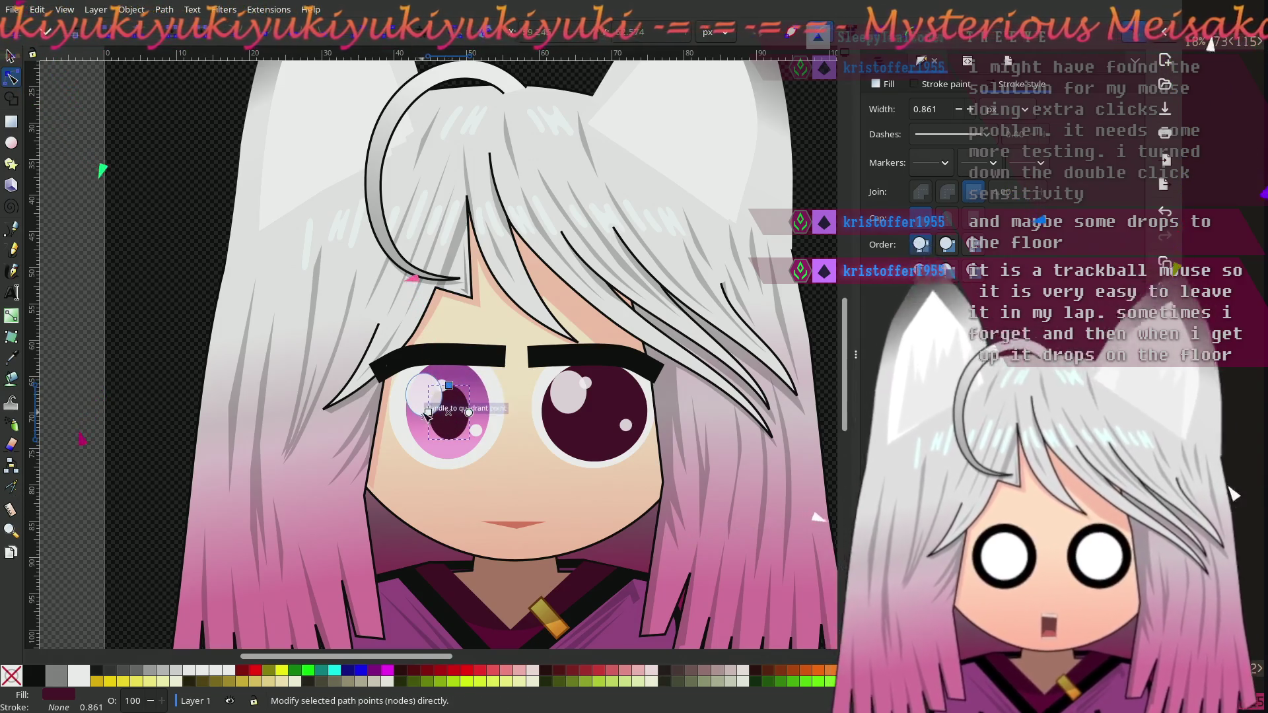
drag(437, 415, 426, 415)
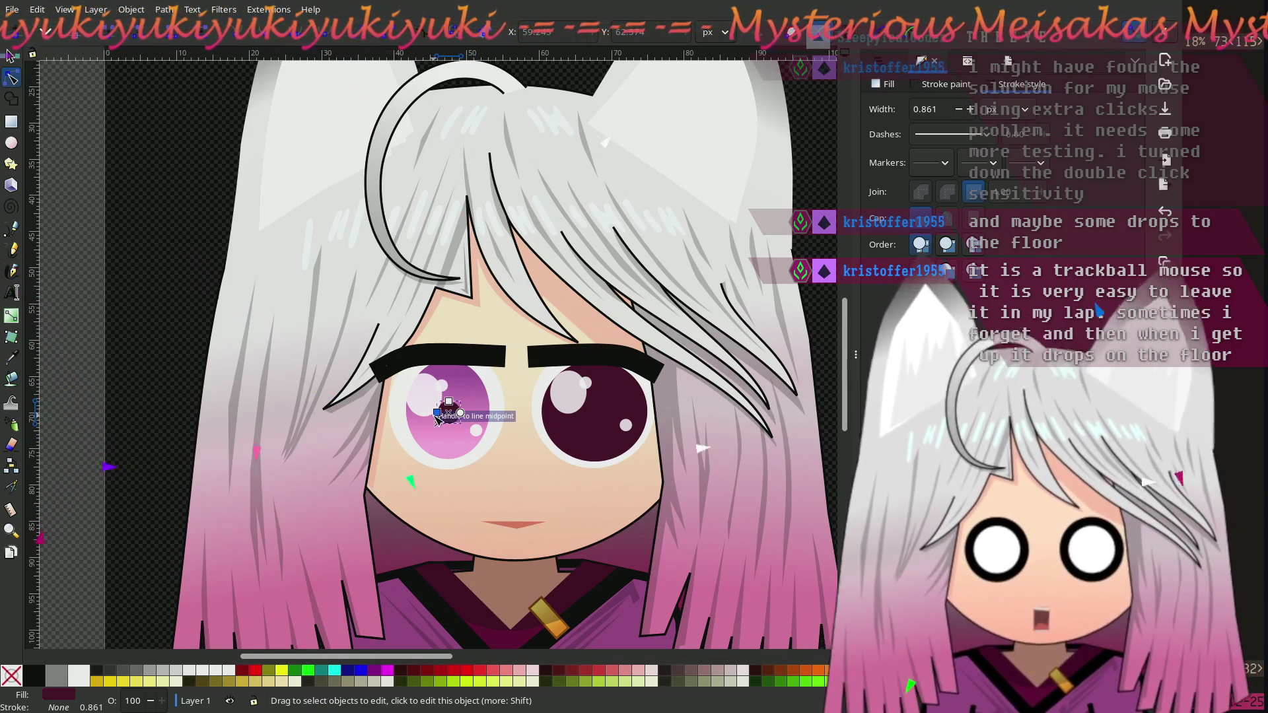
mouse_move(437, 413)
mouse_down()
mouse_move(407, 416)
mouse_move(434, 432)
mouse_move(448, 391)
mouse_up()
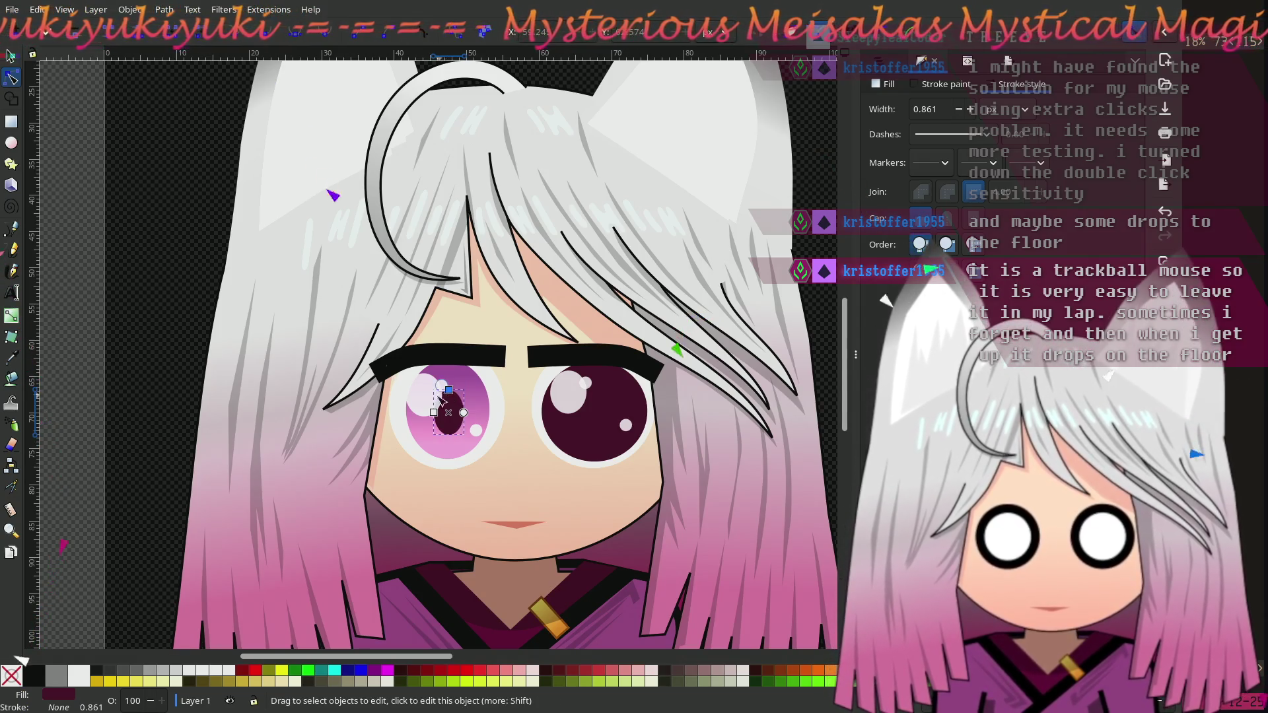
click(434, 530)
scroll(489, 462, up, 2)
click(458, 357)
scroll(457, 357, up, 3)
click(420, 475)
click(420, 474)
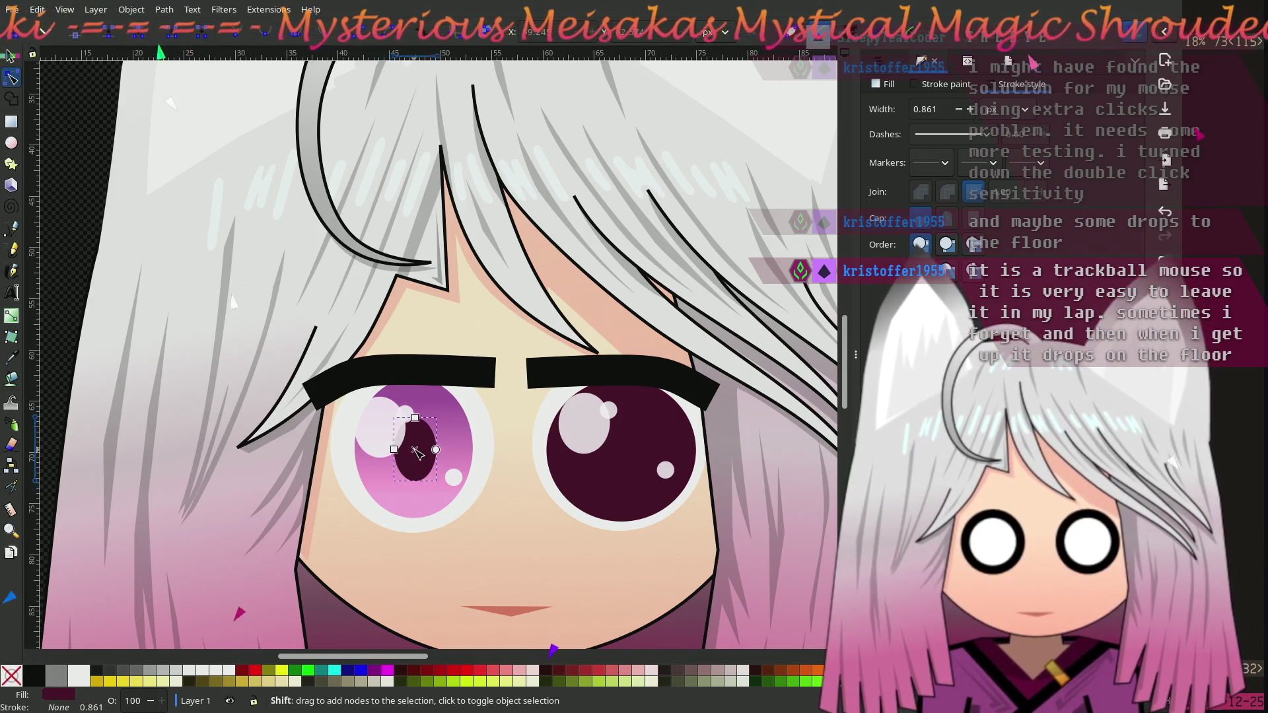
drag(415, 453, 414, 449)
key(Escape)
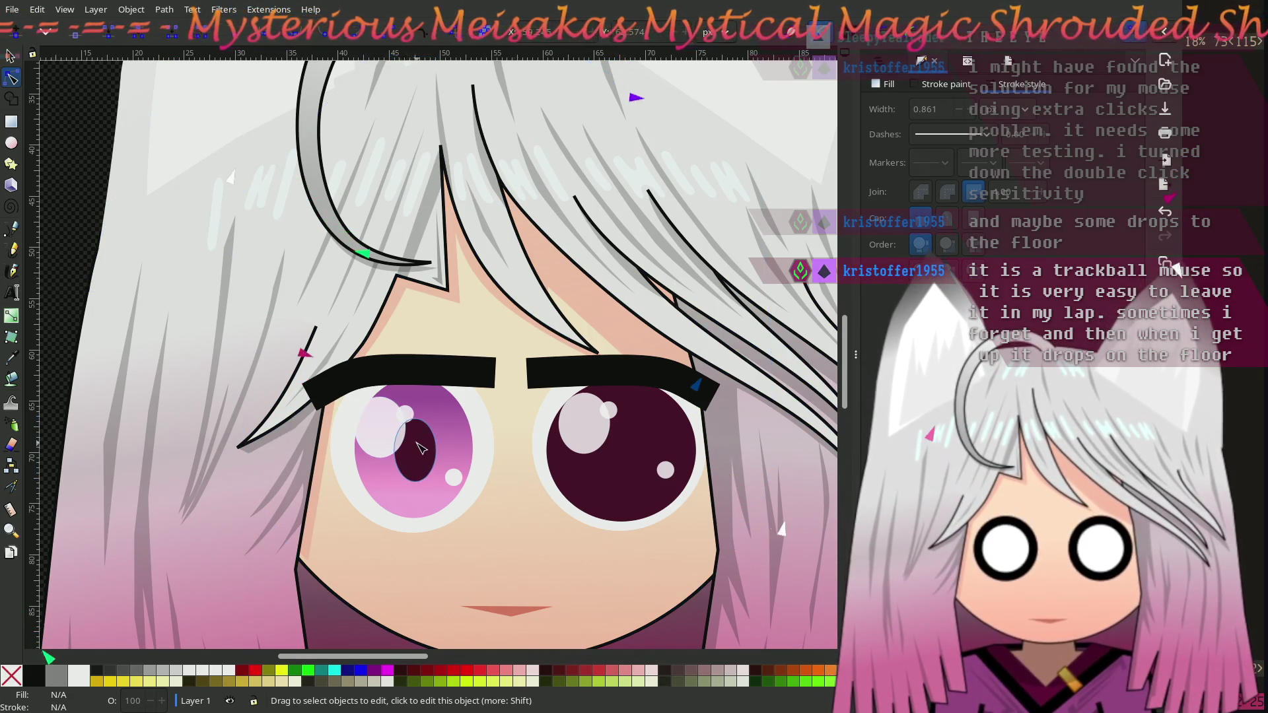
Step: Reshape the left pupil into a narrow vertical slit
click(415, 452)
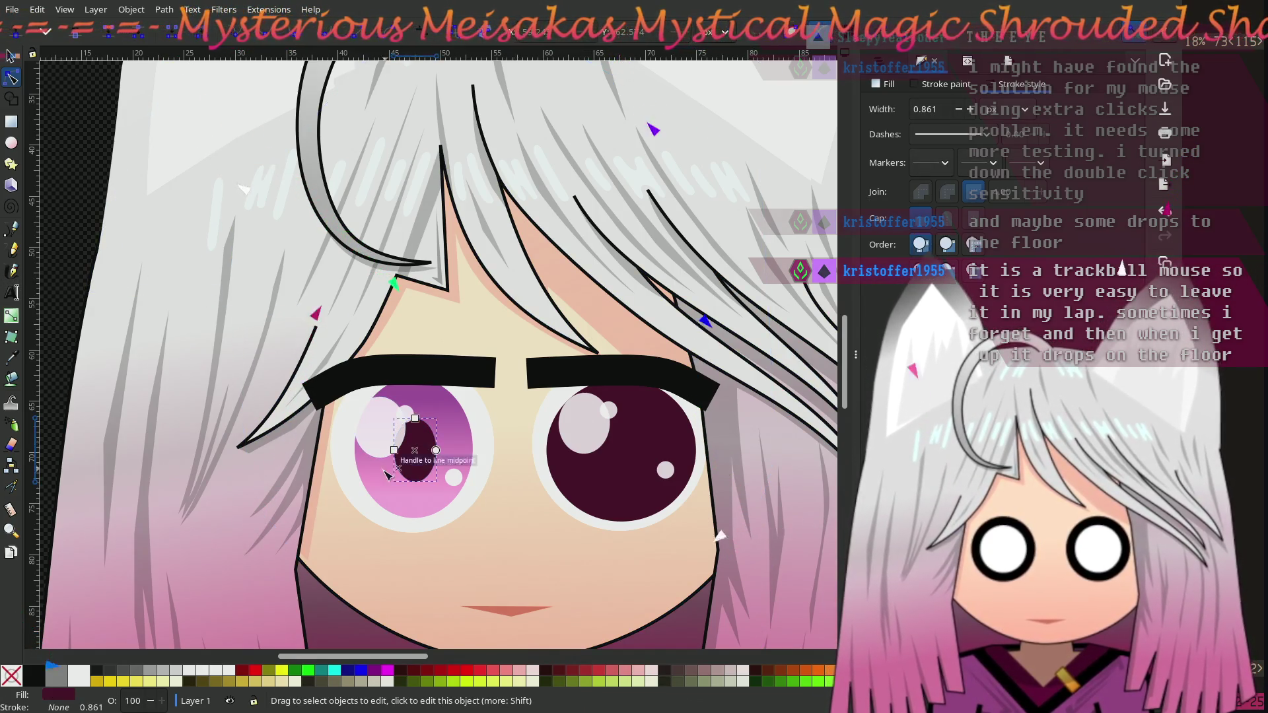
drag(394, 450, 415, 384)
click(378, 433)
click(408, 492)
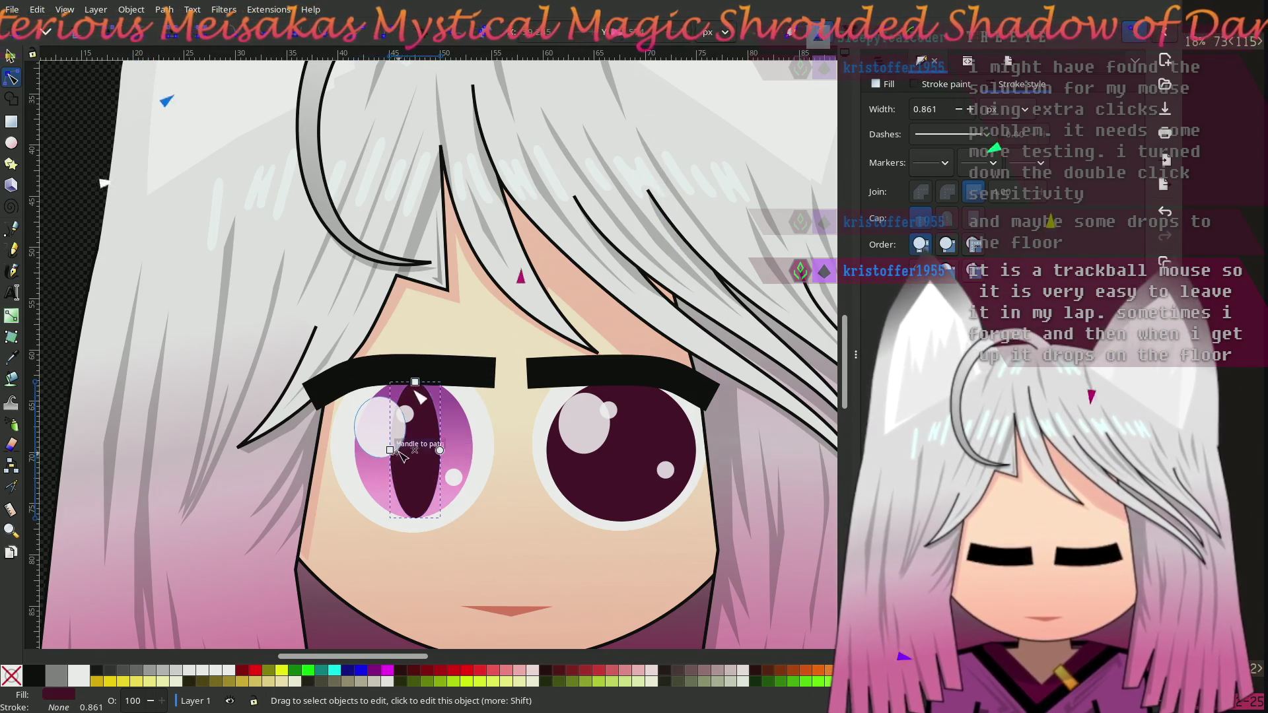
drag(392, 451, 403, 464)
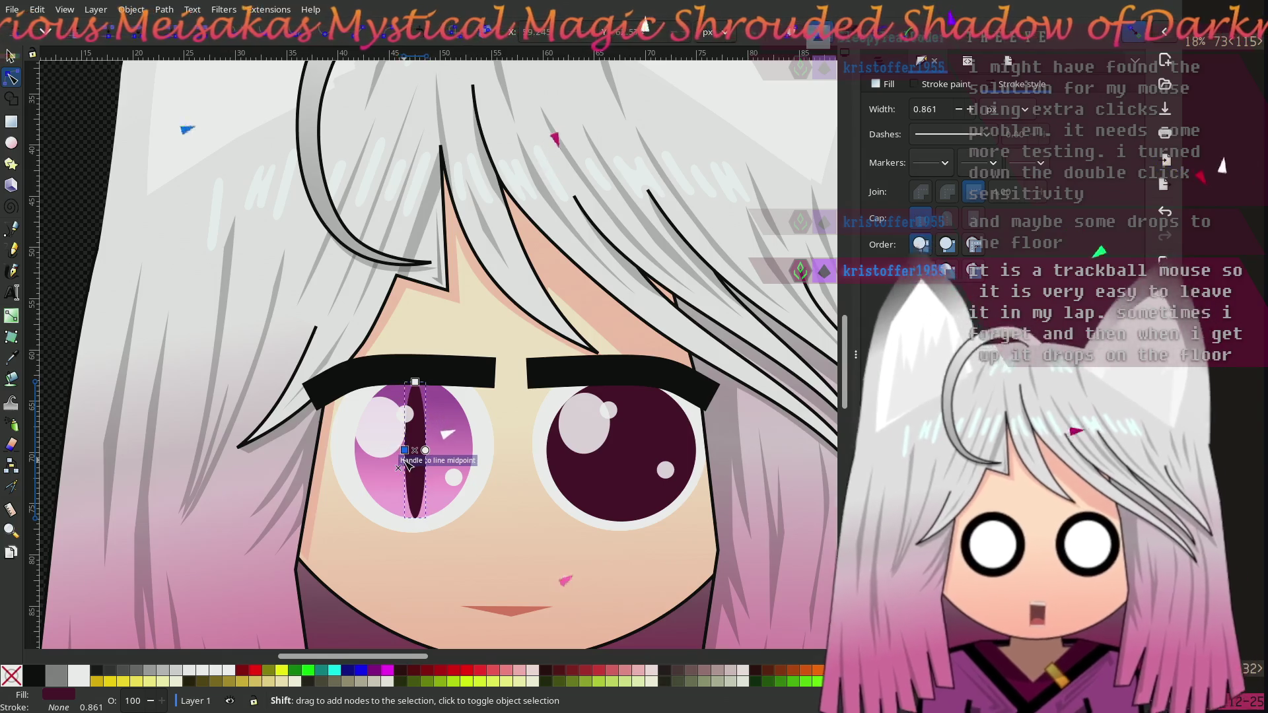
key(Escape)
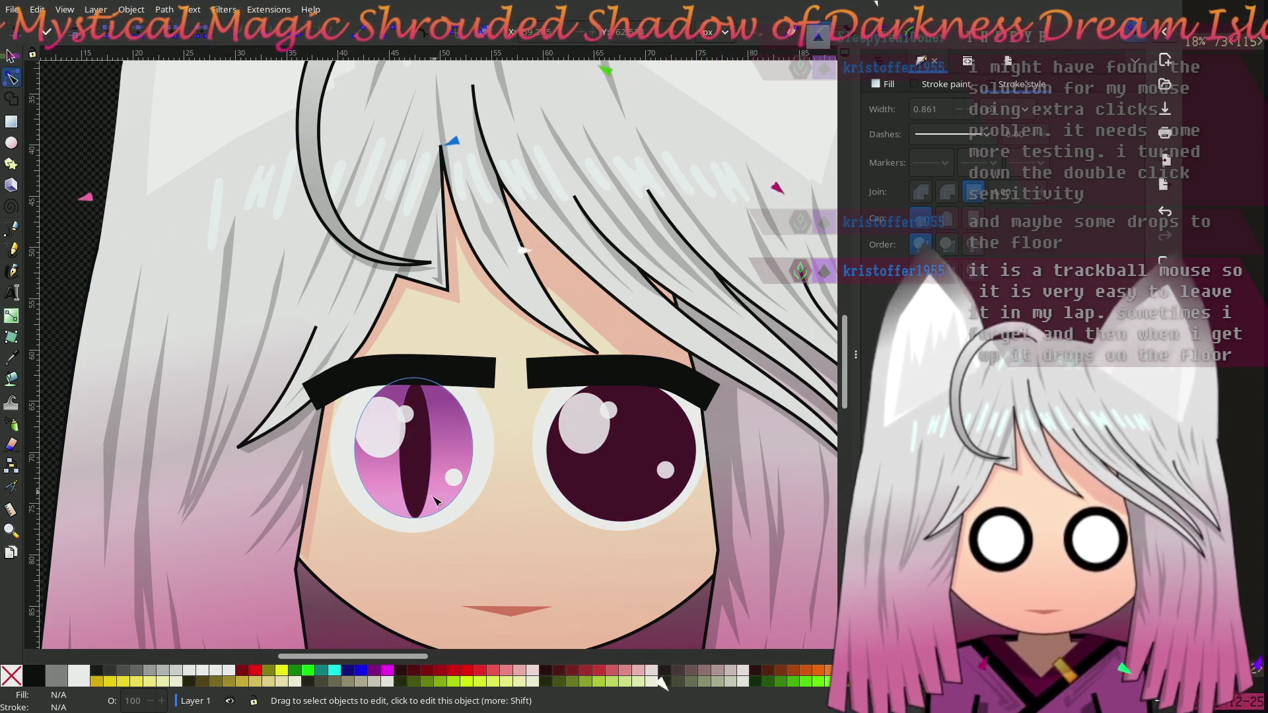
click(419, 399)
Step: Lower the left pupil's top and widen it into a moderate upright oval
mouse_move(418, 387)
mouse_down()
mouse_move(417, 427)
mouse_move(396, 457)
mouse_up()
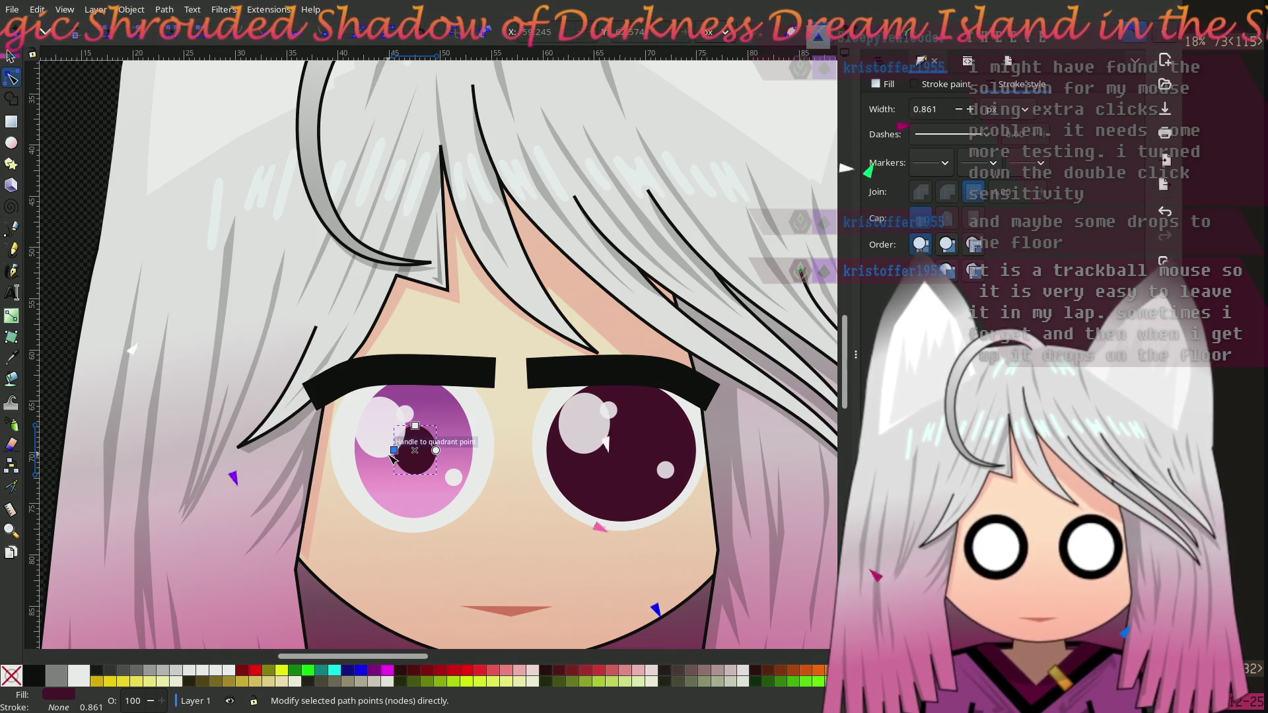
mouse_move(415, 426)
mouse_down()
mouse_move(415, 410)
mouse_move(383, 454)
mouse_move(396, 458)
mouse_up()
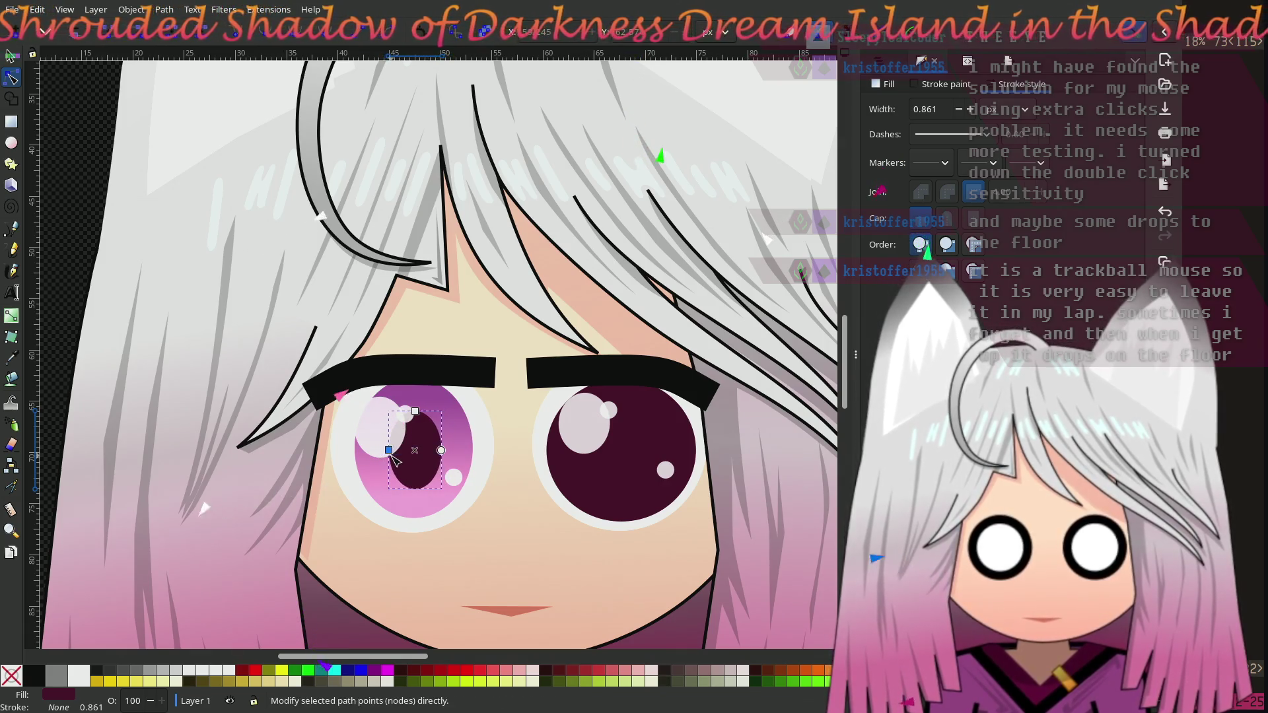
scroll(443, 413, down, 1)
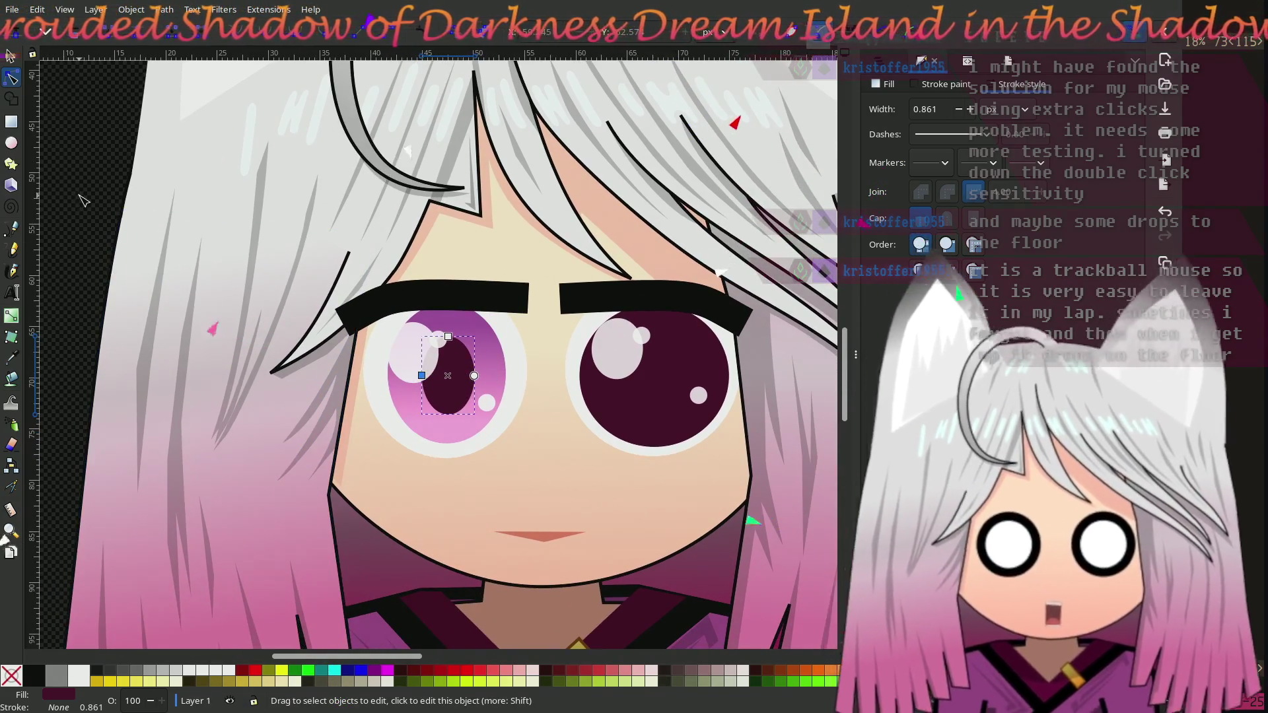
click(81, 200)
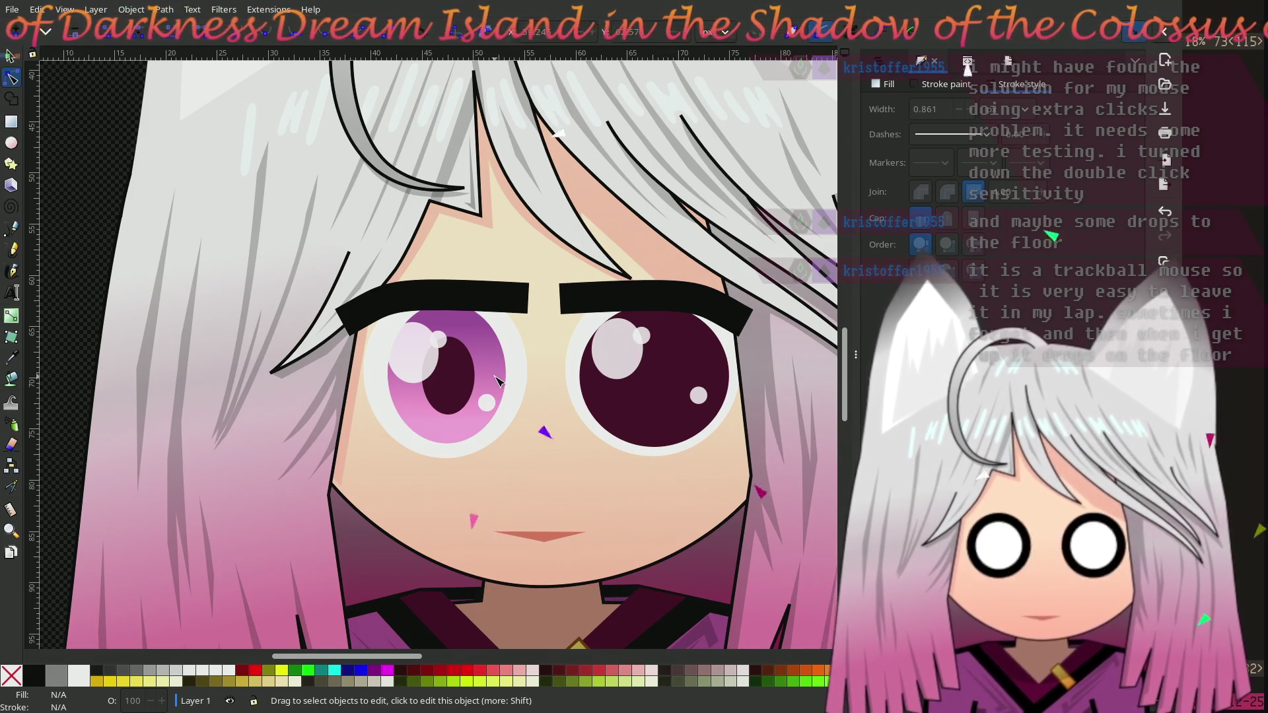
click(435, 380)
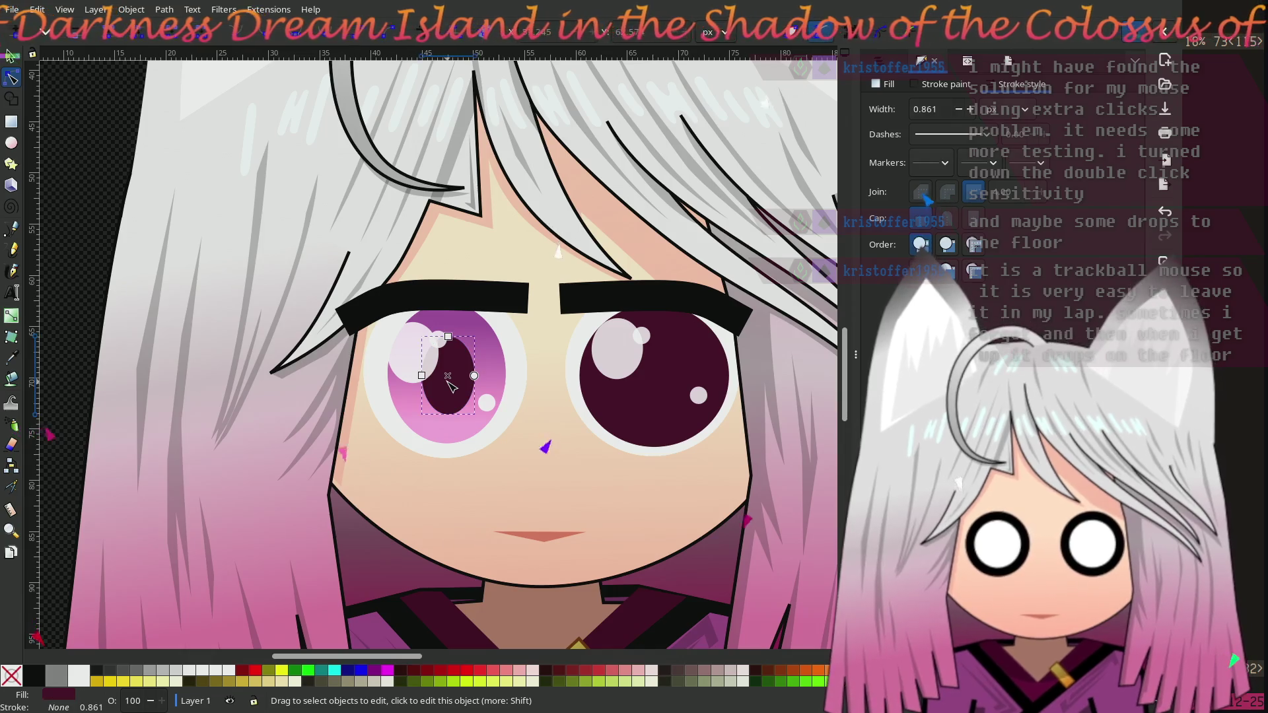
Step: Browse the Object and Layer menus without applying anything, then show Layers and Objects
key(alt+o)
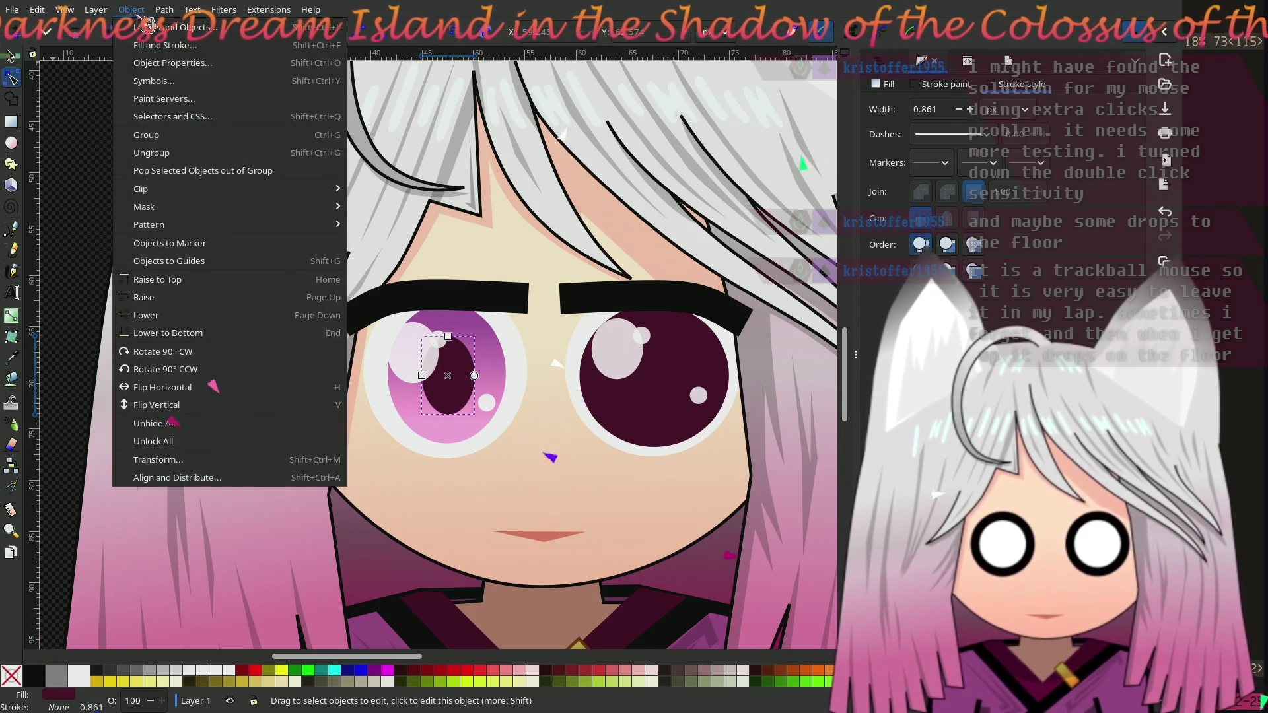
click(152, 152)
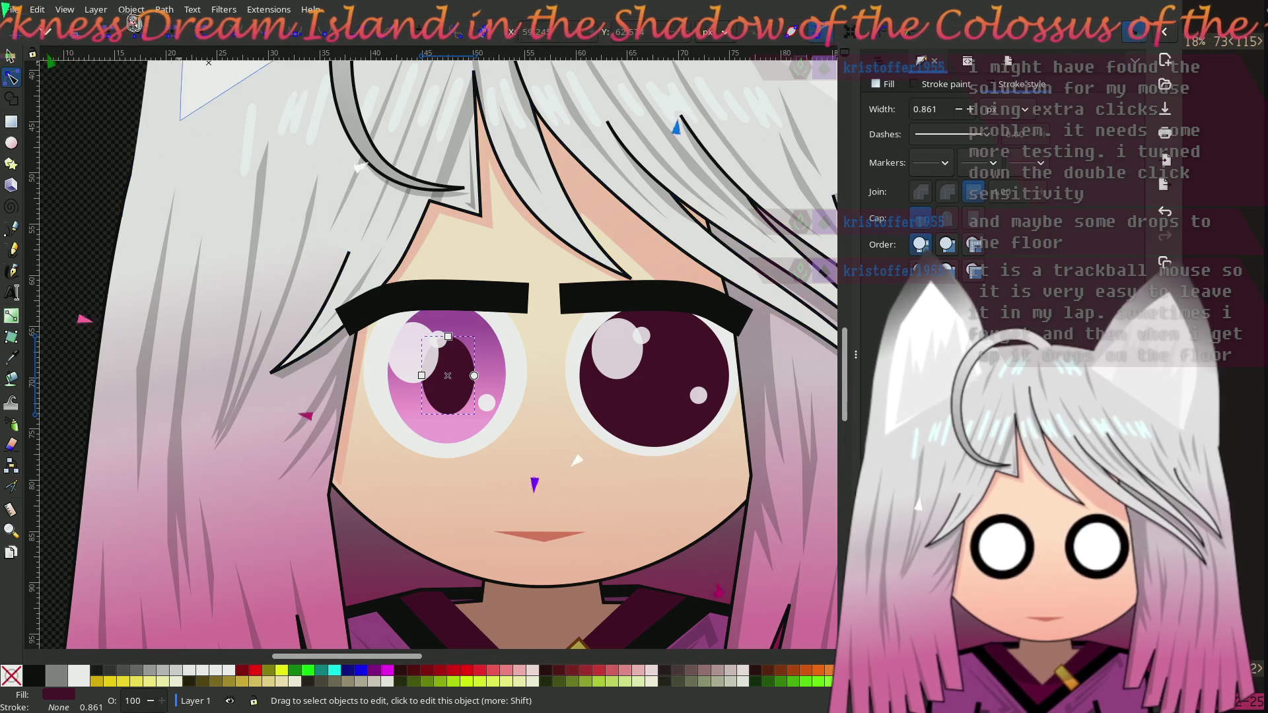
click(99, 9)
mouse_move(140, 13)
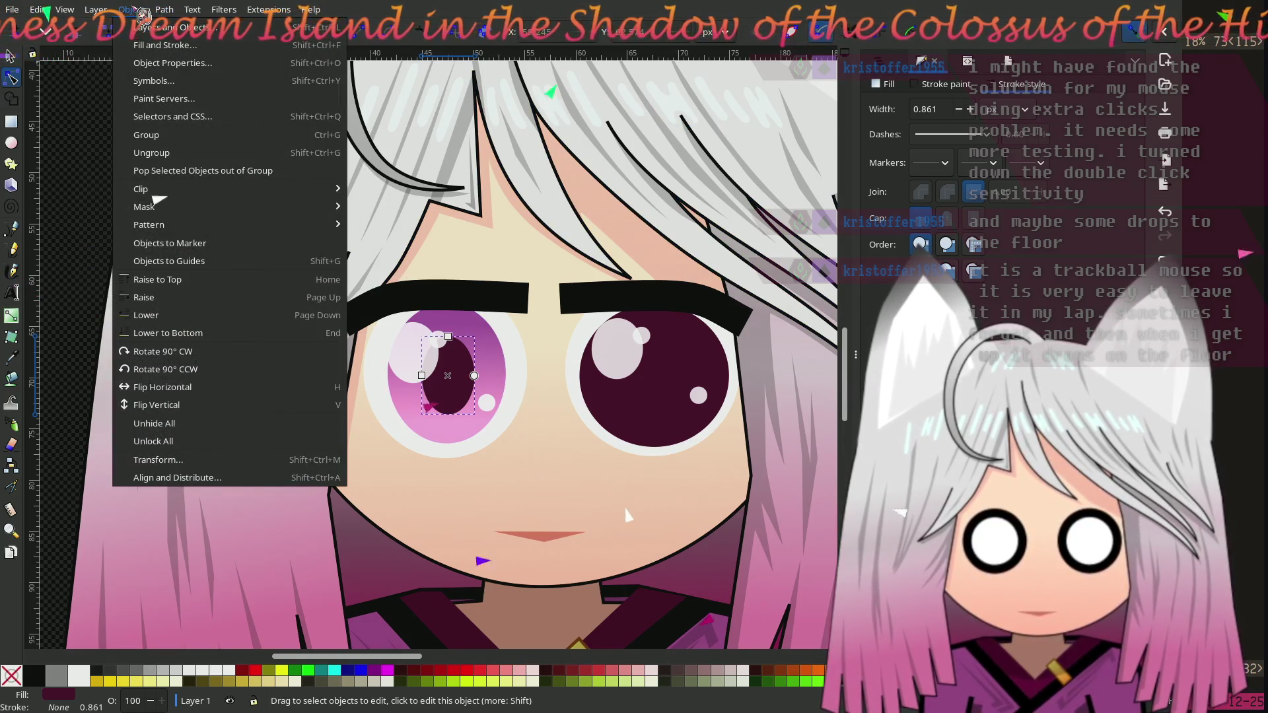
click(142, 15)
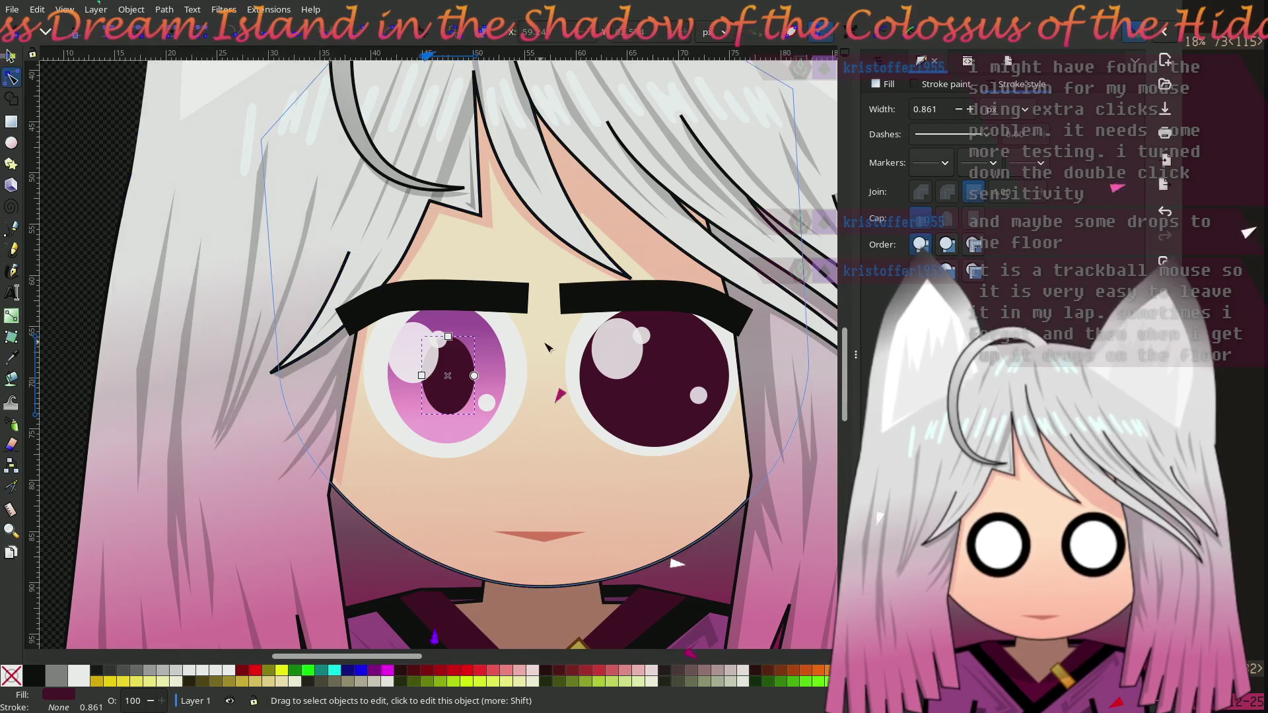
key(ctrl+shift+l)
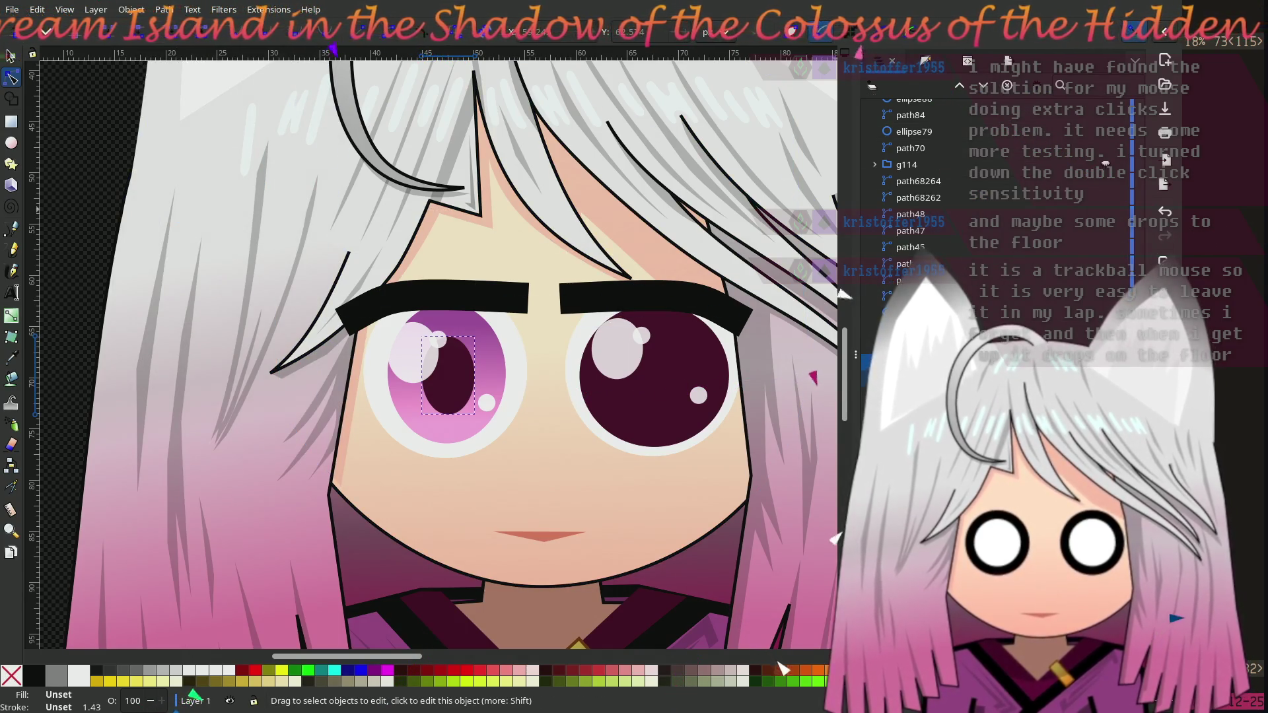
Step: Inspect the right eye's entry in the objects list through its context menu
right_click(764, 183)
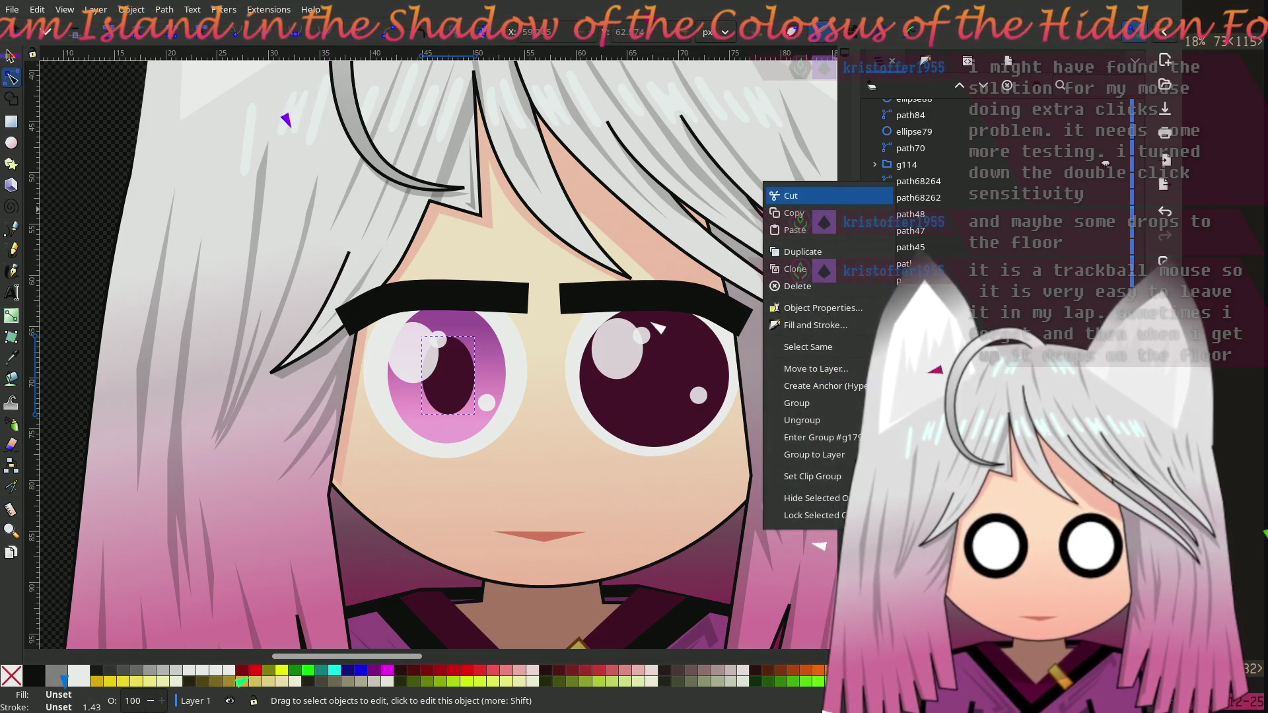
key(Escape)
click(675, 386)
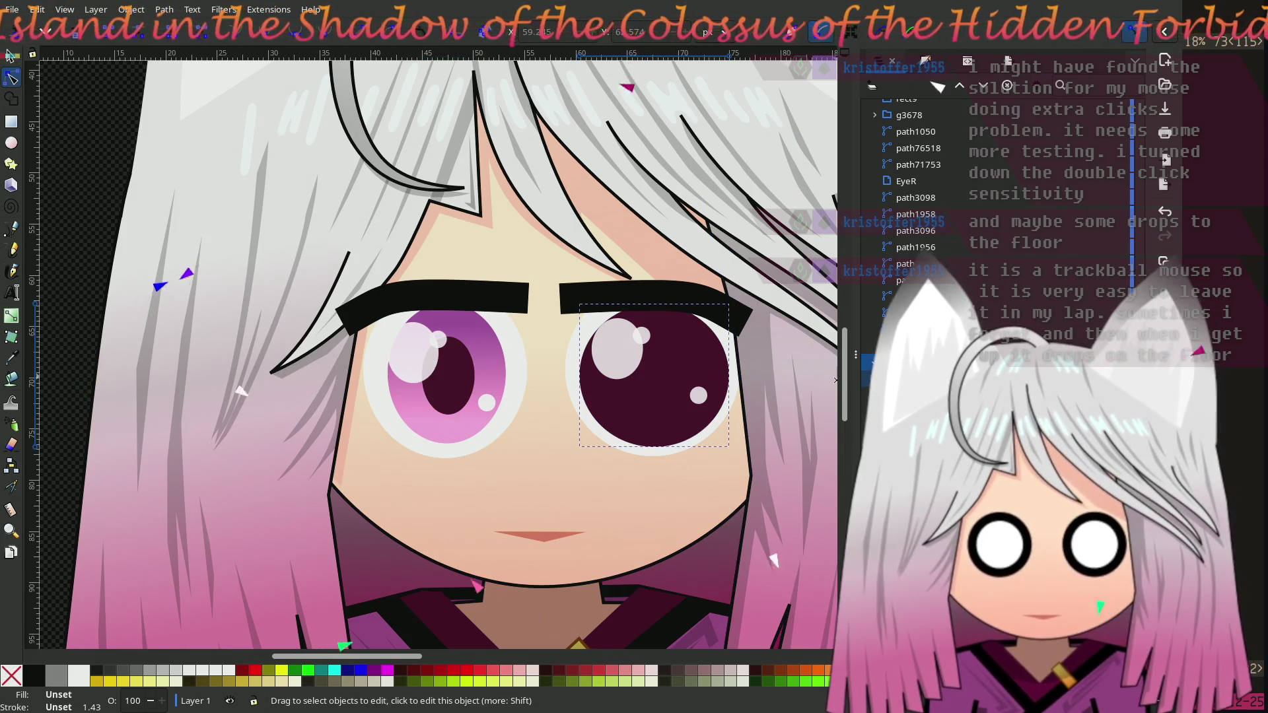
right_click(764, 188)
click(798, 430)
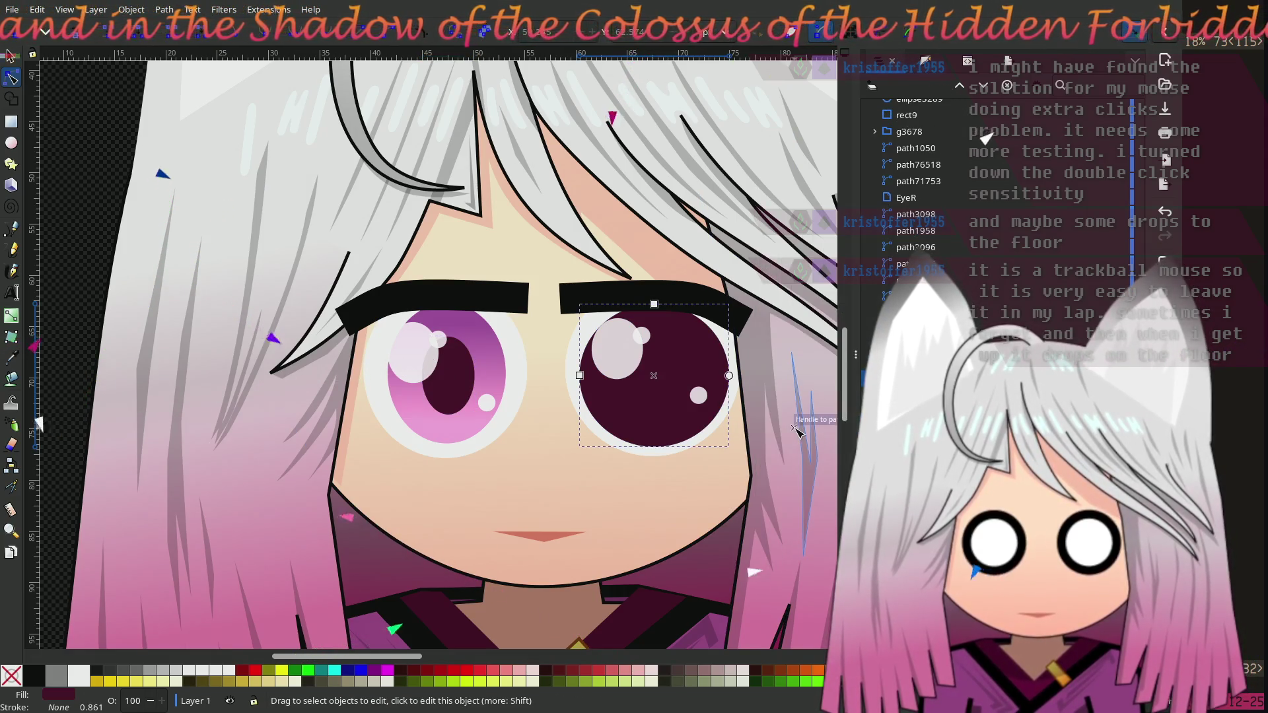
Step: Select the left eye's pupil, pink iris and large highlight in turn to inspect them
click(456, 386)
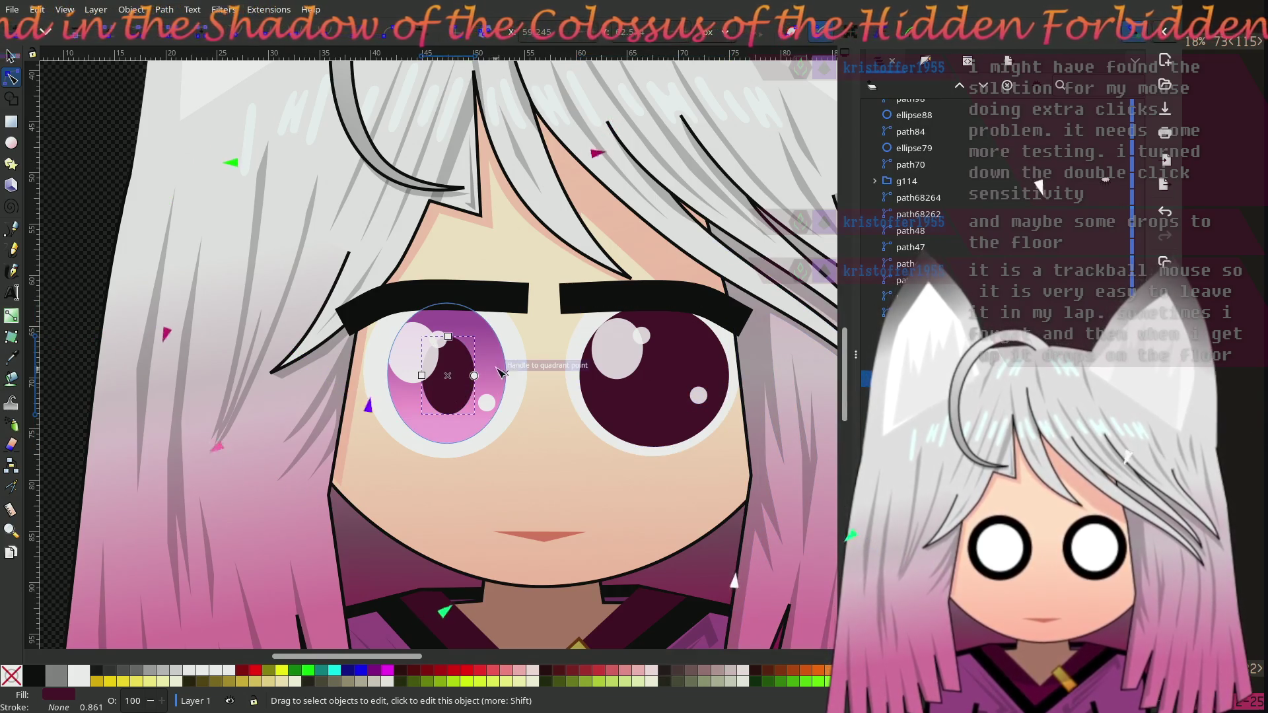
click(501, 374)
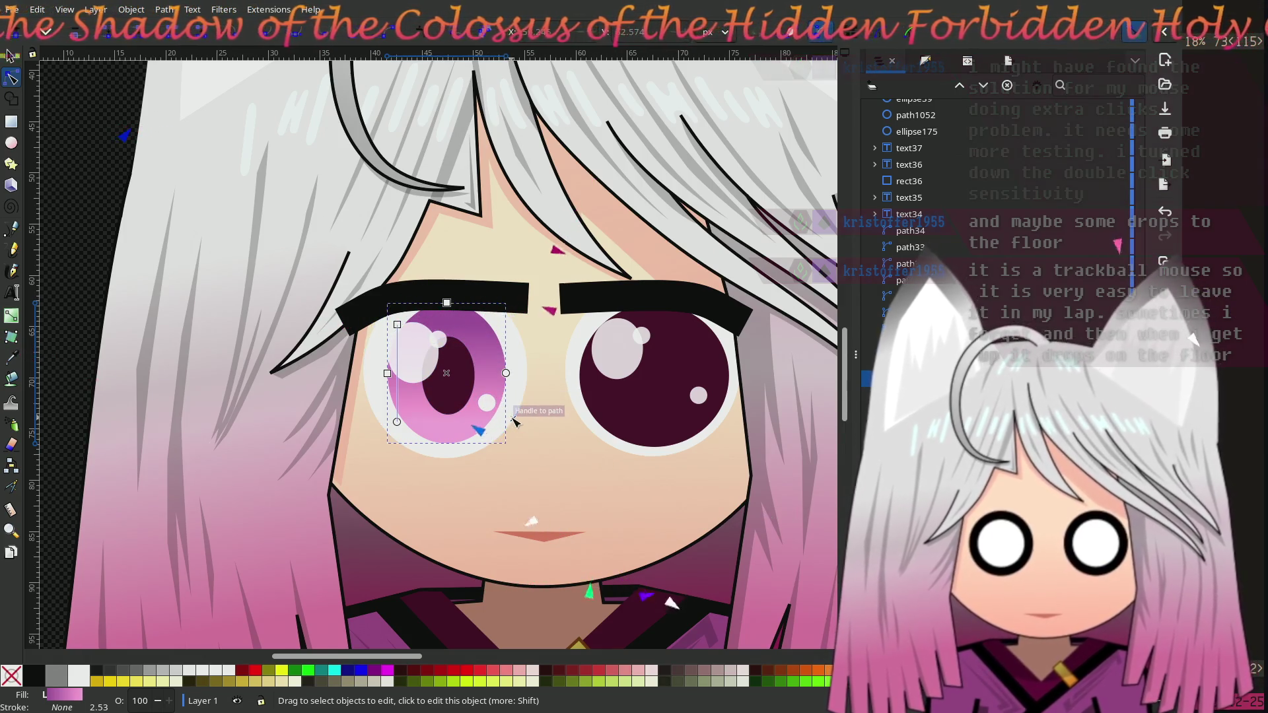
click(463, 386)
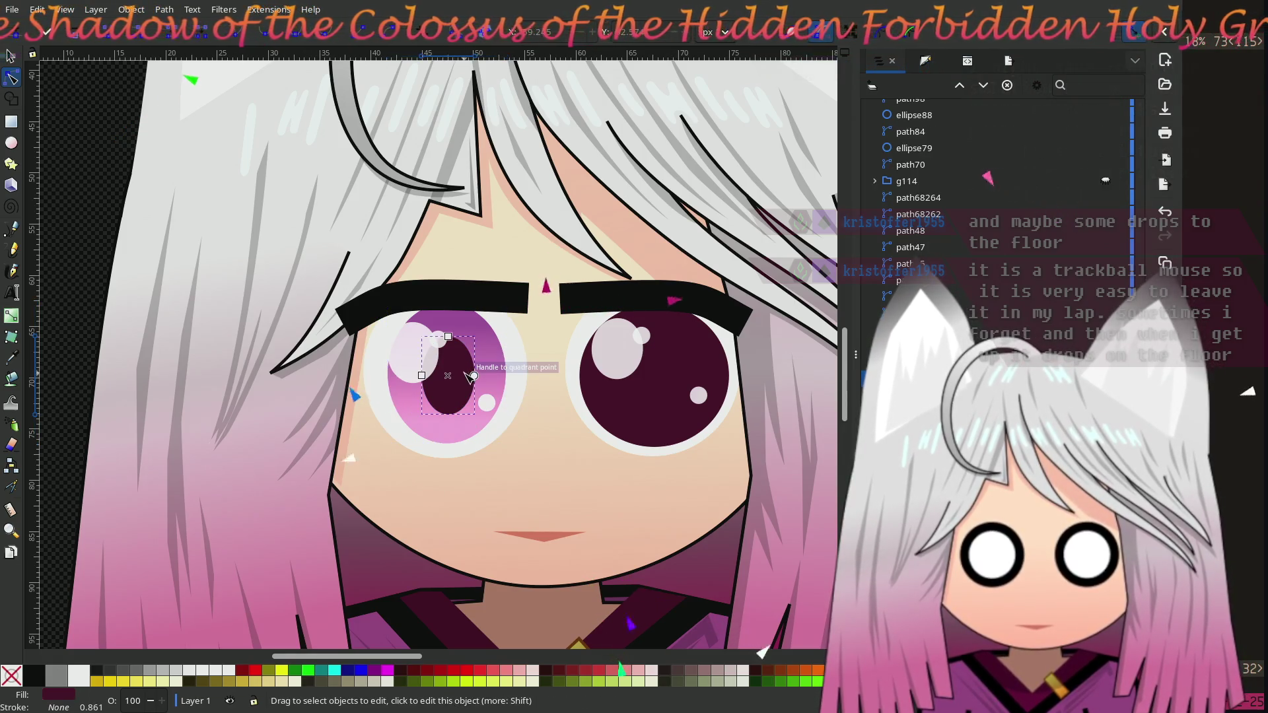
click(497, 355)
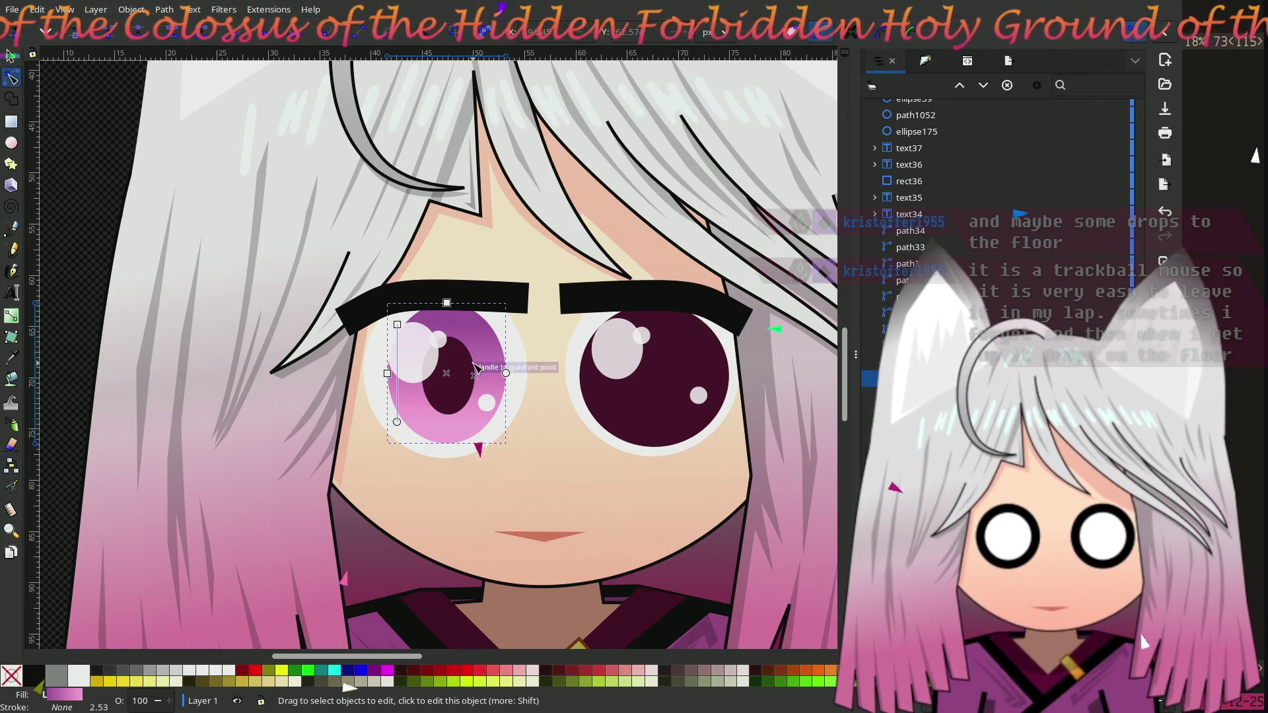
click(413, 353)
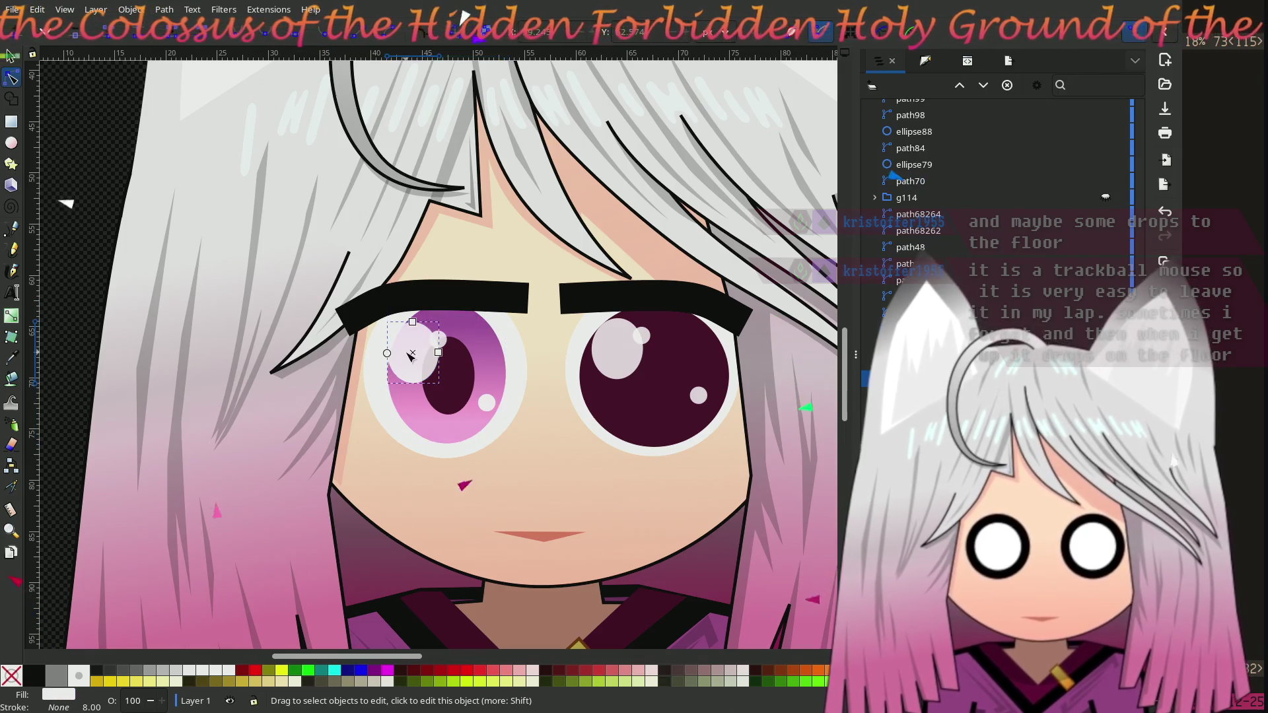
Step: In Fill and Stroke, raise the large highlight's alpha from 80 to 90, then check nearby shapes
click(921, 61)
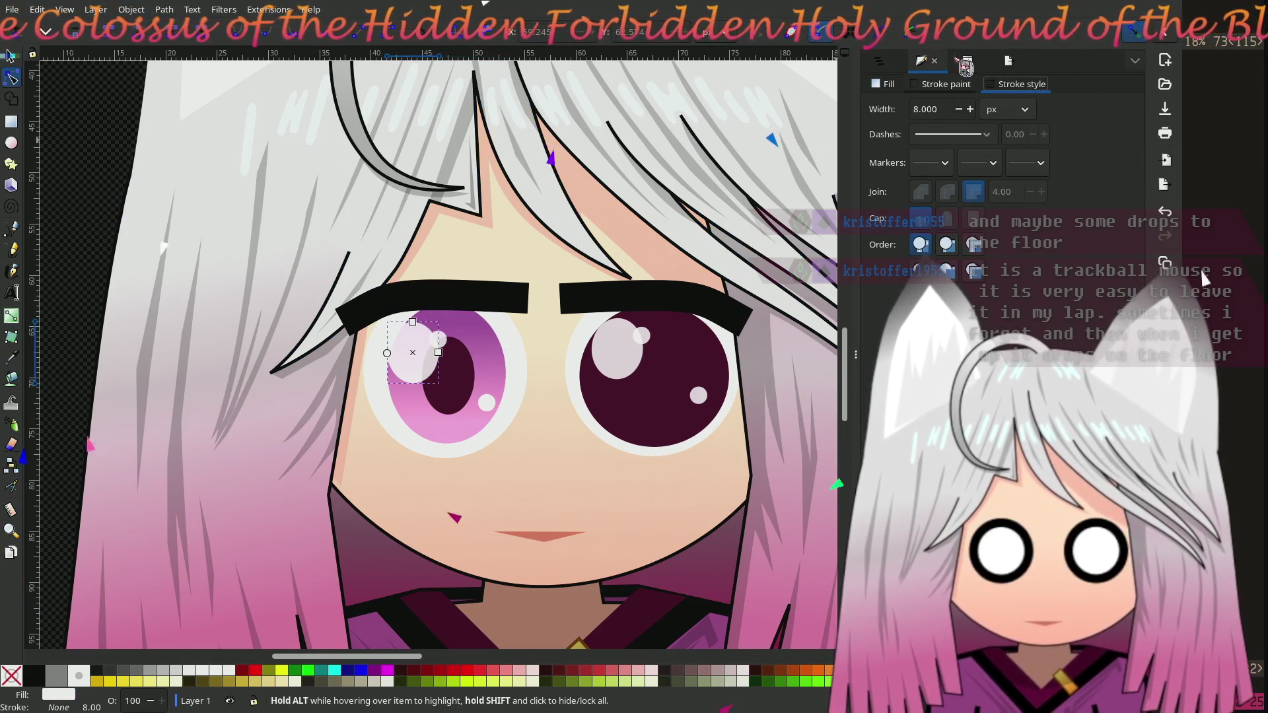
click(971, 63)
key(ctrl+shift+f)
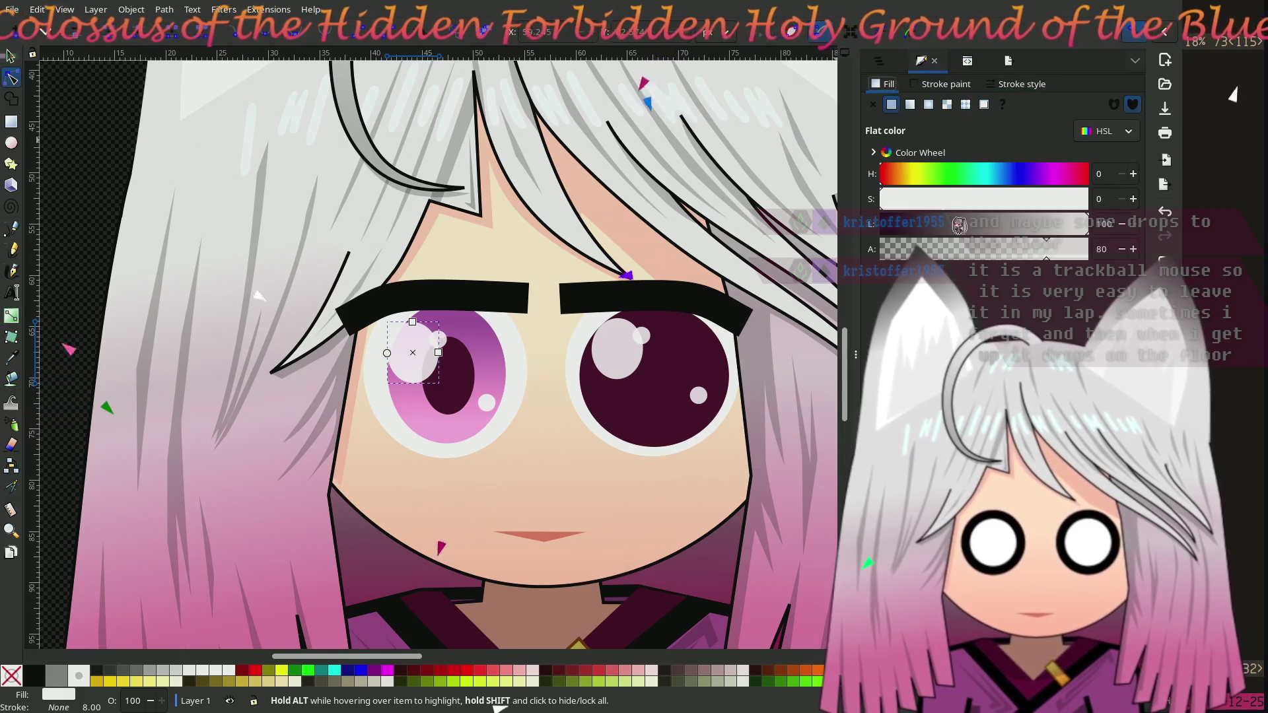
scroll(1073, 268, up, 5)
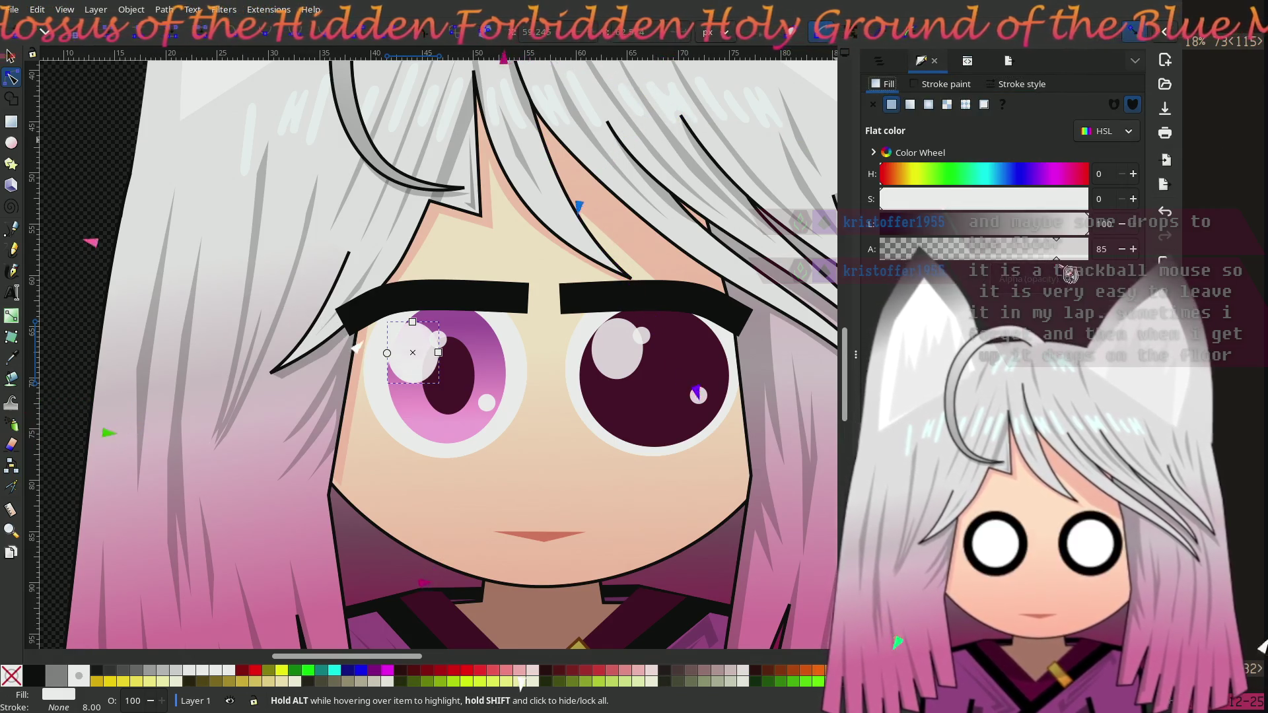
scroll(1077, 277, down, 1)
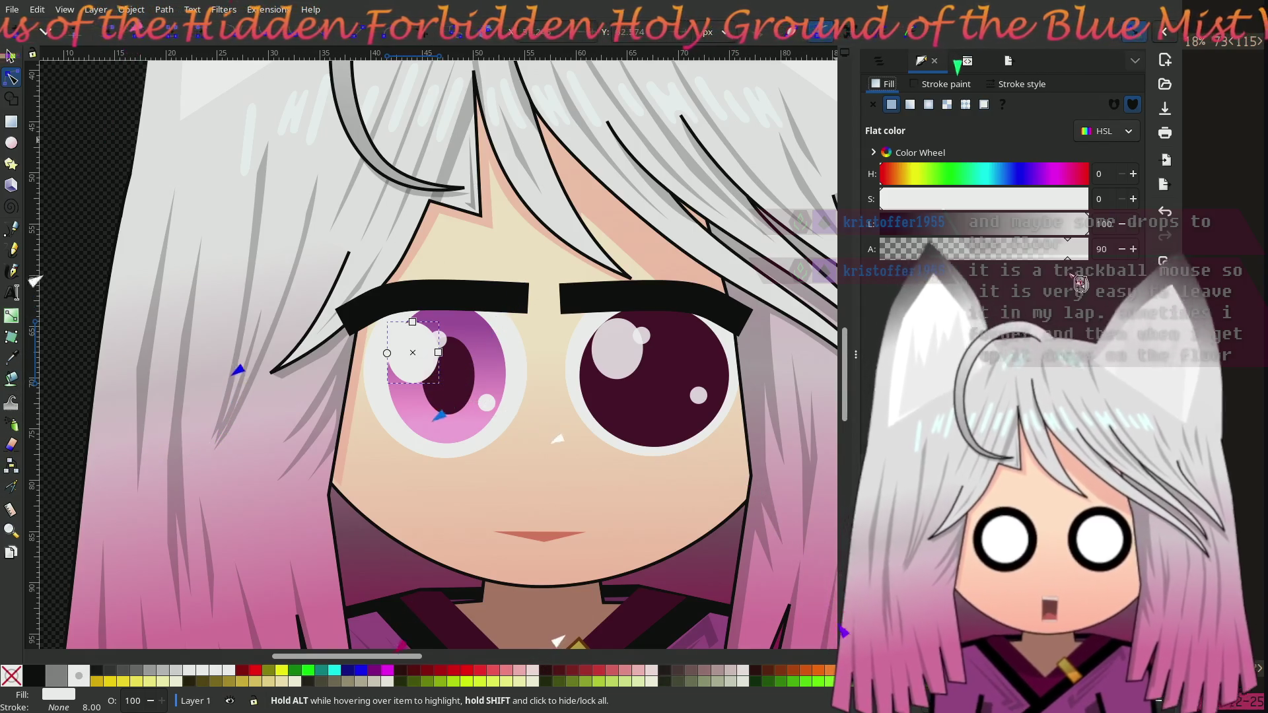
click(489, 402)
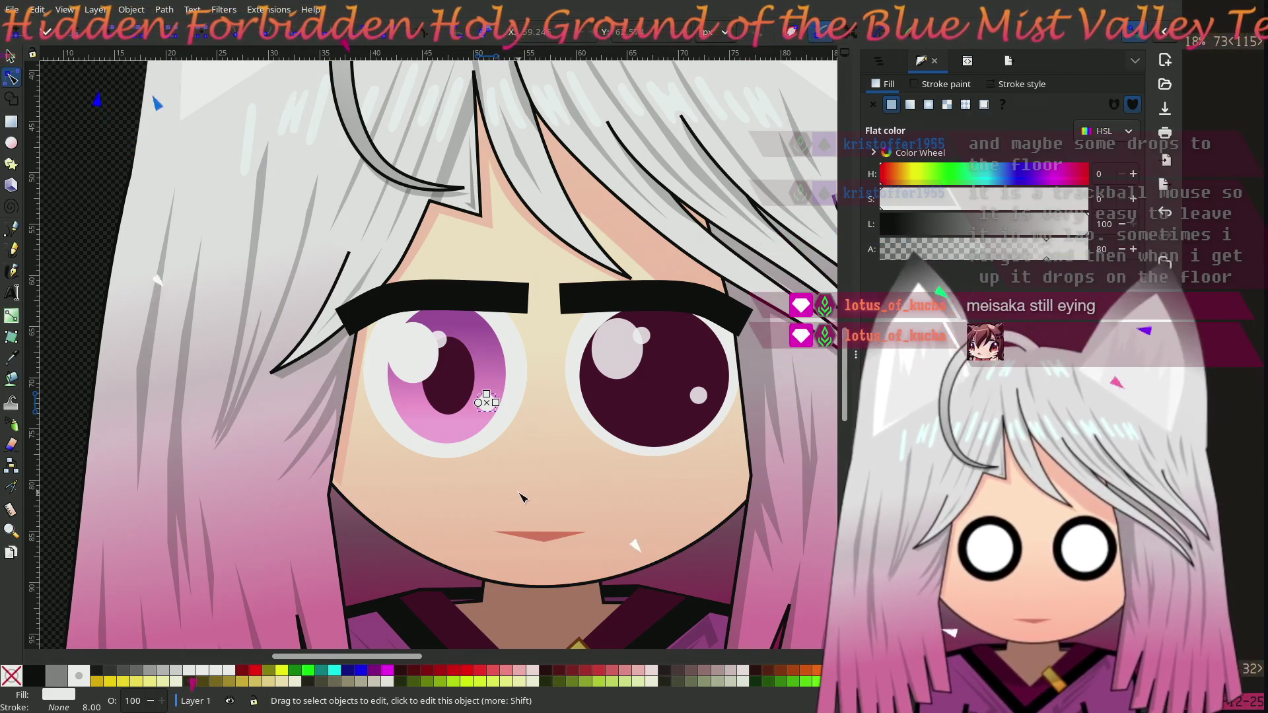
click(451, 437)
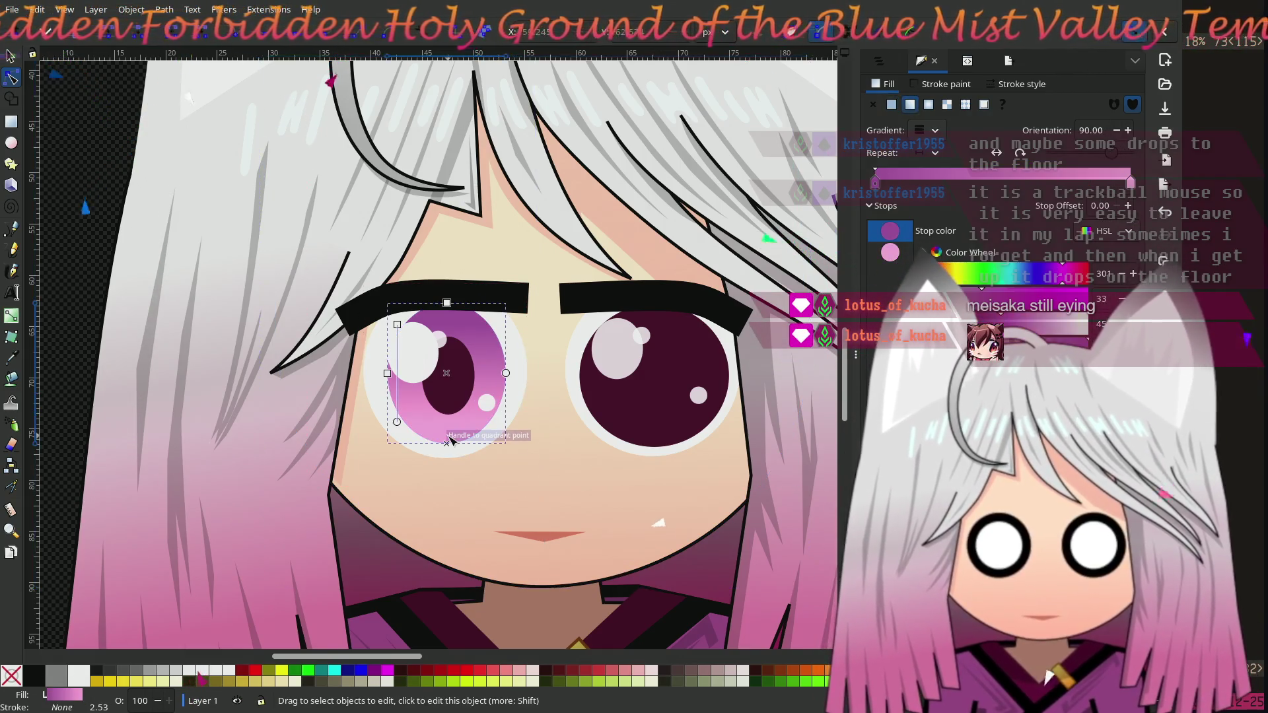